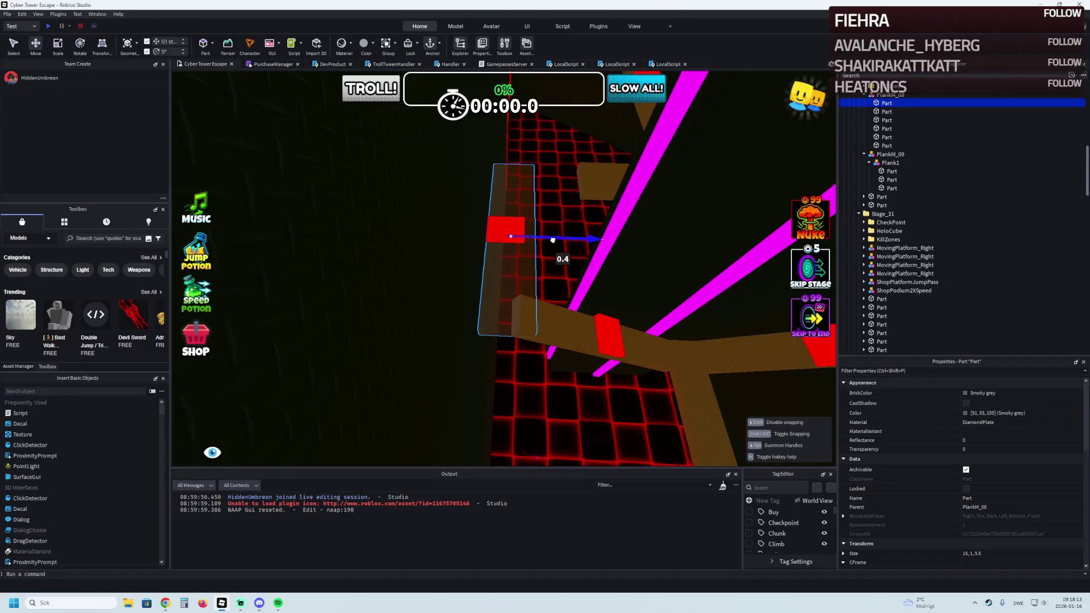
Resize a PlankM_08 plank part with the Scale tool to 15 × 1 × 3.5
{"action": "left_click", "coordinate": [514, 321]}
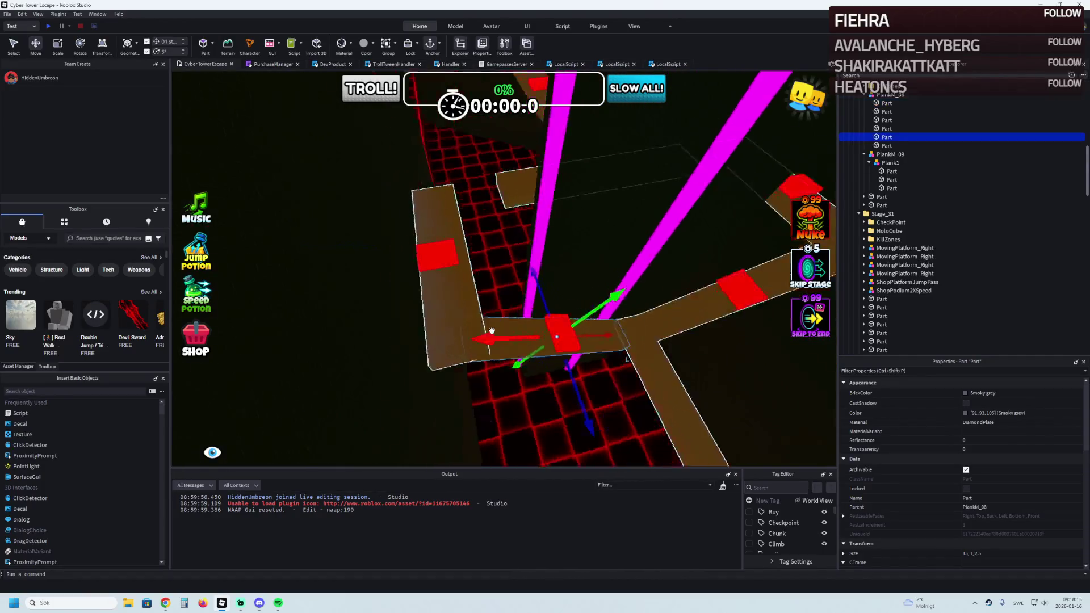
{"action": "key", "text": "ctrl+3"}
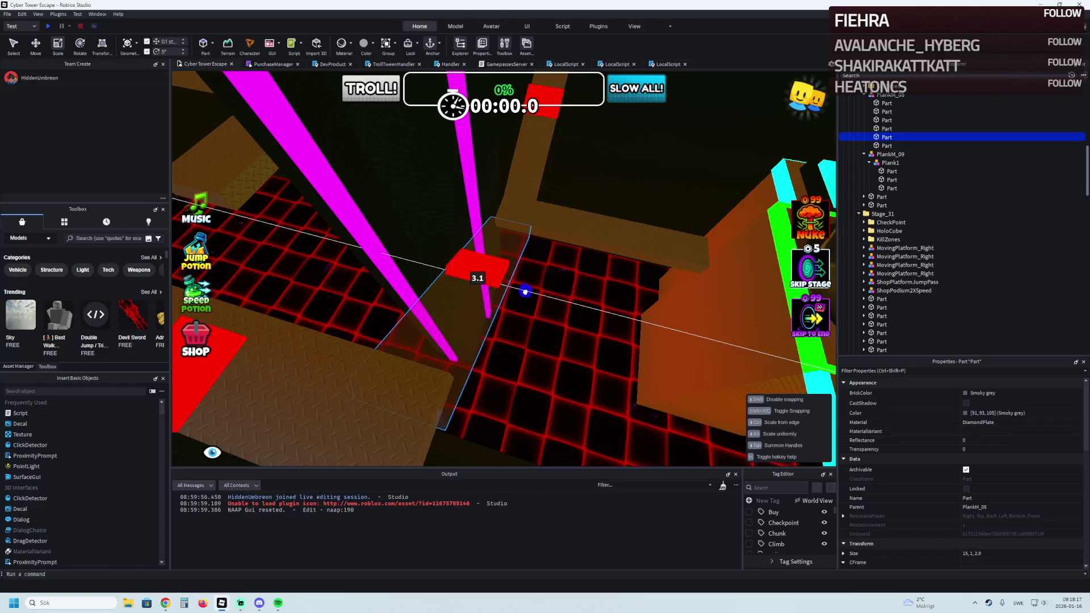
{"action": "left_click_drag", "start_coordinate": [530, 293], "coordinate": [533, 292]}
{"action": "key", "text": "f"}
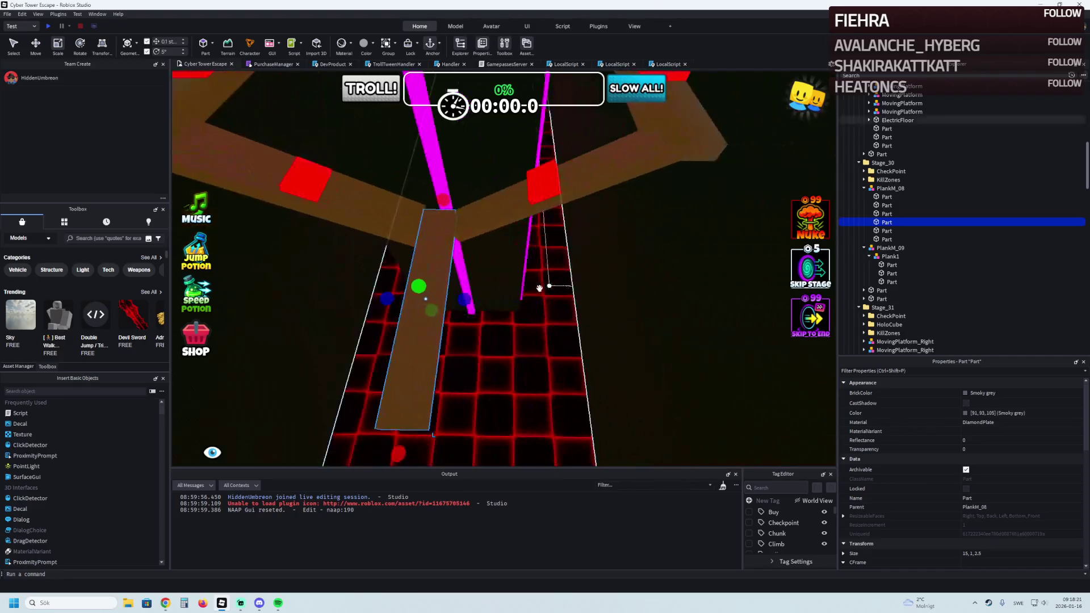
{"action": "left_click_drag", "start_coordinate": [462, 236], "coordinate": [472, 301]}
Fly the camera over to PlankM_09 and select a brown Plank1 part
{"action": "key", "text": "d"}
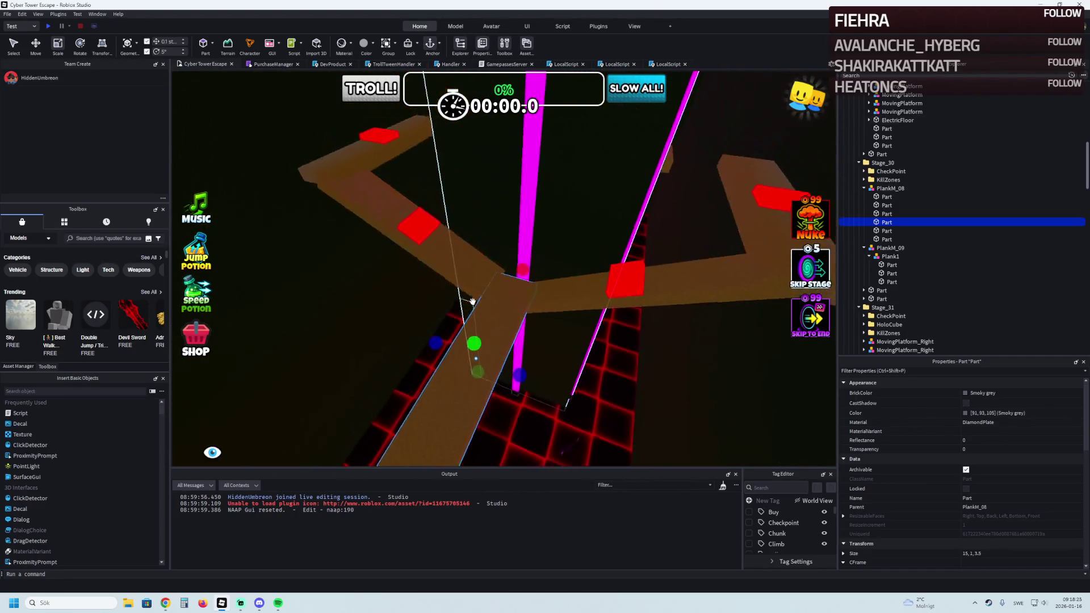
{"action": "key", "text": "a"}
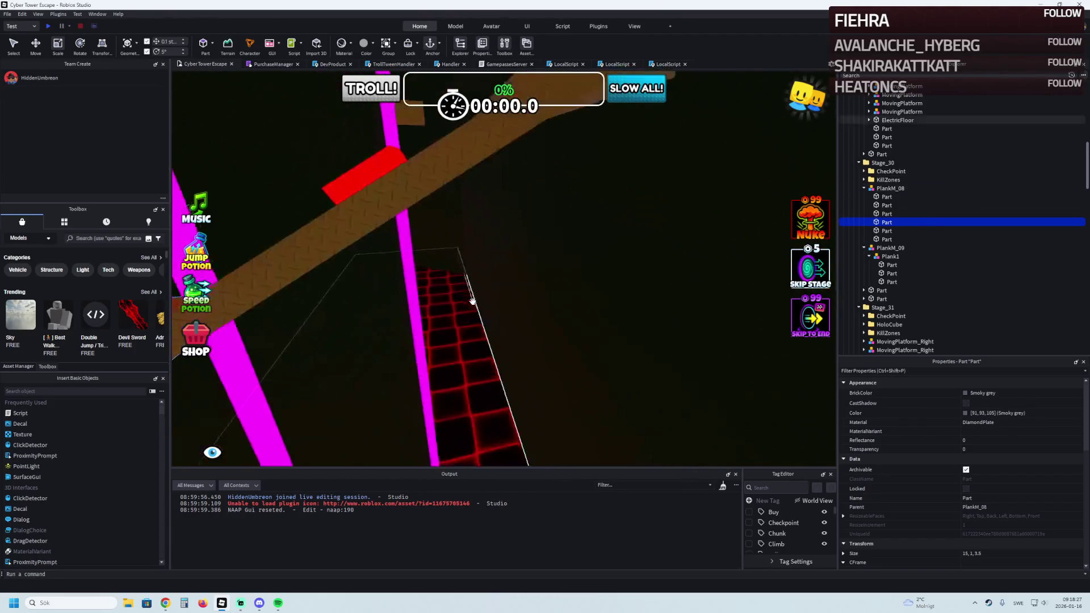
{"action": "key", "text": "w"}
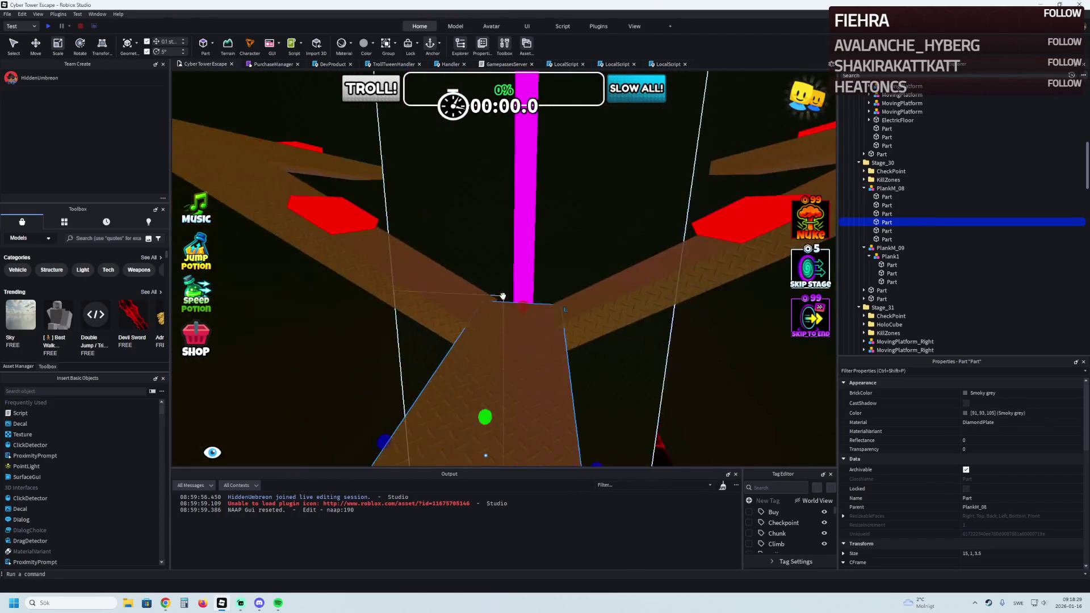
{"action": "left_click", "coordinate": [501, 287]}
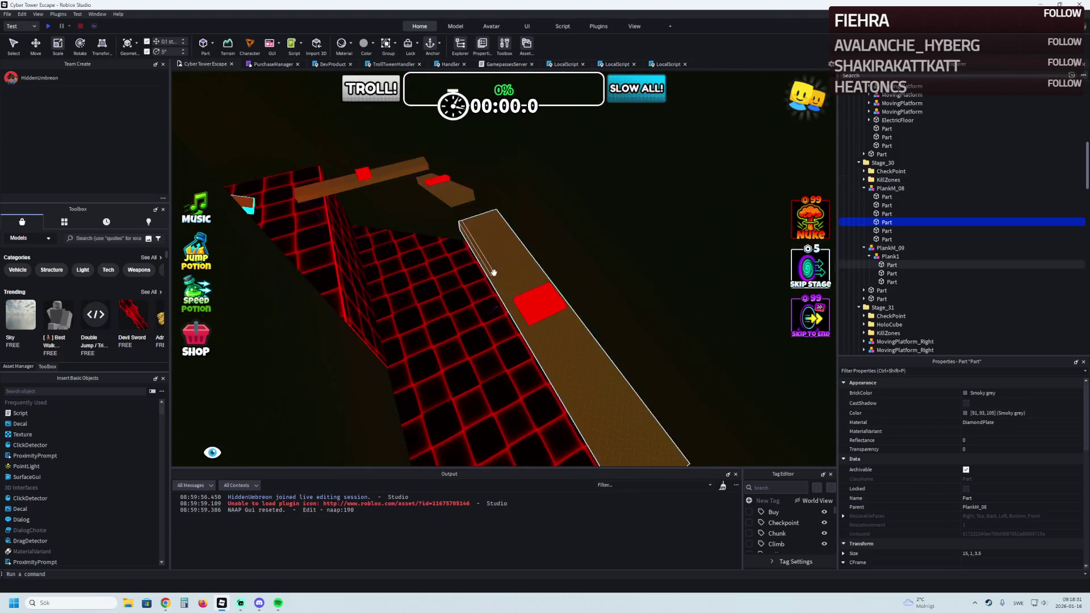
{"action": "left_click", "coordinate": [500, 286]}
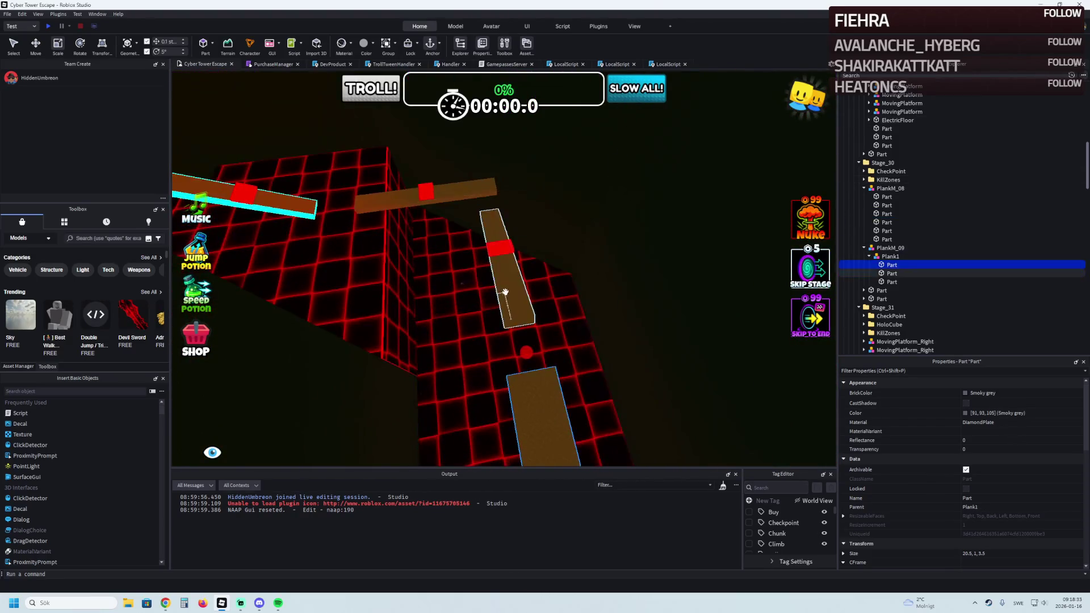
Shorten the Plank1 part from 20.5 to 20, then multi-select six Plank1 and PlankM_08 parts
{"action": "left_click_drag", "start_coordinate": [531, 254], "coordinate": [538, 259]}
{"action": "left_click", "coordinate": [531, 250]}
{"action": "left_click", "coordinate": [525, 271], "text": "shift"}
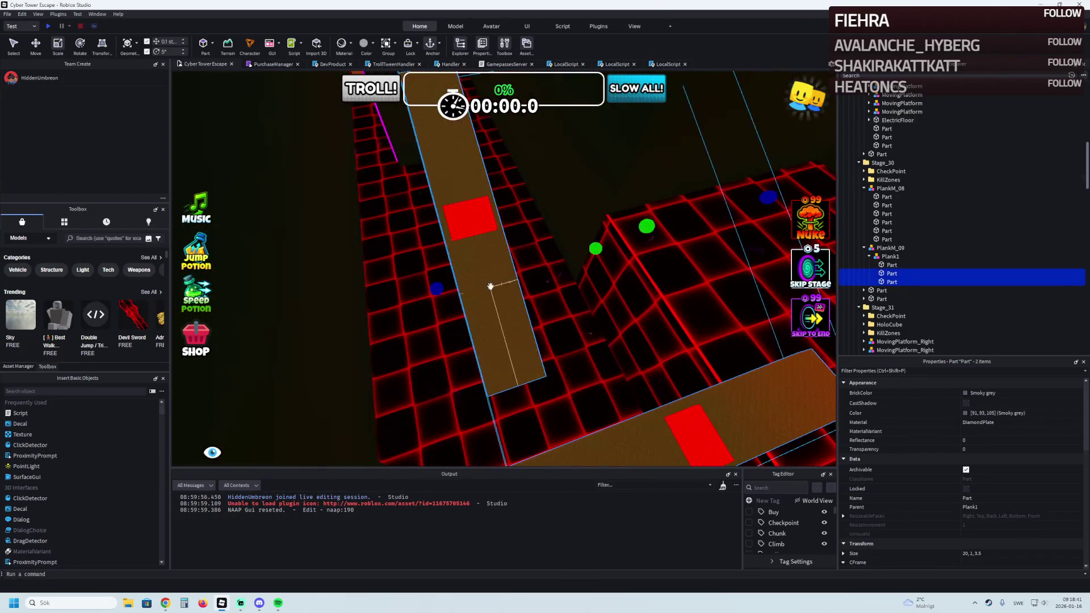
{"action": "left_click", "coordinate": [504, 288], "text": "shift"}
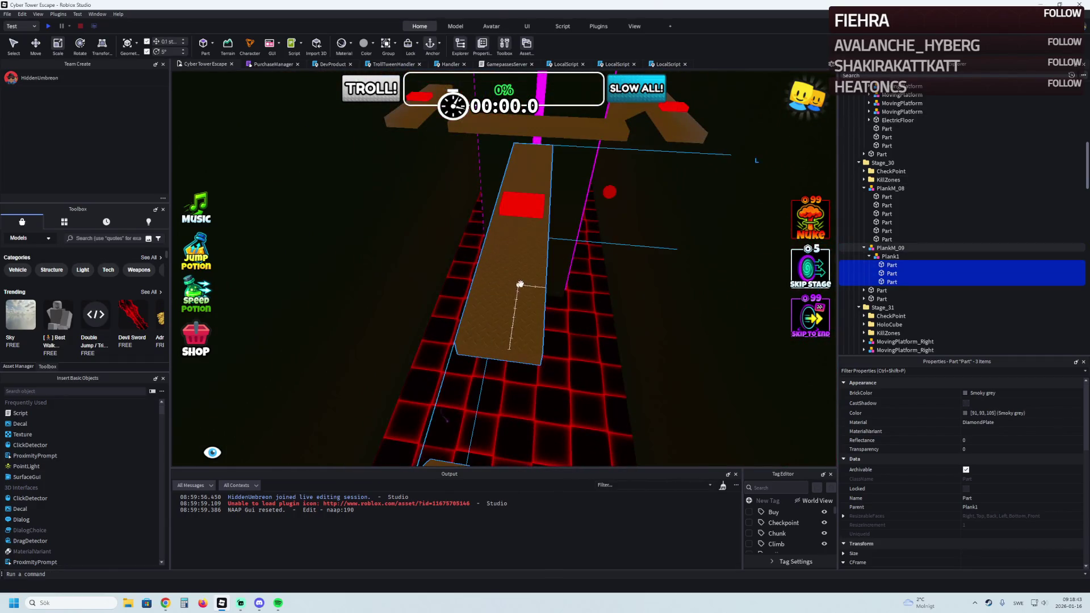
{"action": "left_click", "coordinate": [522, 329], "text": "shift"}
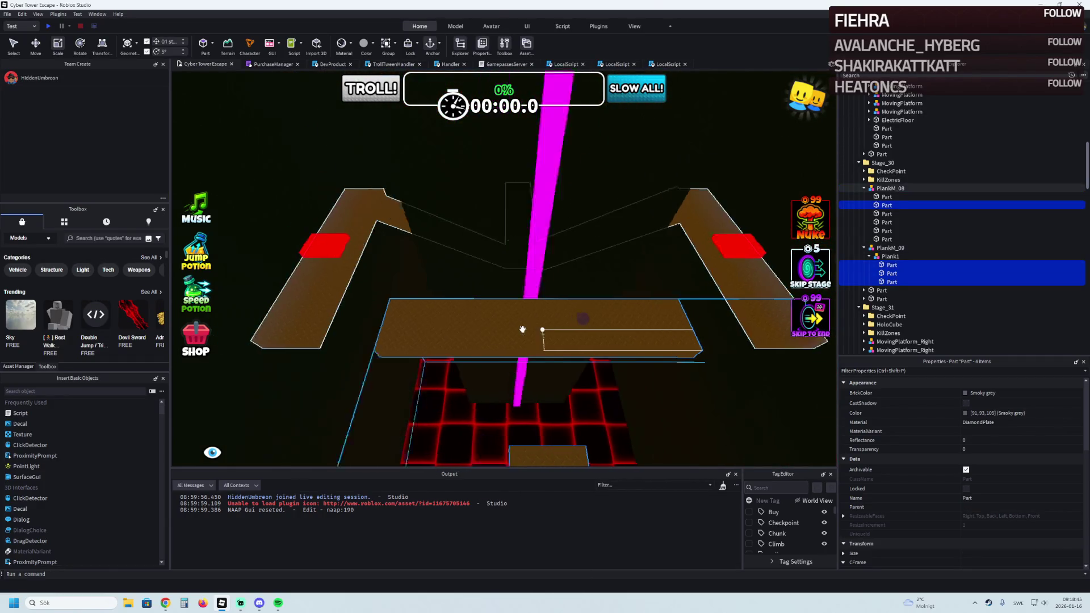
{"action": "left_click", "coordinate": [408, 327], "text": "shift"}
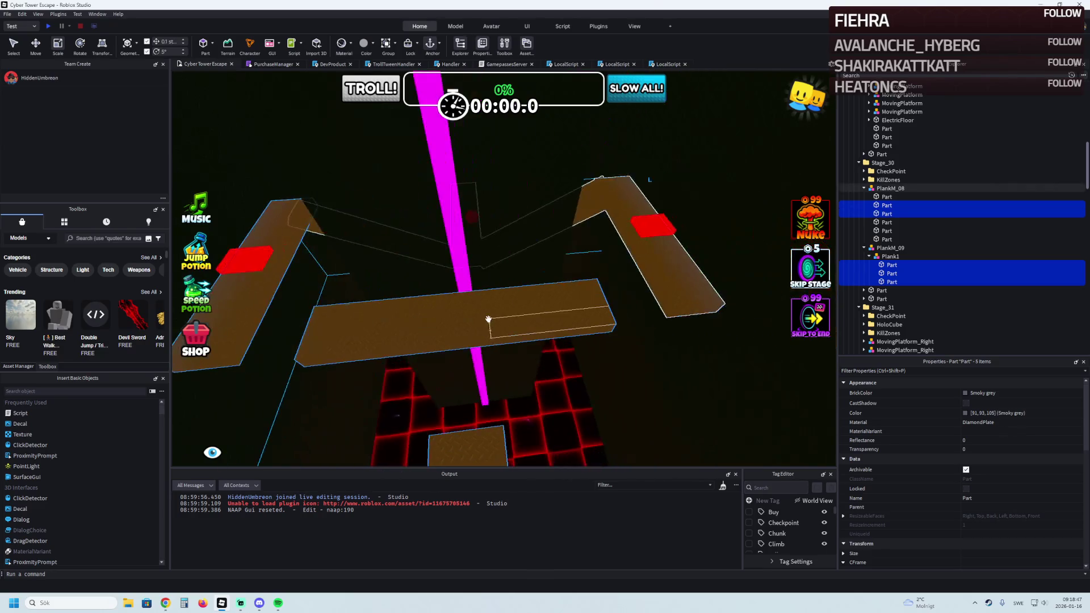
{"action": "left_click", "coordinate": [596, 284], "text": "shift"}
{"action": "key", "text": "w"}
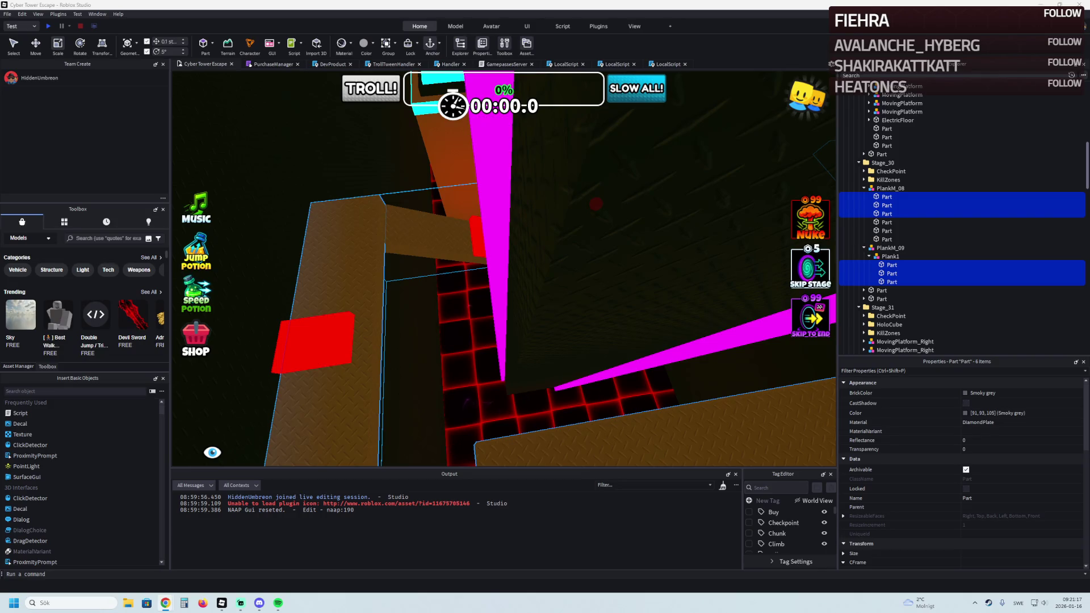
Return to Studio and zoom the viewport toward the Stage_30 brown plank sections
{"action": "left_click", "coordinate": [241, 603]}
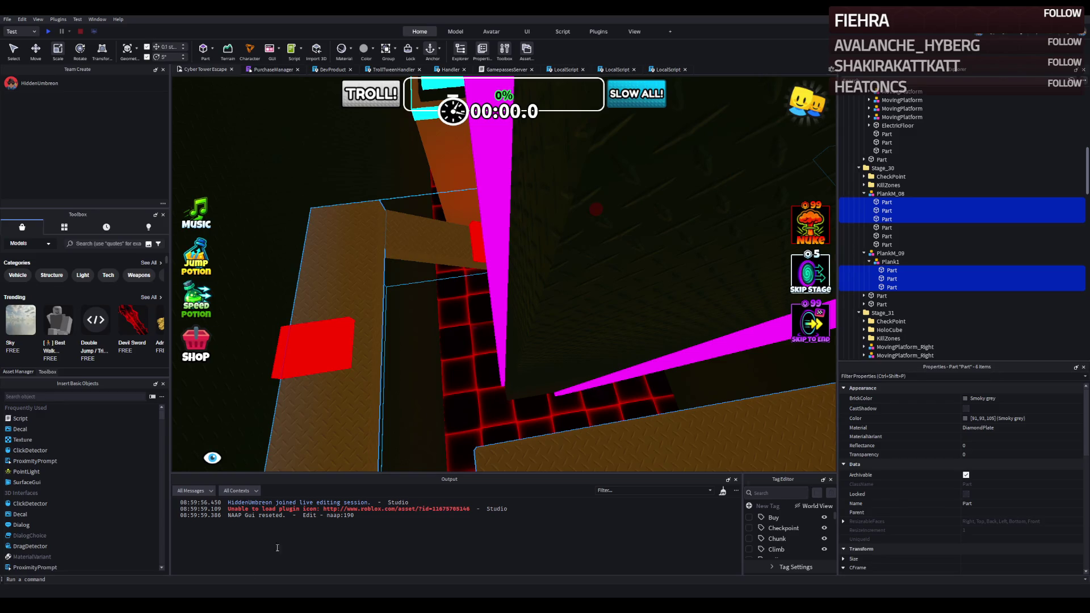
{"action": "scroll", "coordinate": [421, 289], "scroll_direction": "down", "scroll_amount": 10}
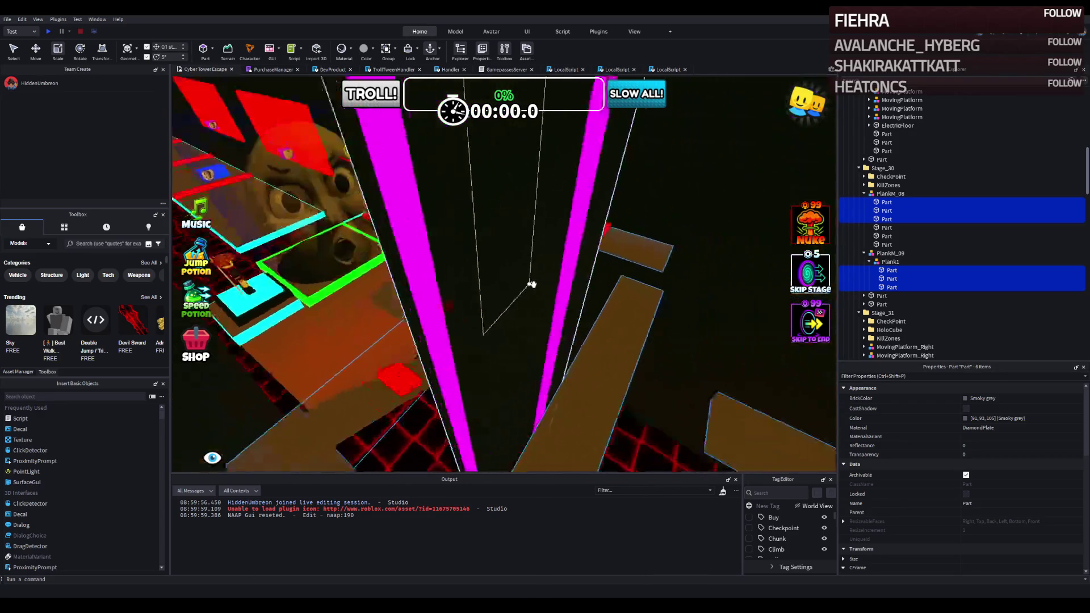
{"action": "scroll", "coordinate": [533, 284], "scroll_direction": "down", "scroll_amount": 10}
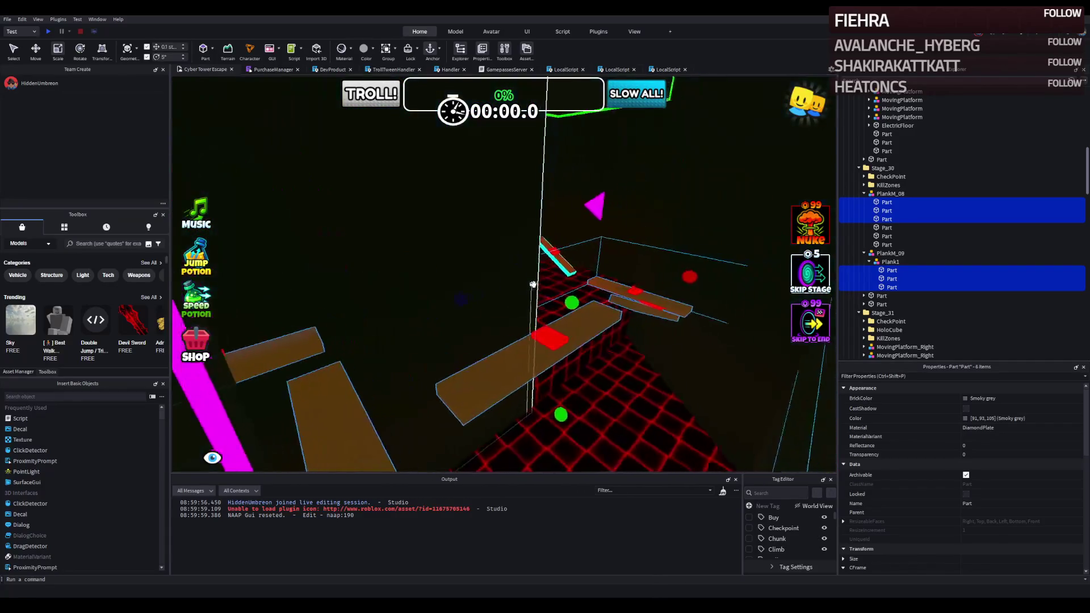
Select parts under Stage_30 and the first Part inside Plank1 in the Explorer
{"action": "left_click", "coordinate": [857, 296]}
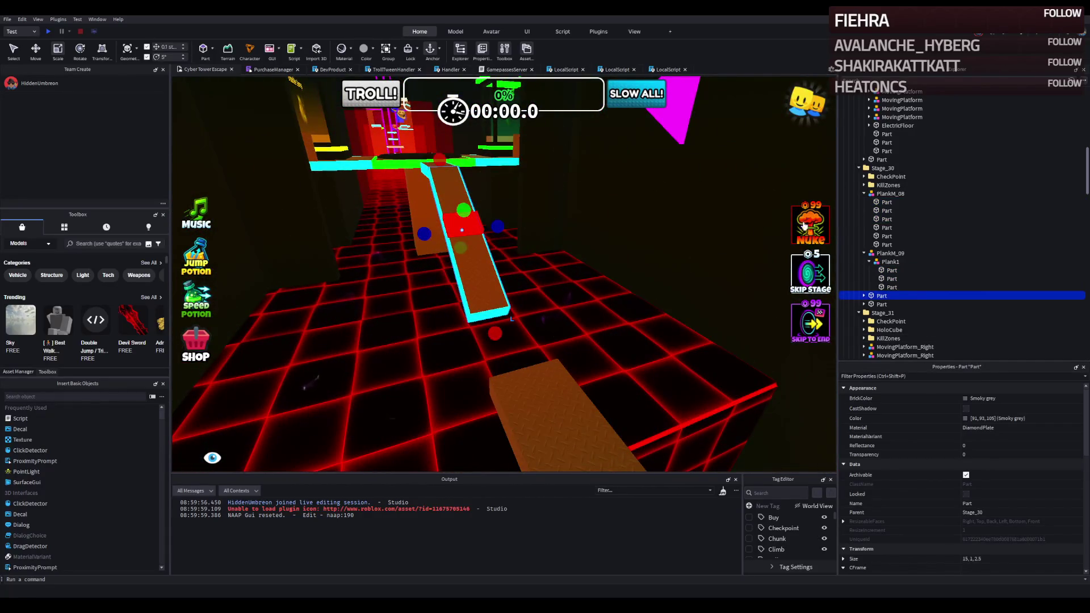
{"action": "left_click", "coordinate": [864, 330]}
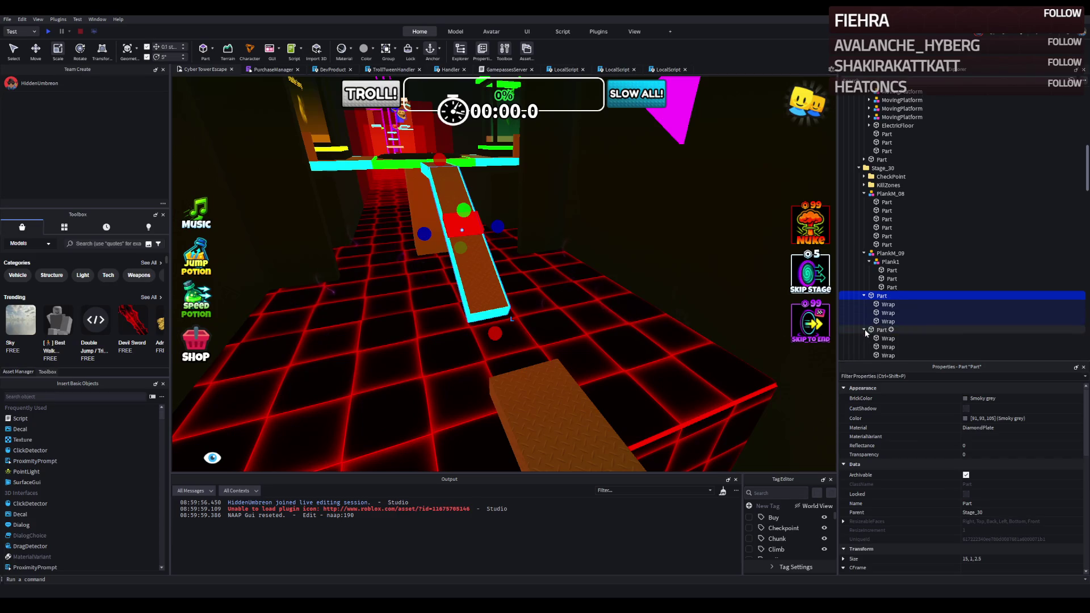
{"action": "left_click", "coordinate": [872, 332]}
{"action": "scroll", "coordinate": [879, 338], "scroll_direction": "down", "scroll_amount": 1}
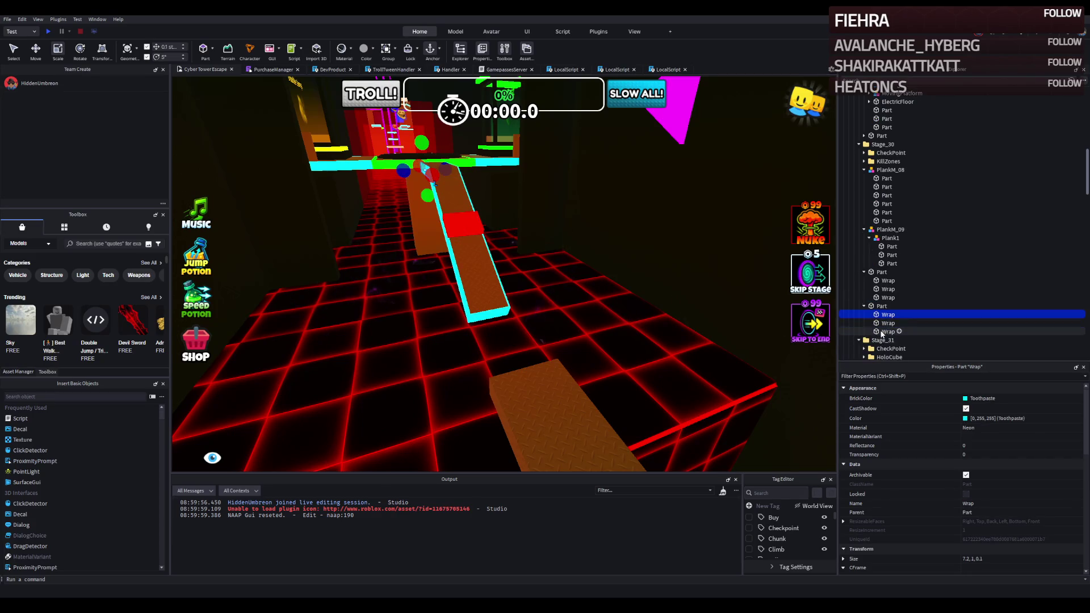
{"action": "left_click", "coordinate": [883, 287]}
{"action": "left_click", "coordinate": [885, 289]}
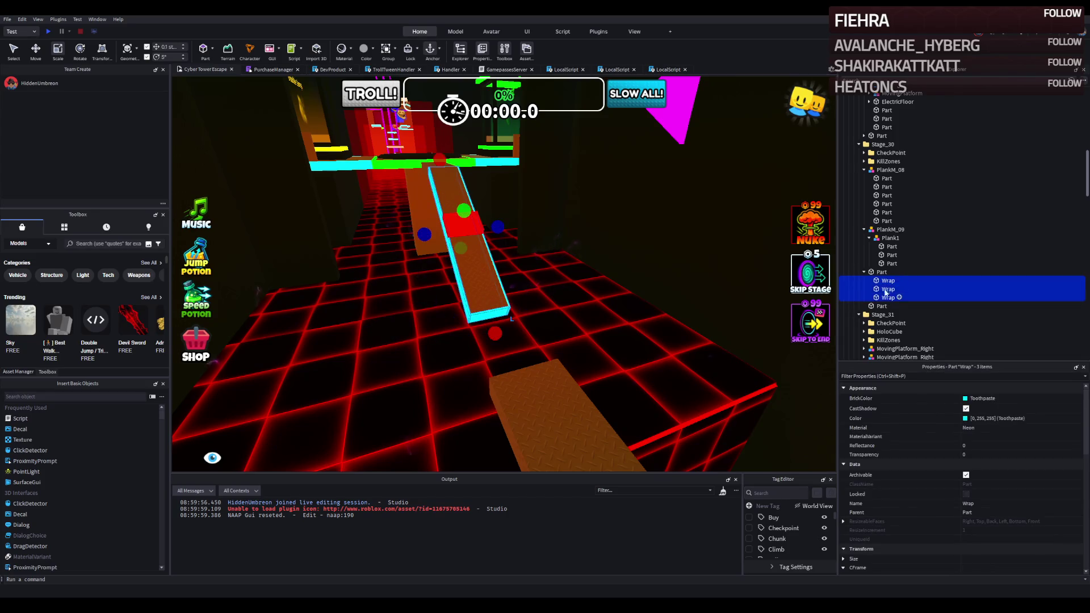
{"action": "left_click", "coordinate": [890, 246]}
Frame a Stage_30 plank and widen it from 2.5 to 3.3 studs
{"action": "key", "text": "f"}
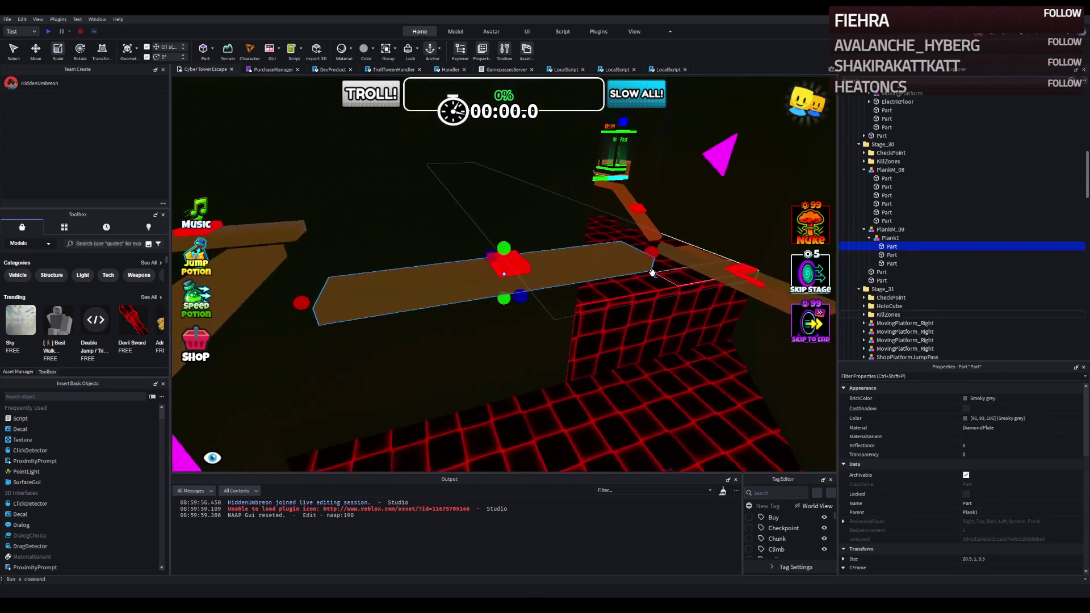
{"action": "scroll", "coordinate": [652, 273], "scroll_direction": "up", "scroll_amount": 3}
{"action": "scroll", "coordinate": [652, 273], "scroll_direction": "up", "scroll_amount": 5}
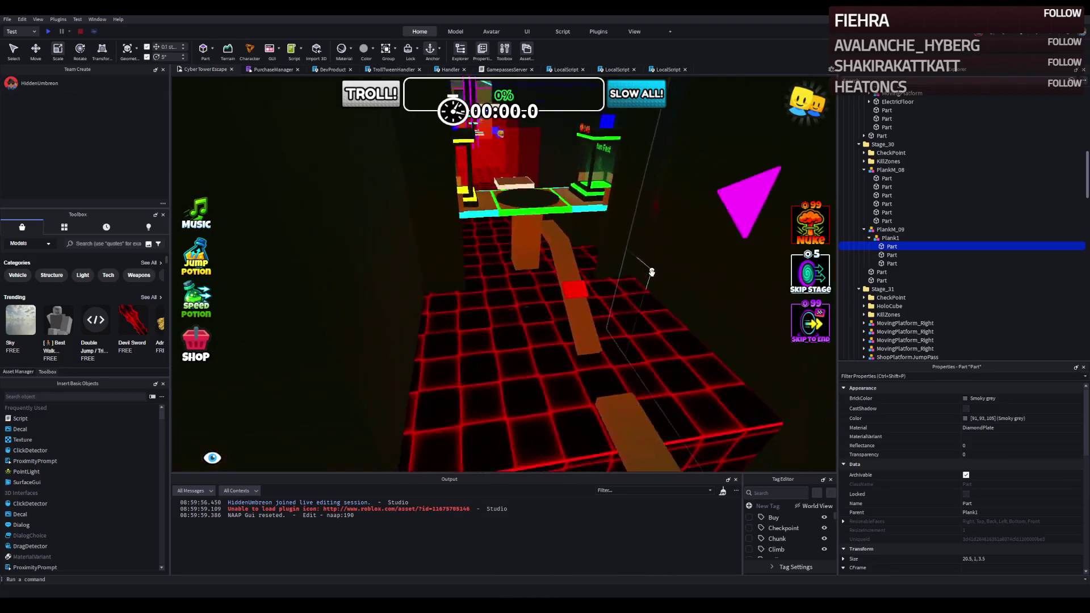
{"action": "left_click", "coordinate": [564, 288]}
{"action": "key", "text": "f"}
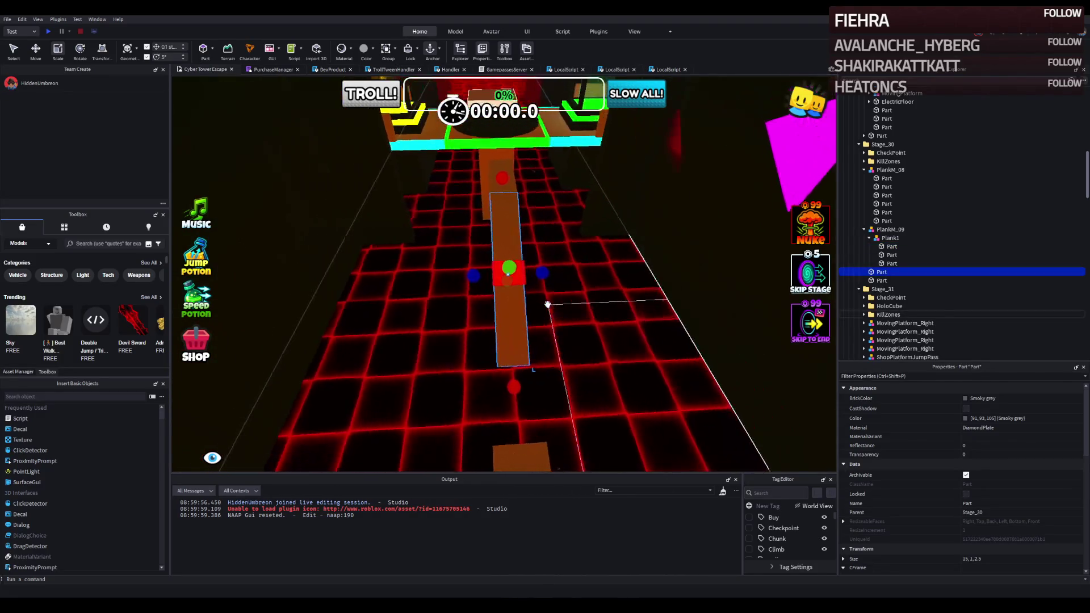
{"action": "left_click_drag", "start_coordinate": [549, 280], "coordinate": [540, 283]}
Select every plank part from the first PlankM_08 Part through the last Stage_30 Part
{"action": "scroll", "coordinate": [544, 278], "scroll_direction": "up", "scroll_amount": 4}
{"action": "left_click", "coordinate": [518, 285]}
{"action": "left_click", "coordinate": [517, 386], "text": "ctrl"}
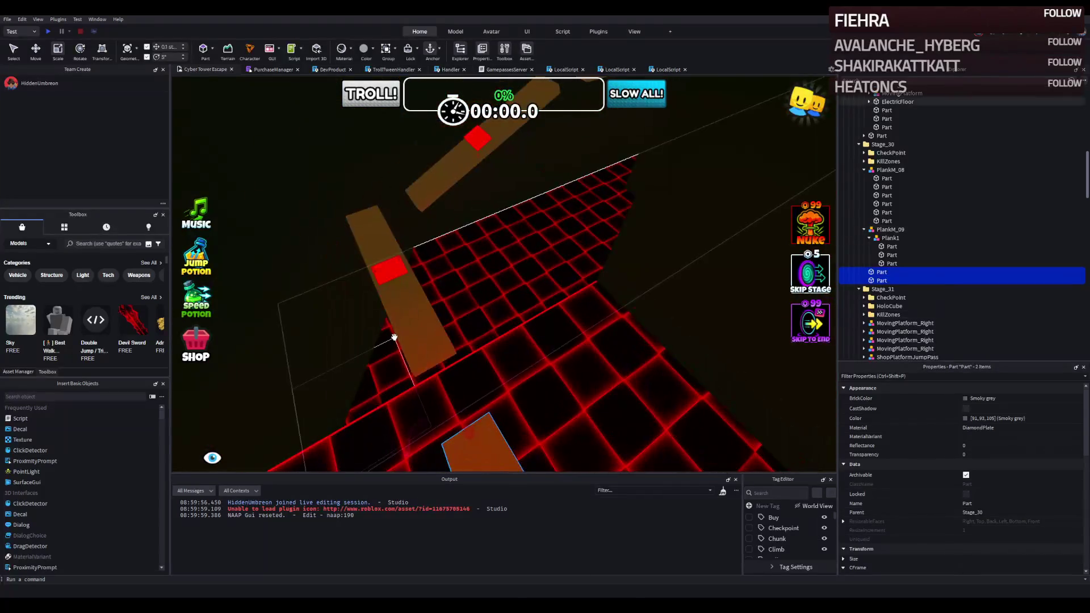
{"action": "left_click", "coordinate": [405, 316]}
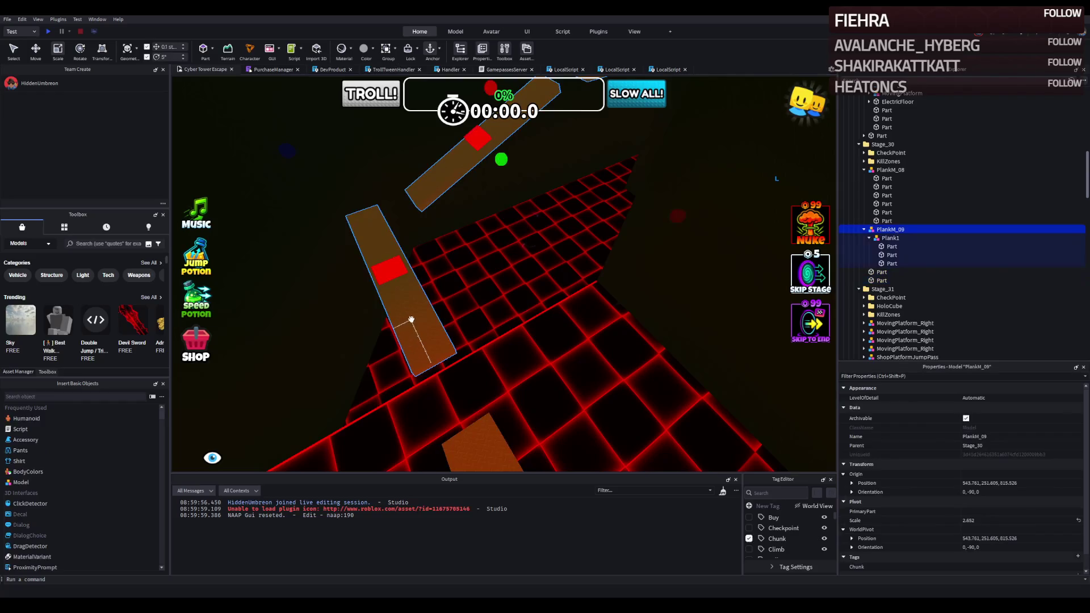
{"action": "left_click", "coordinate": [886, 179]}
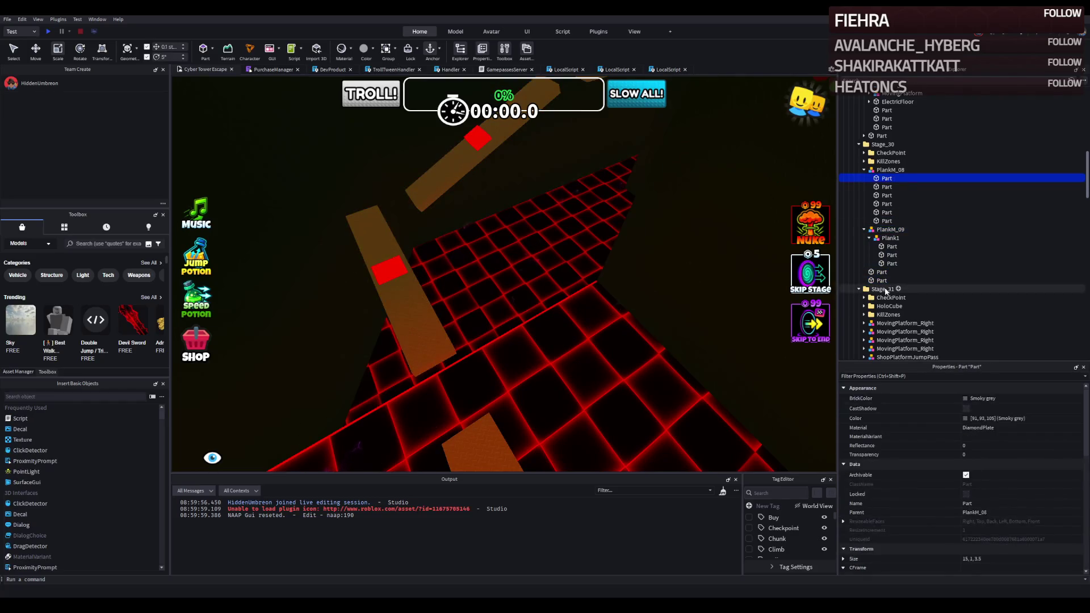
{"action": "left_click", "coordinate": [881, 281], "text": "shift"}
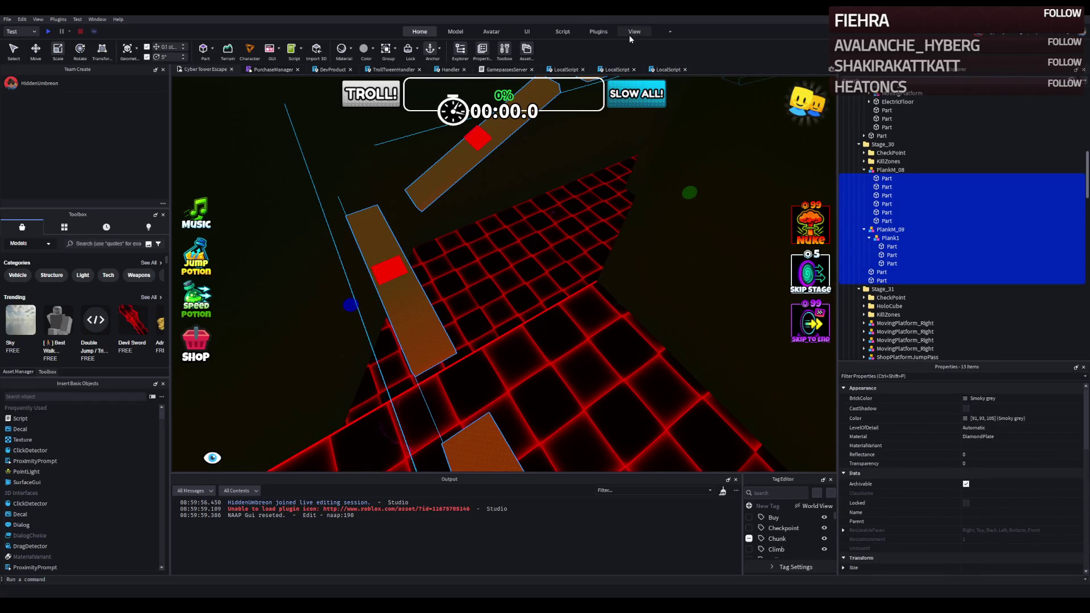
Add Wrap plugin outlines to every selected plank part
{"action": "left_click", "coordinate": [600, 32]}
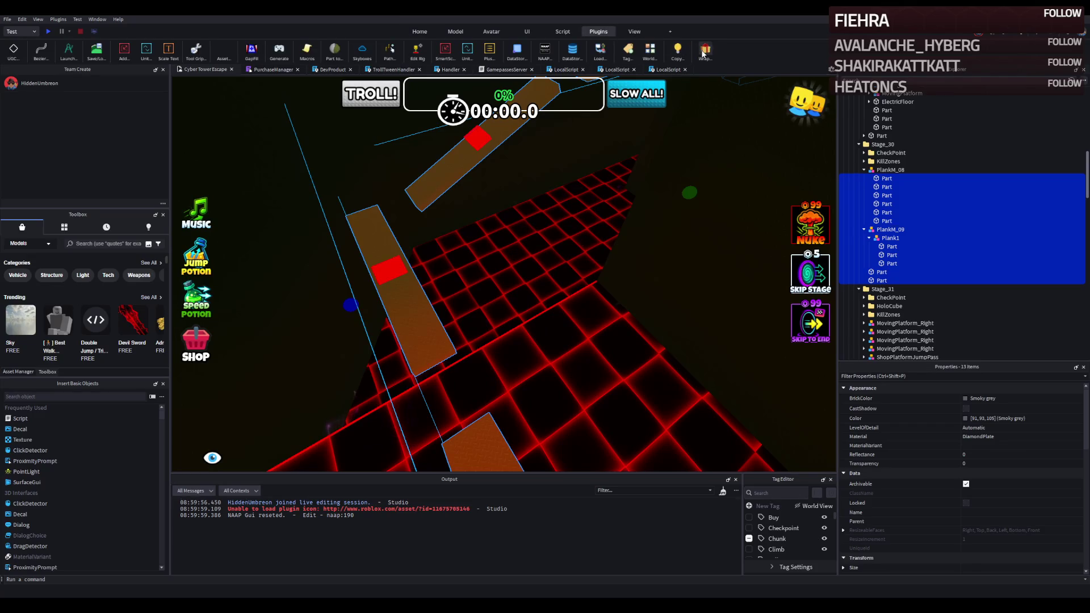
{"action": "left_click", "coordinate": [704, 53]}
{"action": "key", "text": "f"}
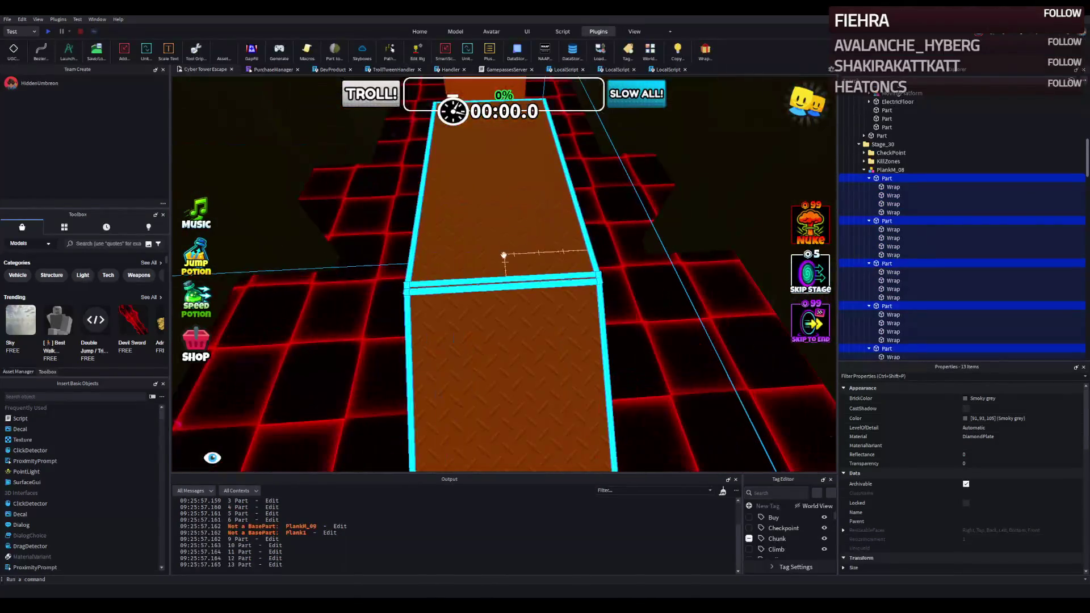
Delete the stray cyan strip lying across the plank
{"action": "left_click", "coordinate": [452, 290]}
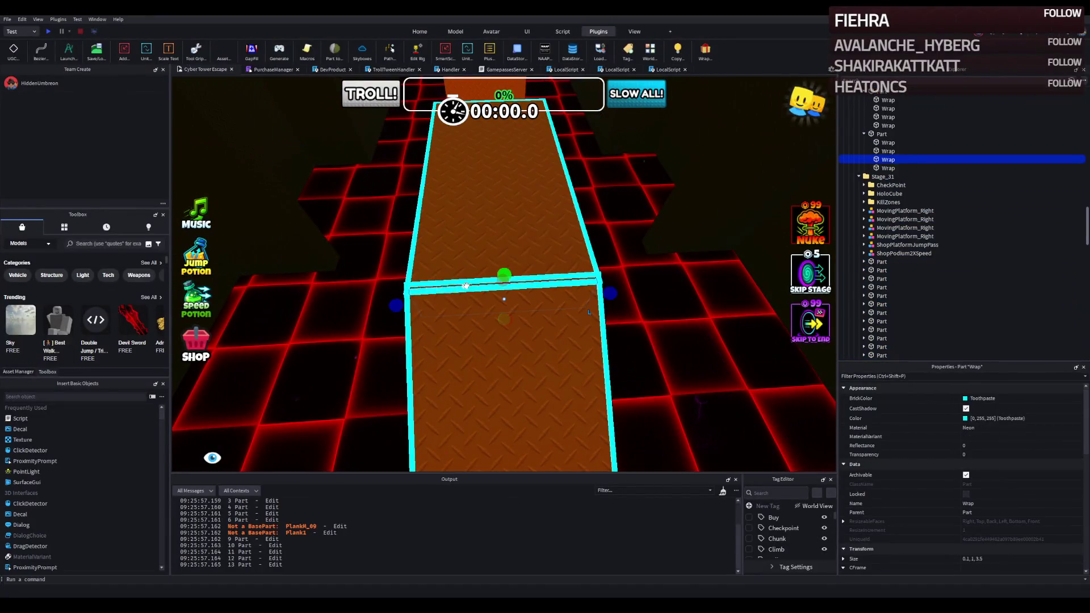
{"action": "left_click", "coordinate": [538, 279]}
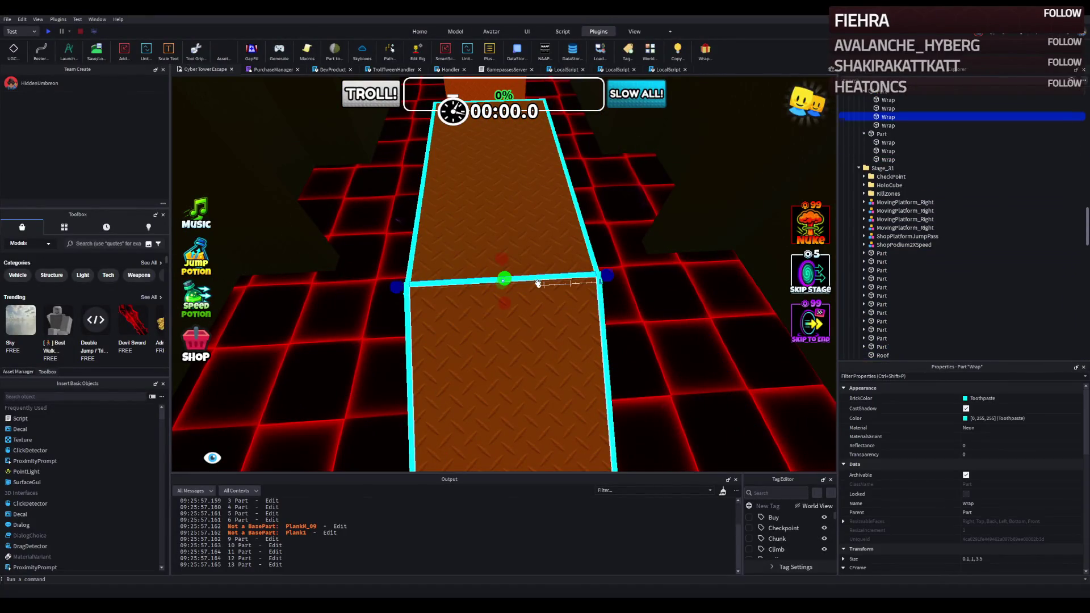
{"action": "key", "text": "Delete"}
Select the brown plank at the junction and nudge it 0.6 along its length
{"action": "key", "text": "s"}
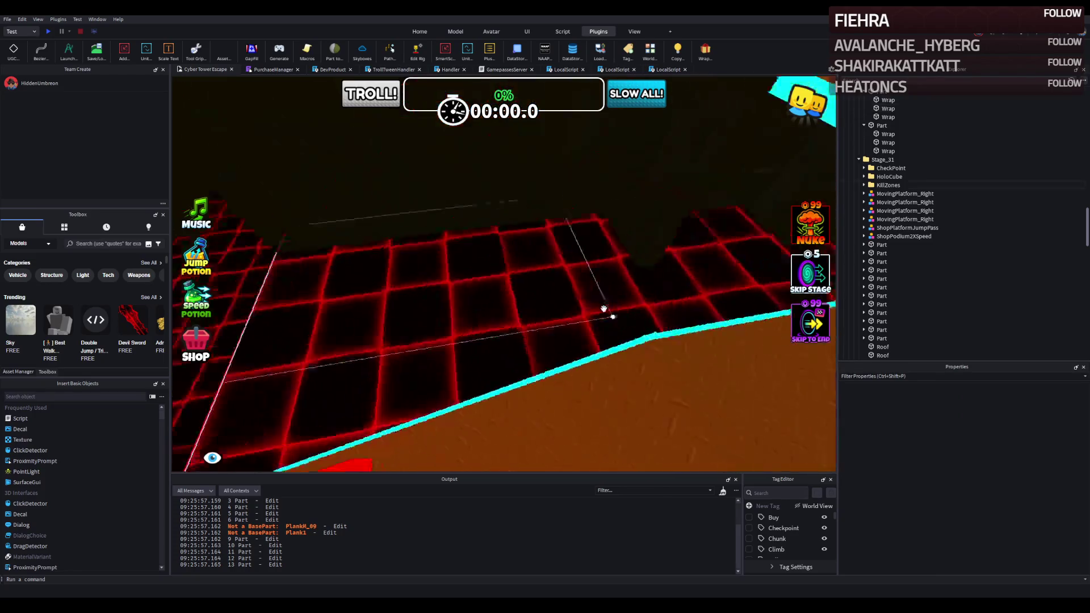
{"action": "key", "text": "w"}
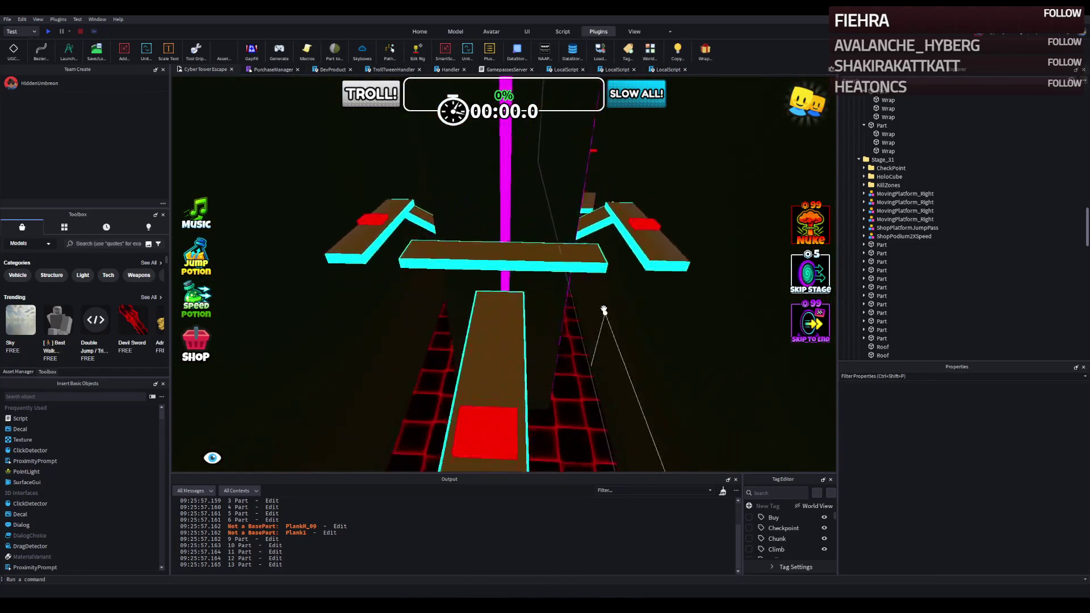
{"action": "key", "text": "w"}
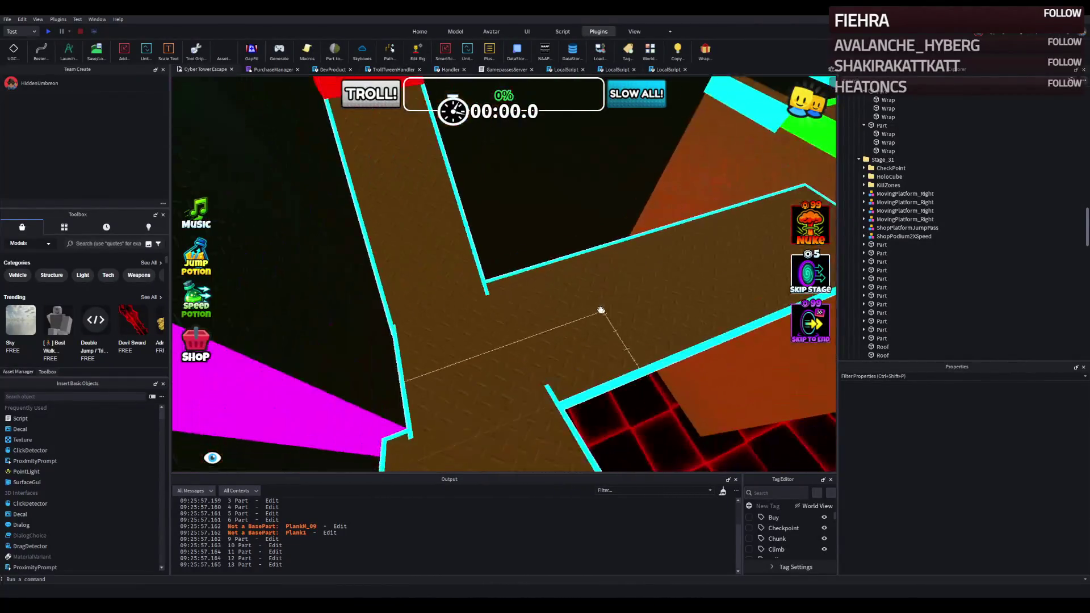
{"action": "left_click", "coordinate": [471, 346]}
{"action": "key", "text": "f"}
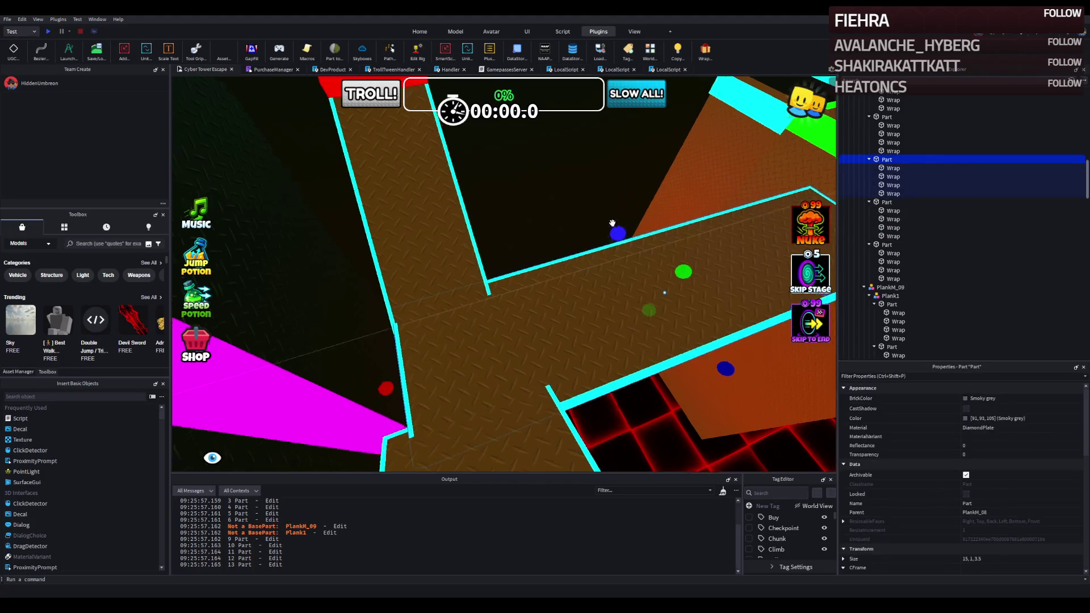
{"action": "left_click_drag", "start_coordinate": [601, 296], "coordinate": [575, 307]}
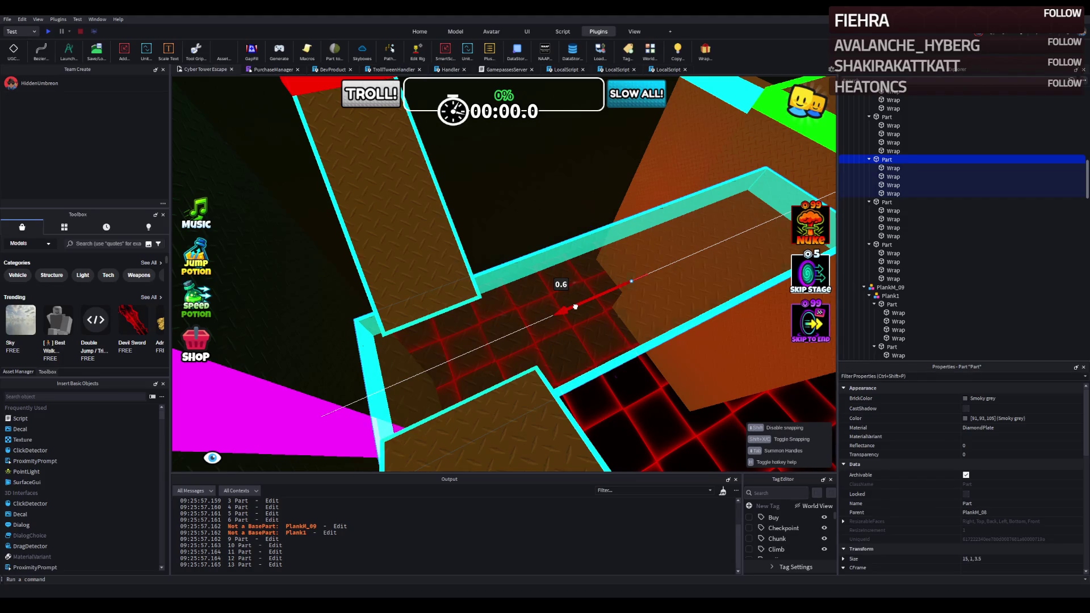
Select another plank part and its four edge strips
{"action": "left_click", "coordinate": [508, 292]}
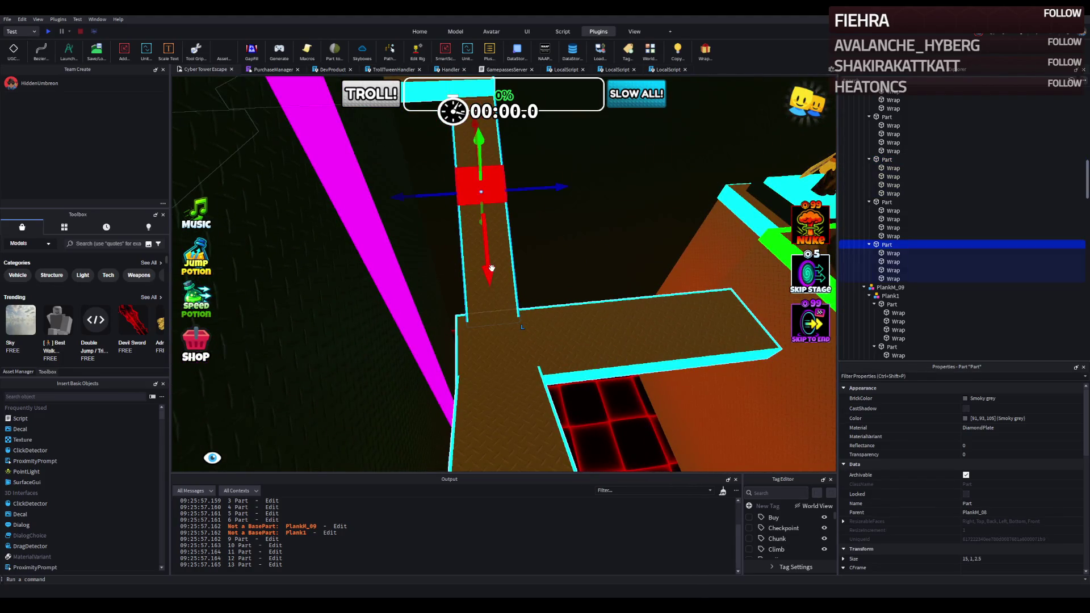
{"action": "left_click", "coordinate": [887, 253]}
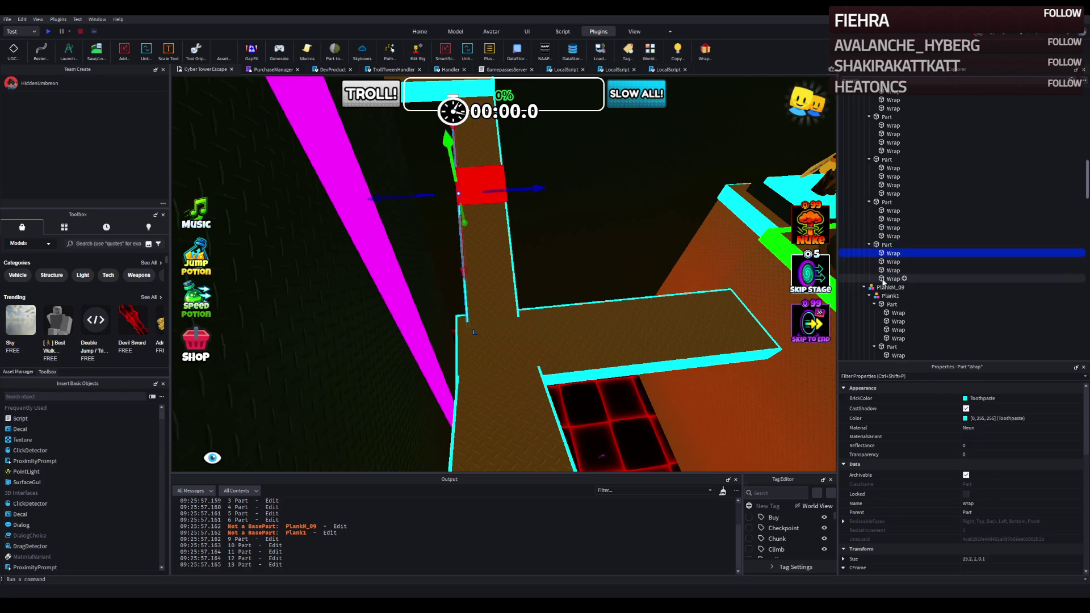
{"action": "left_click", "coordinate": [891, 279], "text": "shift"}
{"action": "left_click_drag", "start_coordinate": [886, 249], "coordinate": [630, 264]}
{"action": "left_click", "coordinate": [573, 233]}
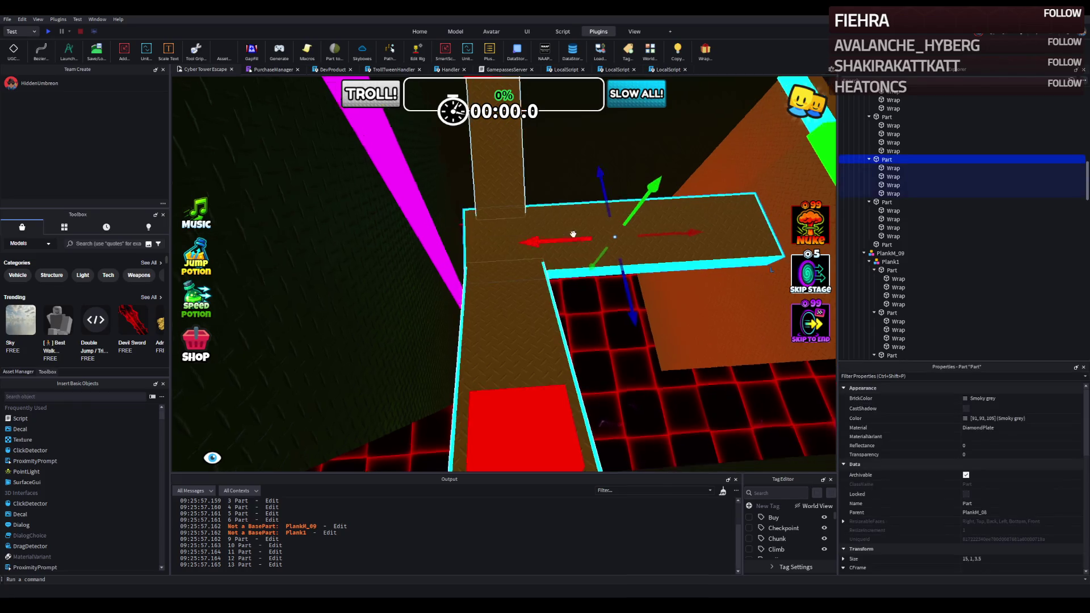
Resize the small red part on the beam and shrink two selected beams slightly
{"action": "left_click", "coordinate": [553, 183]}
{"action": "left_click_drag", "start_coordinate": [512, 182], "coordinate": [505, 188]}
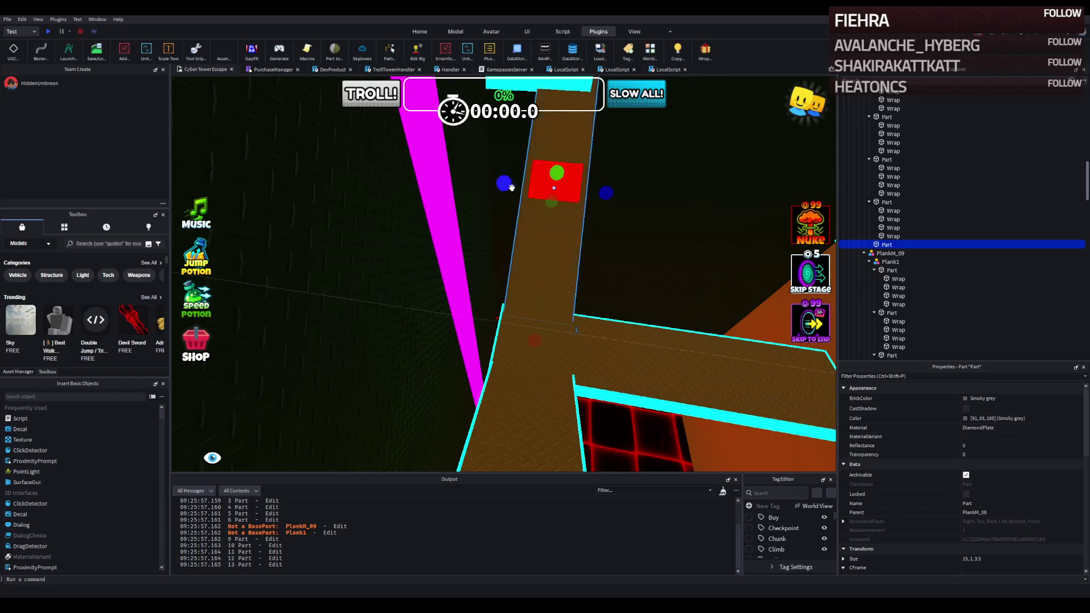
{"action": "scroll", "coordinate": [511, 227], "scroll_direction": "down", "scroll_amount": 5}
{"action": "left_click", "coordinate": [480, 311], "text": "ctrl"}
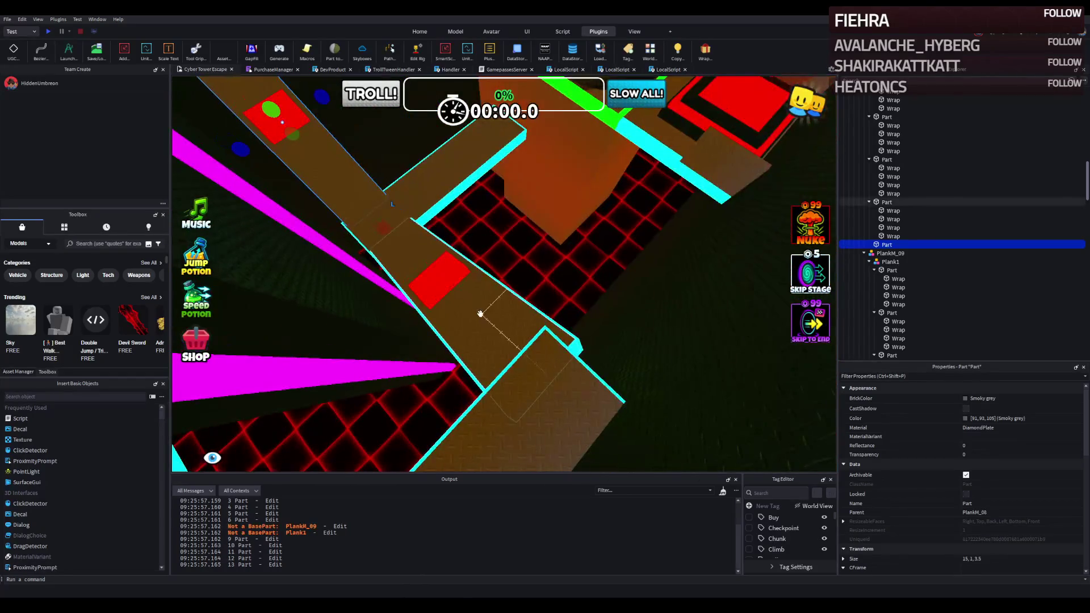
{"action": "scroll", "coordinate": [507, 189], "scroll_direction": "down", "scroll_amount": 2}
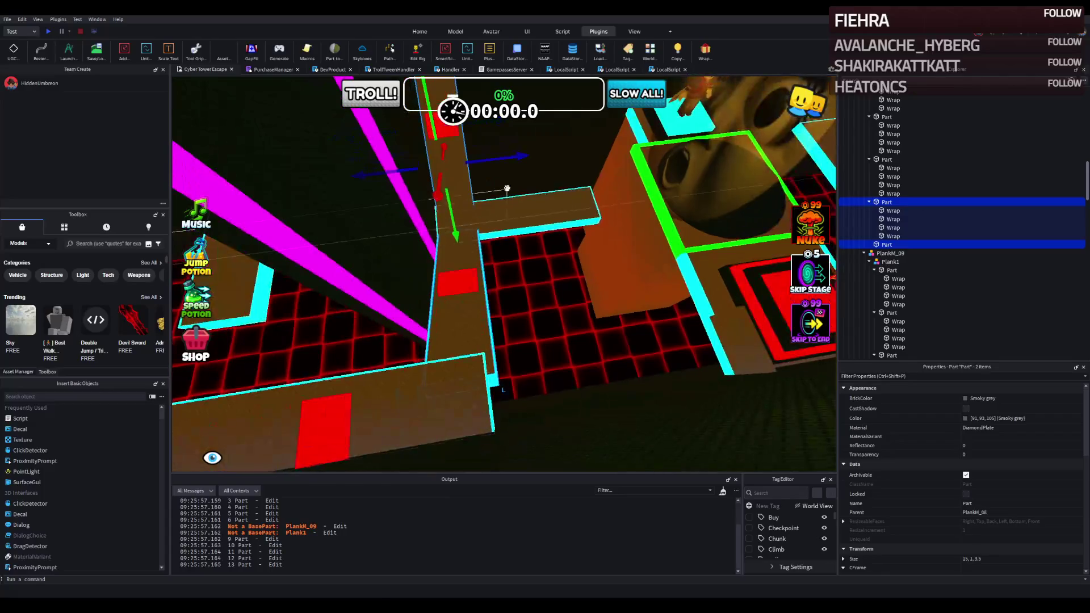
{"action": "left_click_drag", "start_coordinate": [505, 158], "coordinate": [498, 162]}
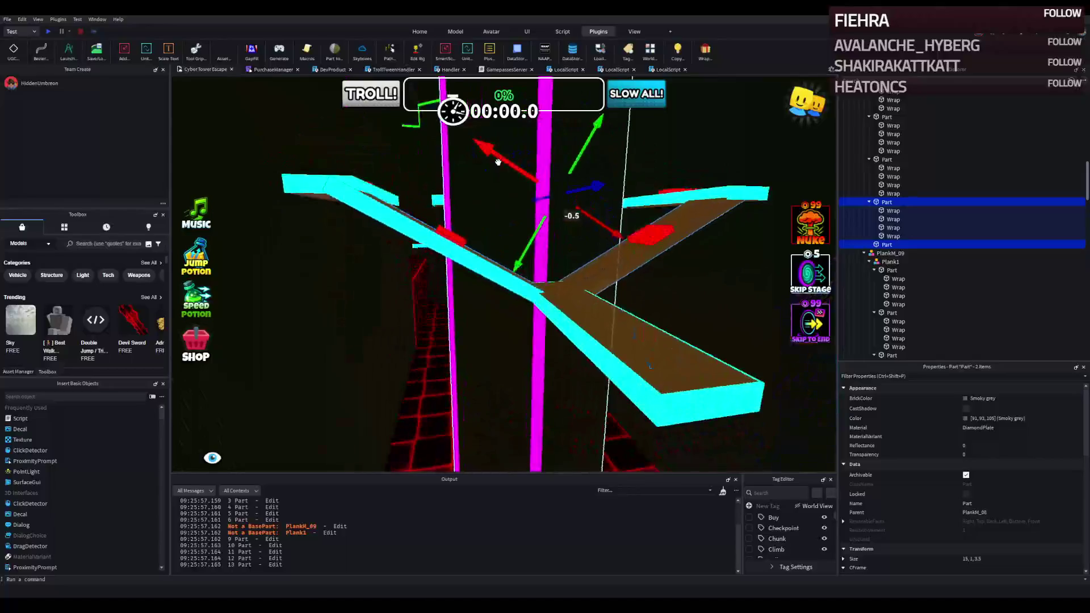
Shift a single plank part 0.4 studs along its length
{"action": "key", "text": "w"}
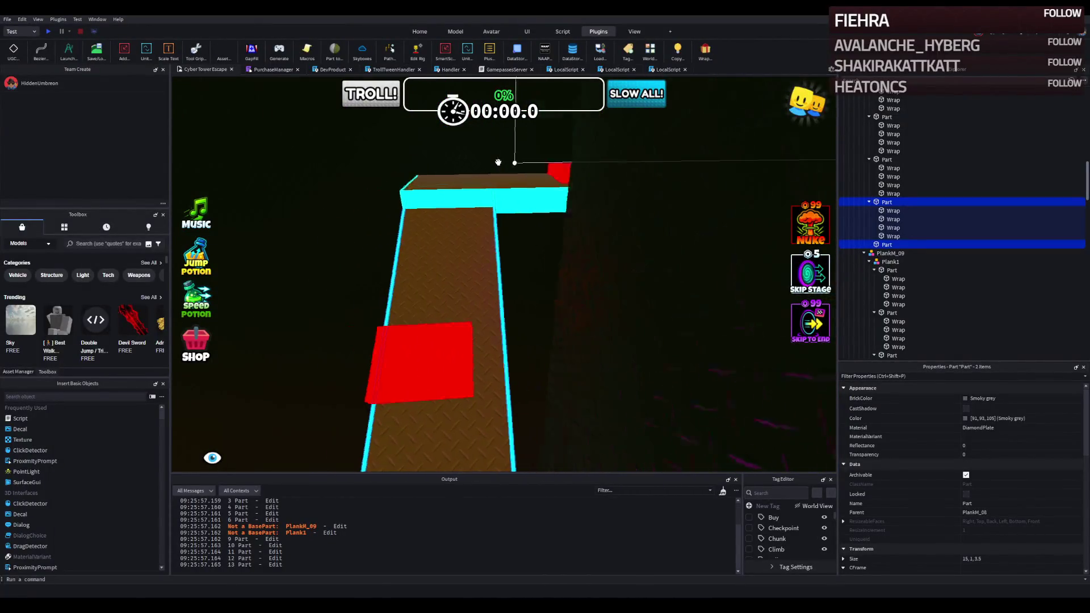
{"action": "left_click", "coordinate": [506, 406]}
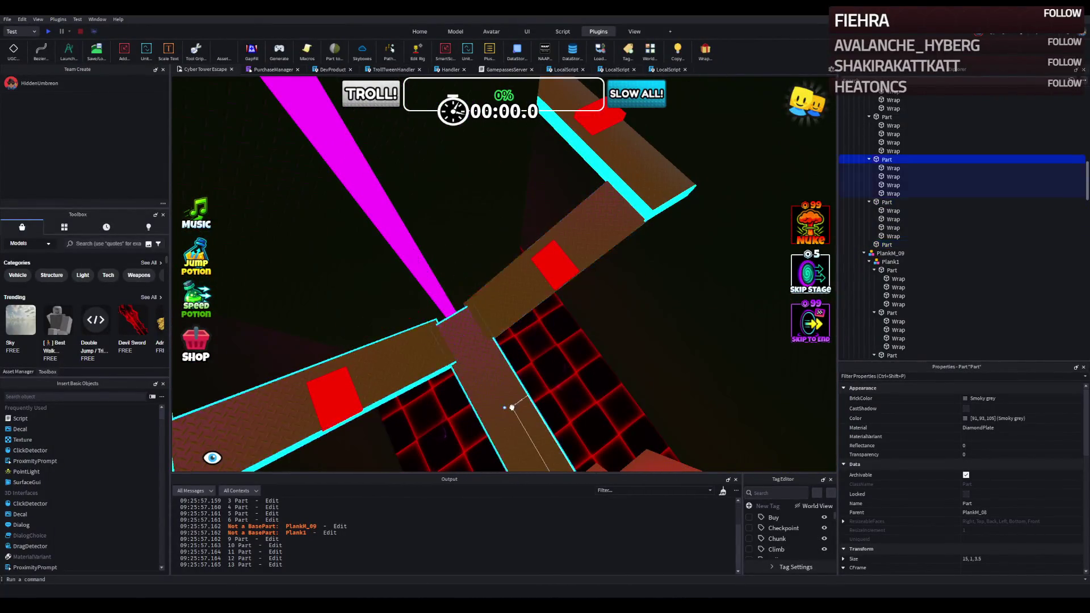
{"action": "scroll", "coordinate": [536, 352], "scroll_direction": "up", "scroll_amount": 5}
{"action": "left_click_drag", "start_coordinate": [591, 306], "coordinate": [585, 306]}
{"action": "scroll", "coordinate": [585, 306], "scroll_direction": "down", "scroll_amount": 3}
Delete that plank's four edge strips and lengthen it from 15 to about 19
{"action": "left_click", "coordinate": [892, 168]}
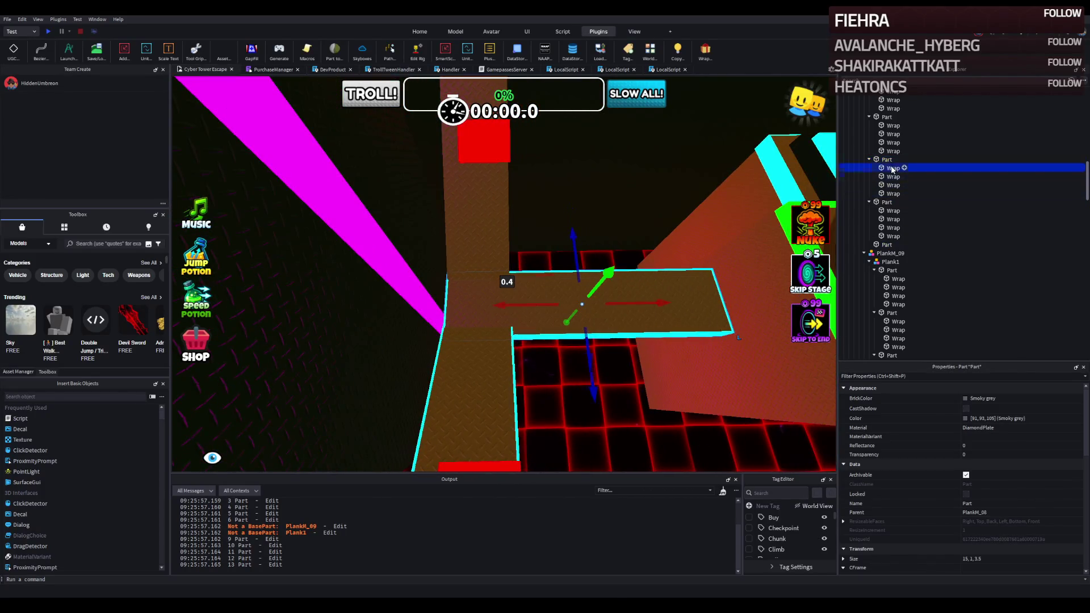
{"action": "left_click", "coordinate": [891, 194], "text": "shift"}
{"action": "key", "text": "Delete"}
{"action": "left_click", "coordinate": [497, 307]}
{"action": "key", "text": "f"}
{"action": "left_click_drag", "start_coordinate": [497, 306], "coordinate": [554, 301]}
{"action": "key", "text": "f"}
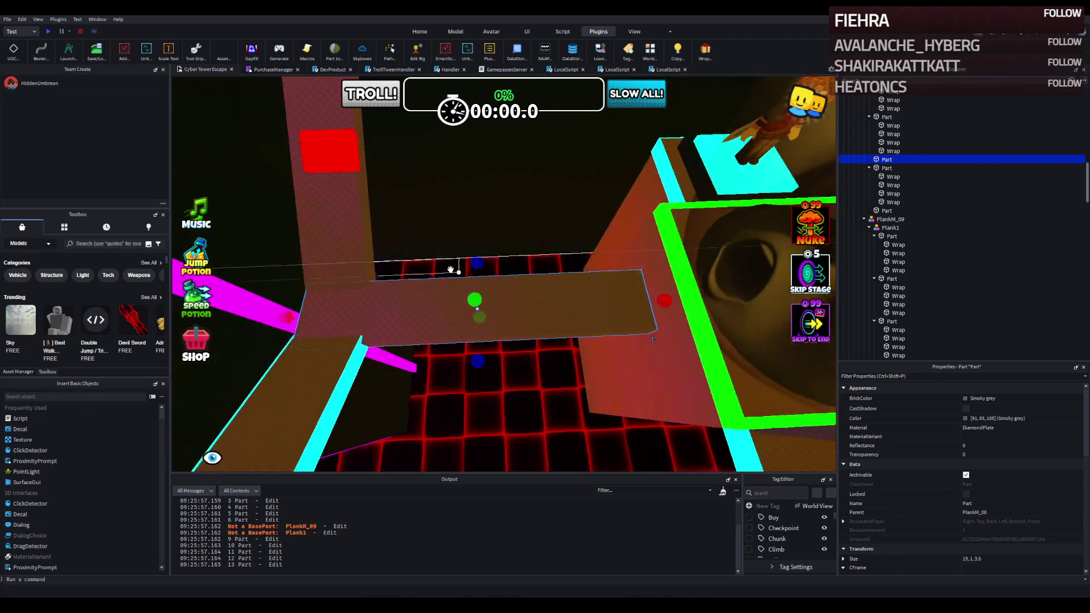
Add neon Wrap edge strips to the lengthened plank and the vertical beam
{"action": "left_click", "coordinate": [704, 57]}
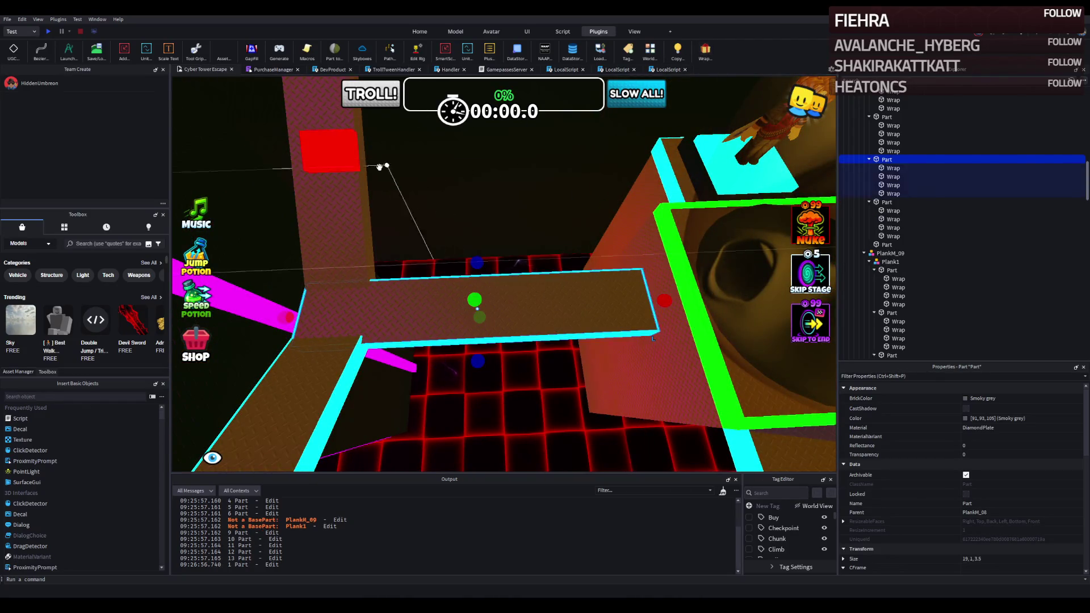
{"action": "left_click", "coordinate": [335, 192]}
{"action": "left_click", "coordinate": [704, 52]}
{"action": "key", "text": "f"}
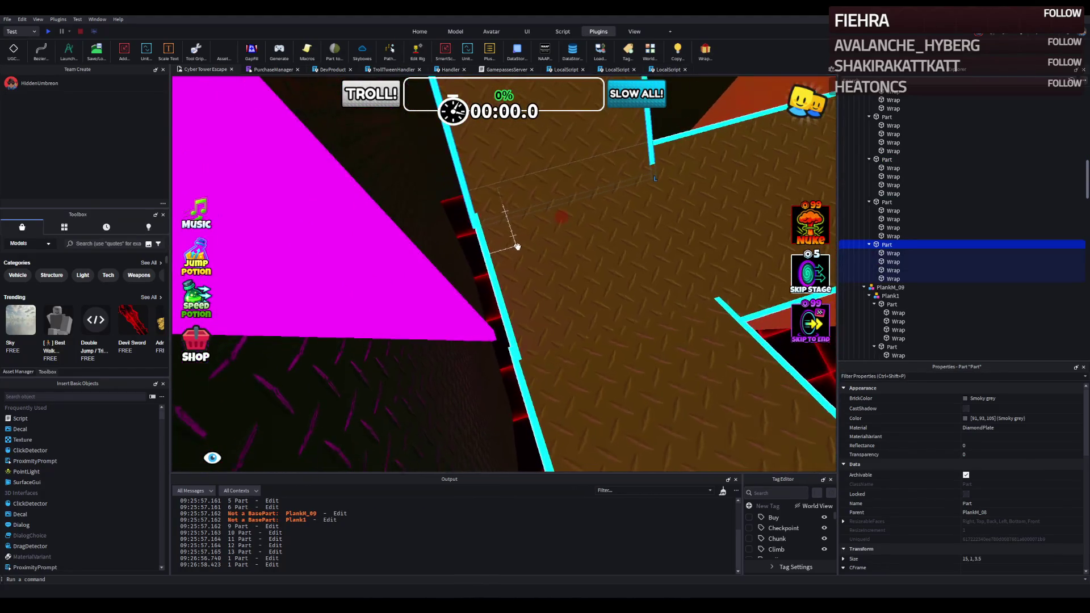
{"action": "left_click", "coordinate": [521, 248]}
Focus on another PlankM_08 beam, nudge it, and select its cyan edge strip for rotating
{"action": "left_click", "coordinate": [644, 236]}
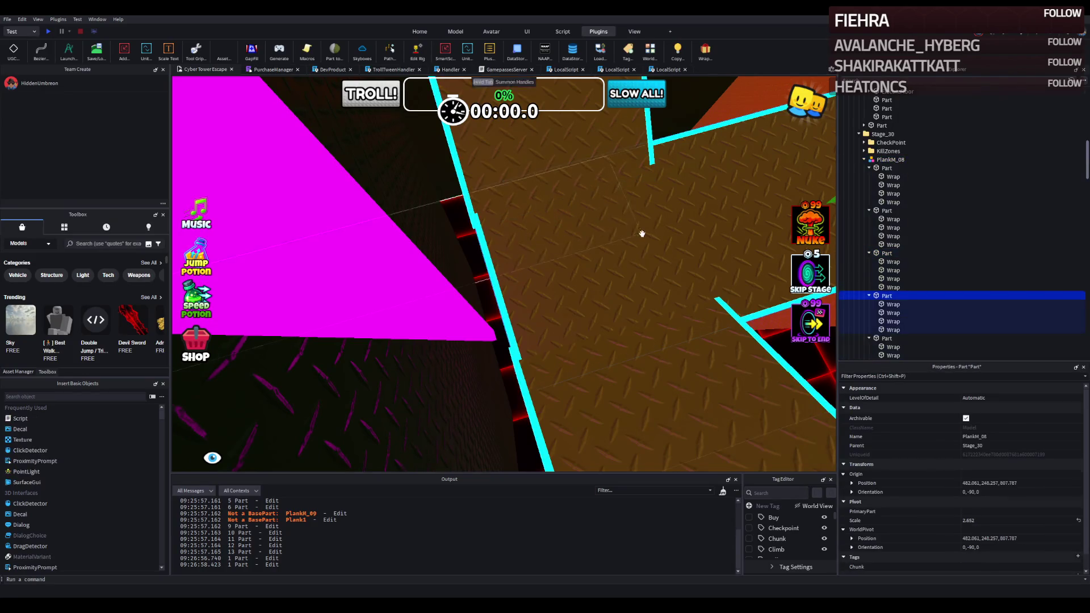
{"action": "key", "text": "f"}
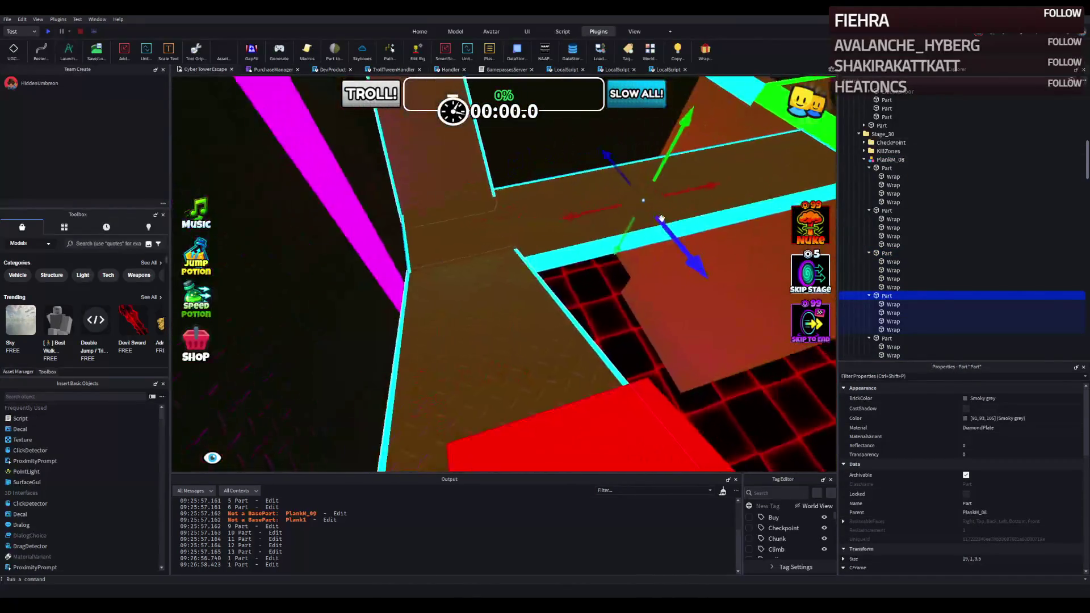
{"action": "left_click_drag", "start_coordinate": [647, 219], "coordinate": [646, 220]}
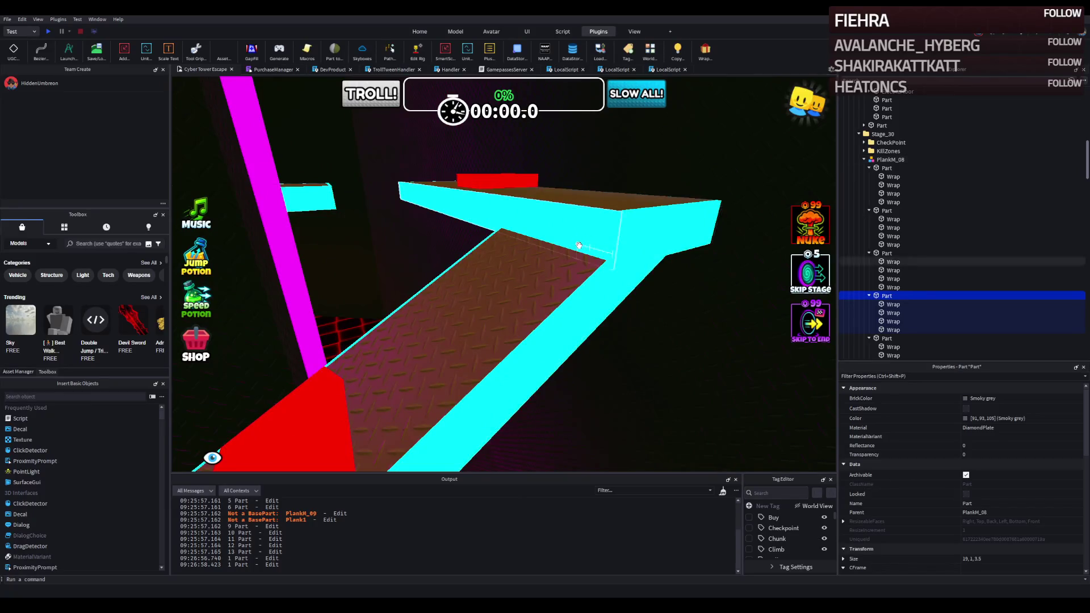
{"action": "left_click", "coordinate": [597, 263]}
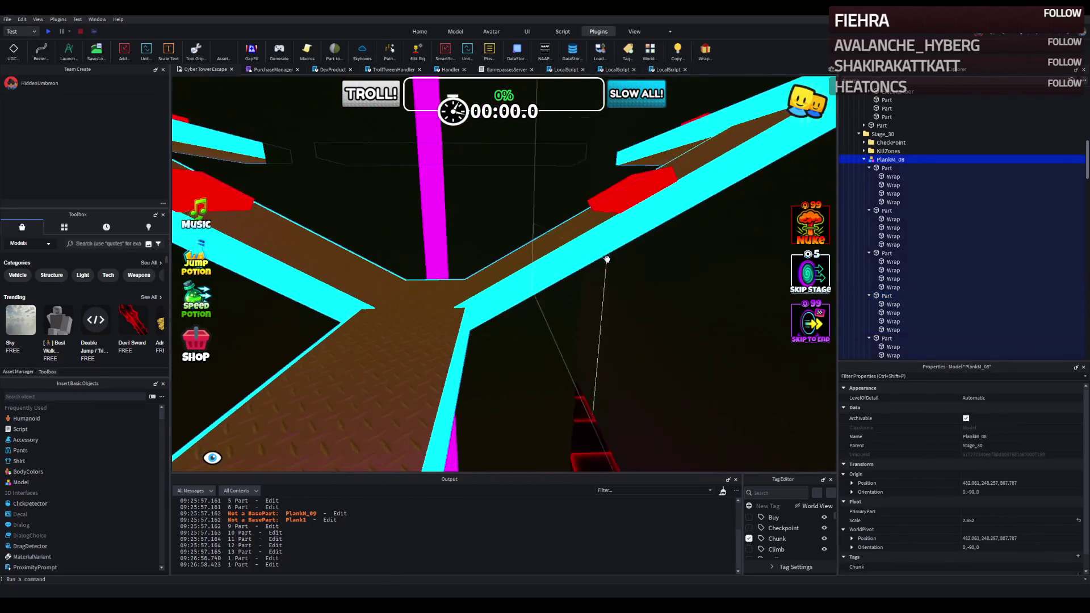
{"action": "key", "text": "ctrl+4"}
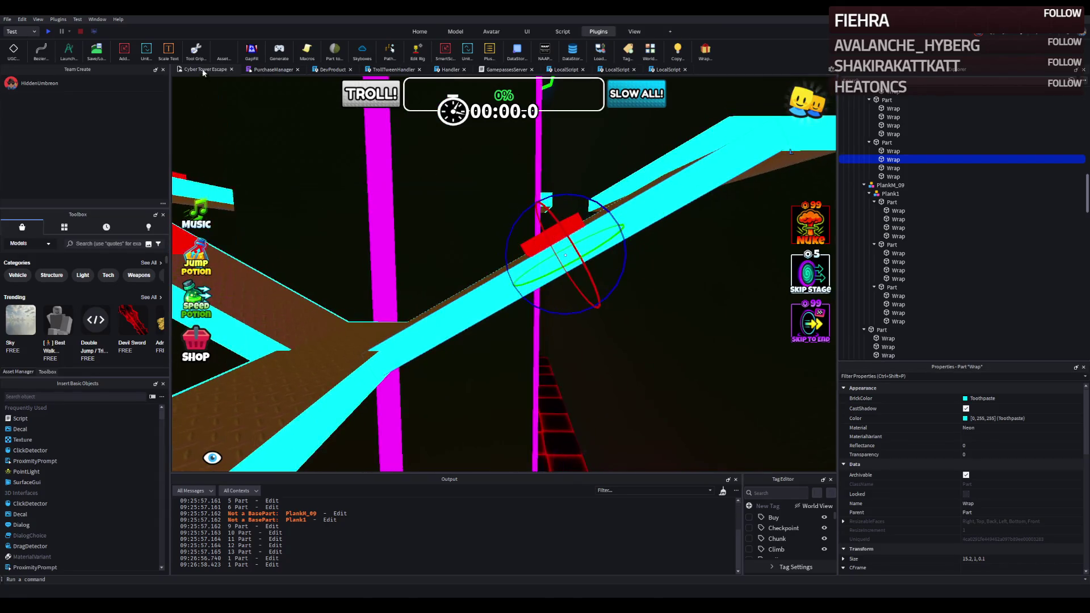
{"action": "left_click", "coordinate": [450, 34]}
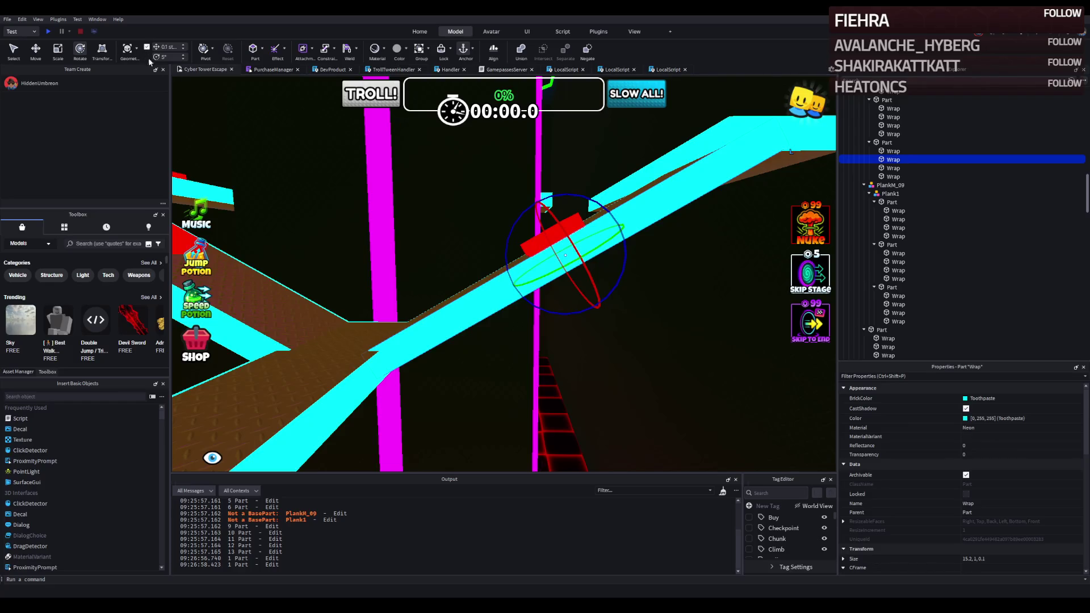
Rotate the cyan strip, then delete the parent plank's four edge strips
{"action": "key", "text": "f"}
{"action": "mouse_move", "coordinate": [523, 211]}
{"action": "left_mouse_down"}
{"action": "mouse_move", "coordinate": [531, 227]}
{"action": "mouse_move", "coordinate": [542, 195]}
{"action": "left_mouse_up"}
{"action": "left_click", "coordinate": [887, 143]}
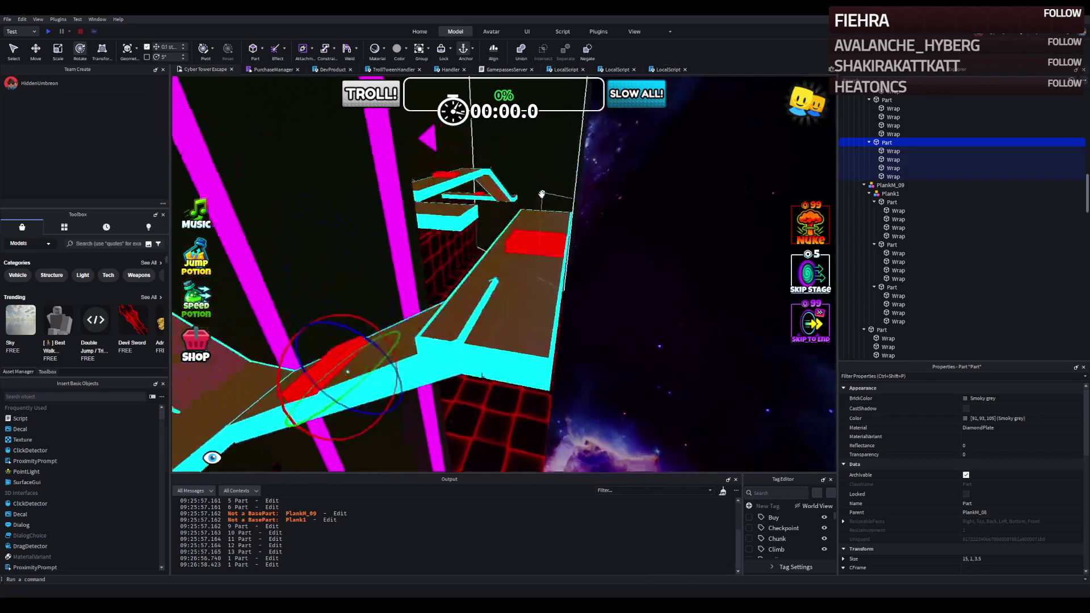
{"action": "scroll", "coordinate": [567, 181], "scroll_direction": "up", "scroll_amount": 2}
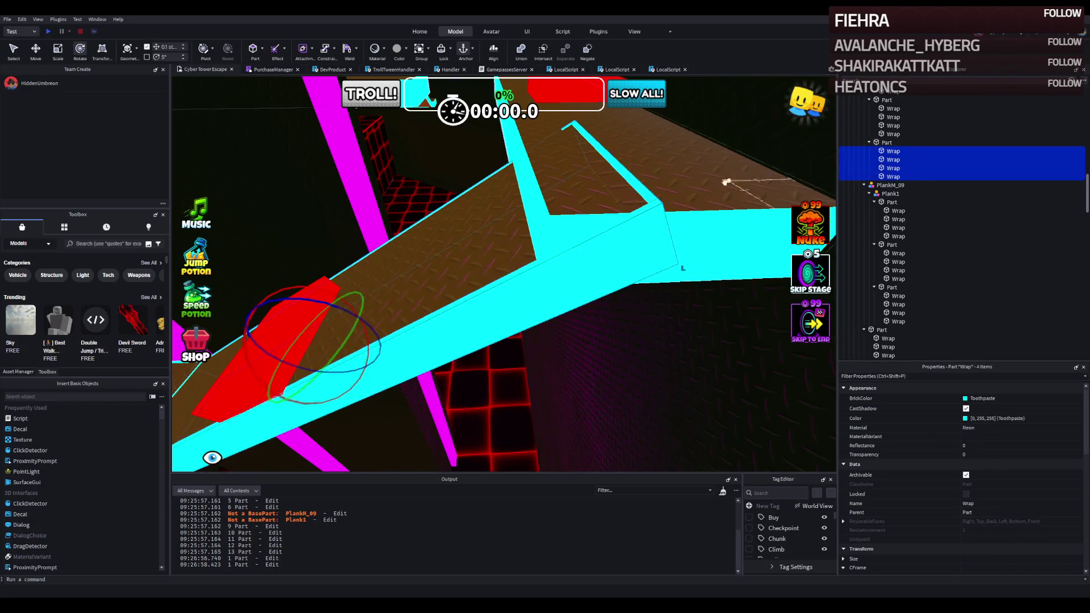
{"action": "key", "text": "Delete"}
Resize the plank and raise it 0.5 studs into position
{"action": "left_click", "coordinate": [477, 236]}
{"action": "key", "text": "ctrl+3"}
{"action": "left_click_drag", "start_coordinate": [571, 144], "coordinate": [525, 159]}
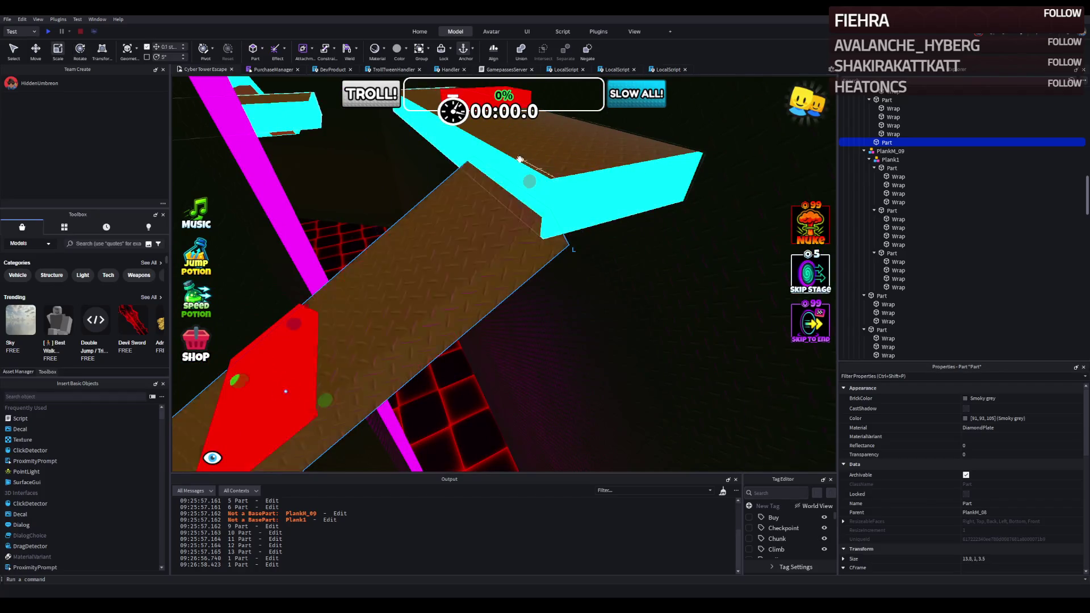
{"action": "key", "text": "ctrl+2"}
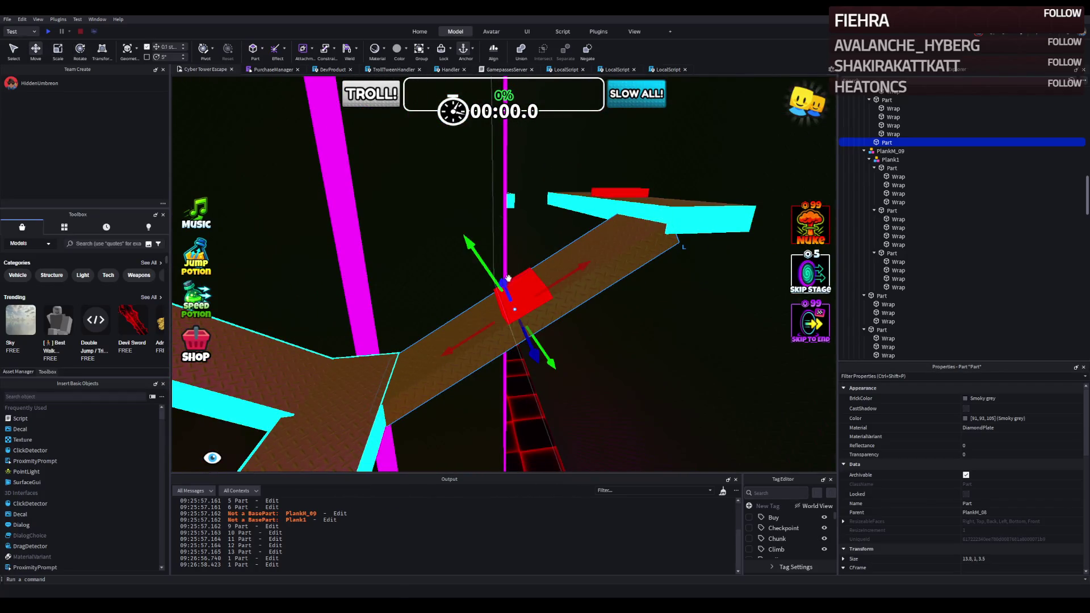
{"action": "left_click_drag", "start_coordinate": [489, 276], "coordinate": [480, 271]}
{"action": "key", "text": "ctrl+4"}
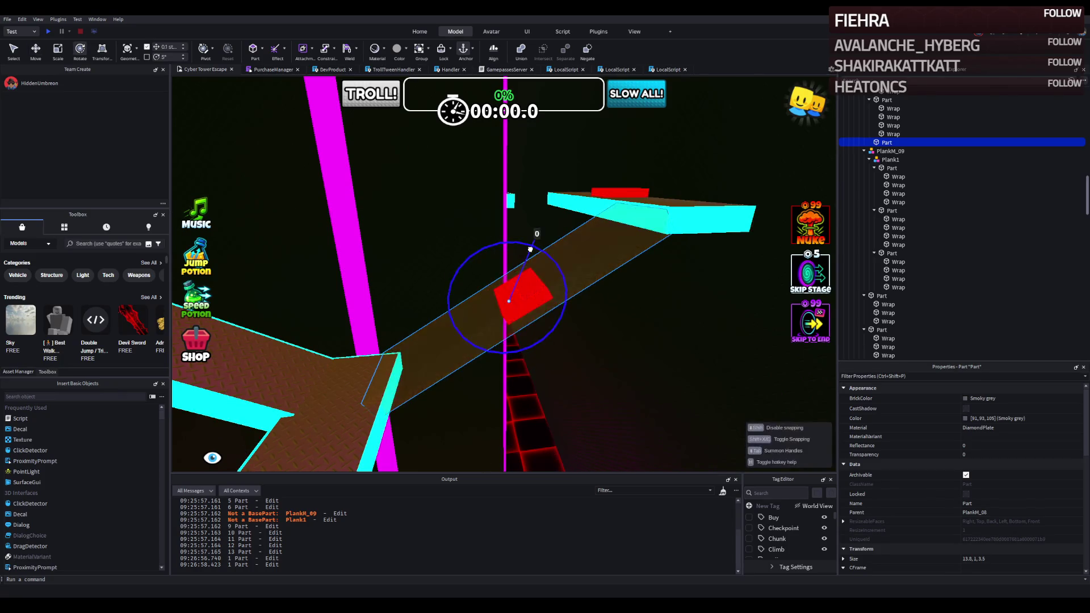
{"action": "key", "text": "ctrl+2"}
{"action": "left_click_drag", "start_coordinate": [476, 256], "coordinate": [479, 256]}
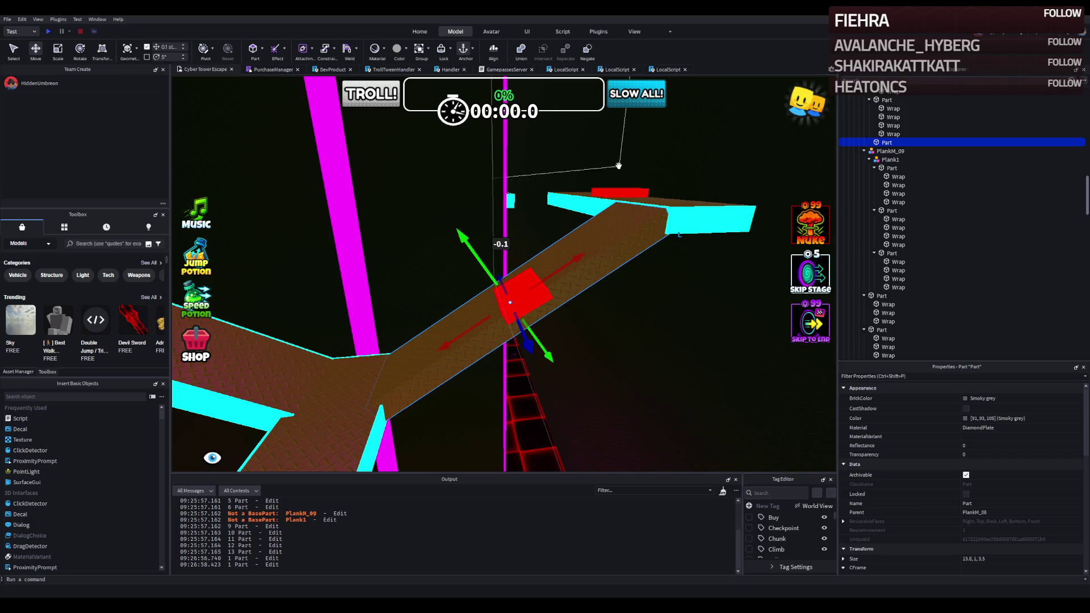
Duplicate the plank, turn the copy crosswise and slide it about 14.8 studs along
{"action": "key", "text": "ctrl+d"}
{"action": "key", "text": "ctrl+r"}
{"action": "left_click_drag", "start_coordinate": [619, 168], "coordinate": [660, 241]}
{"action": "left_click_drag", "start_coordinate": [655, 279], "coordinate": [437, 289]}
Delete the copied plank's cyan edge trim and select both junction plank parts
{"action": "left_click", "coordinate": [891, 108]}
{"action": "left_click", "coordinate": [886, 100]}
{"action": "key", "text": "Delete"}
{"action": "left_click", "coordinate": [574, 333]}
{"action": "left_click", "coordinate": [636, 324], "text": "ctrl"}
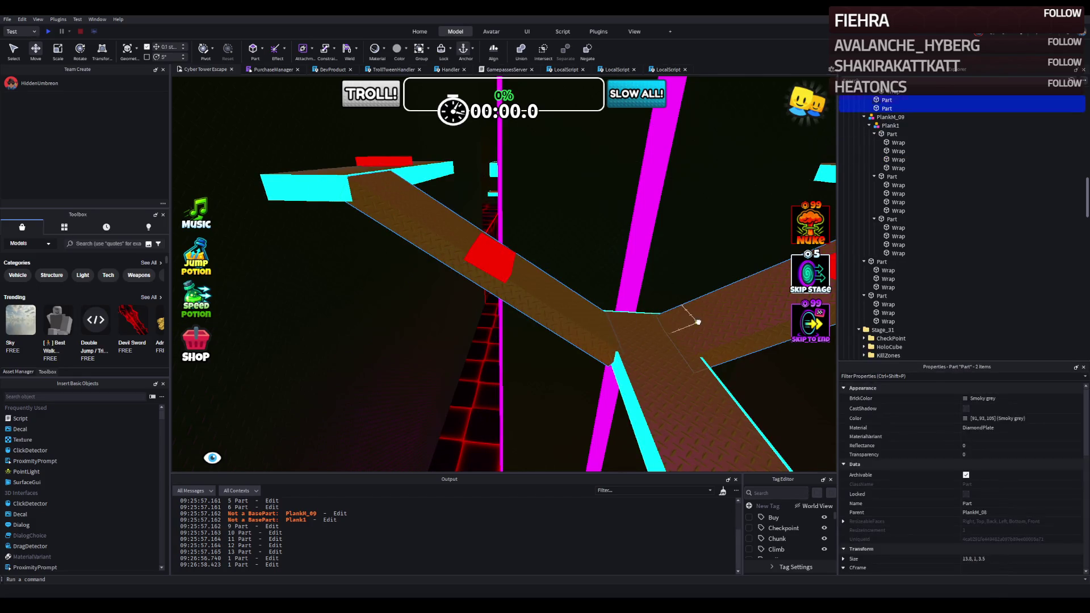
Wrap the selected junction planks with cyan edge trim
{"action": "left_click", "coordinate": [605, 33]}
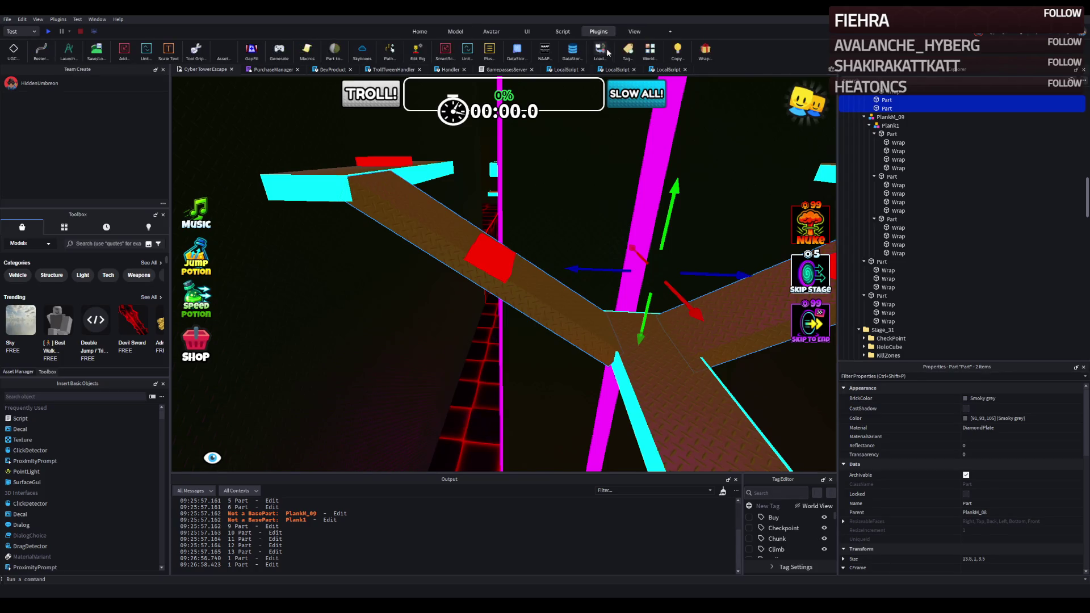
{"action": "left_click", "coordinate": [705, 51]}
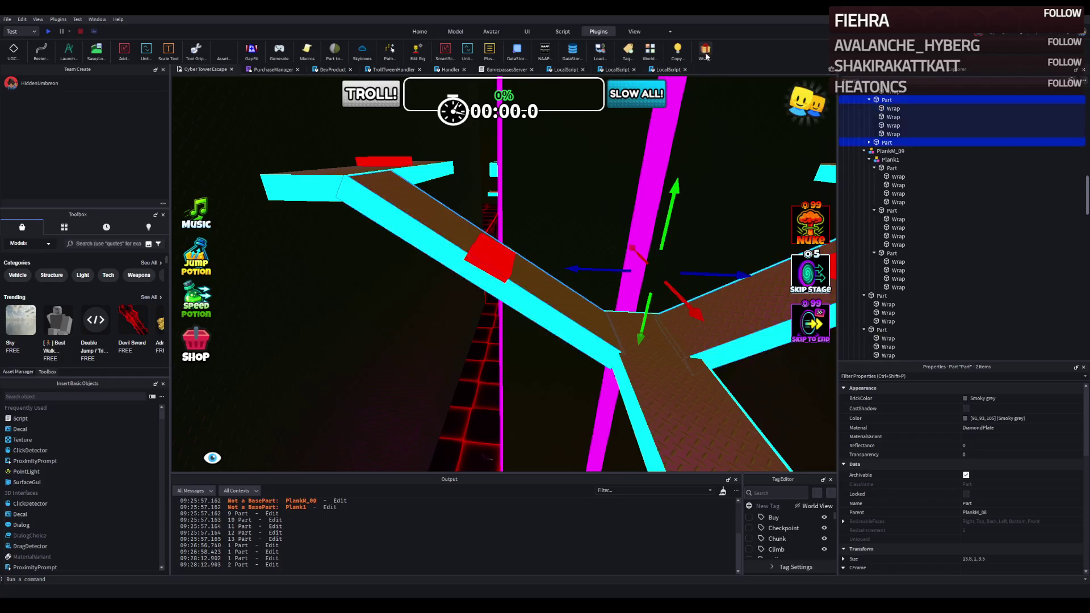
{"action": "scroll", "coordinate": [608, 168], "scroll_direction": "up", "scroll_amount": 5}
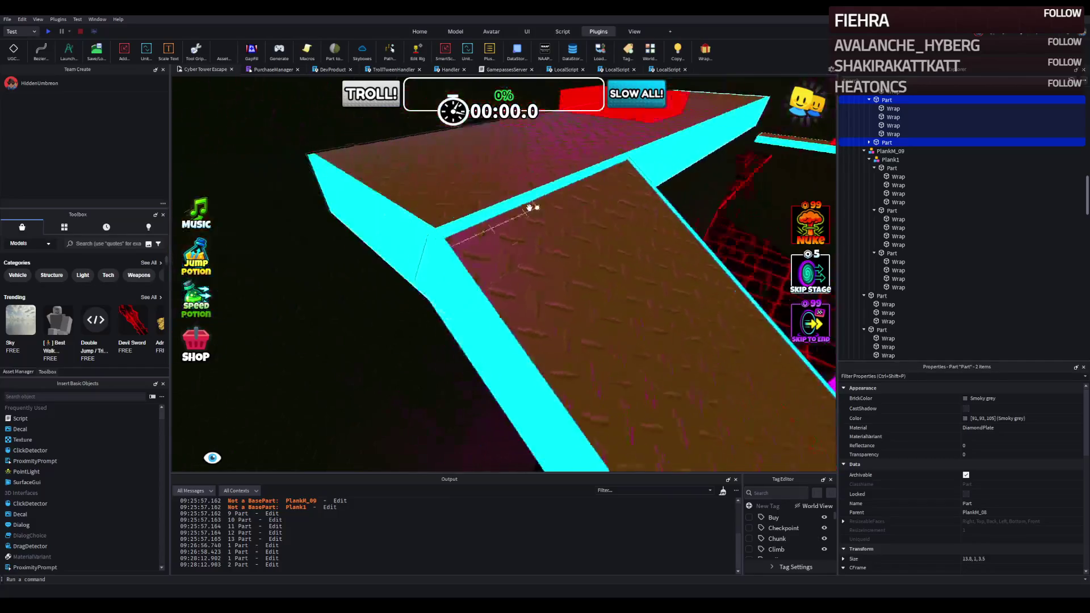
Delete the overlapping cyan trim strip where the planks meet
{"action": "left_click", "coordinate": [540, 211]}
{"action": "left_click", "coordinate": [542, 212]}
{"action": "left_click", "coordinate": [542, 213]}
{"action": "key", "text": "f"}
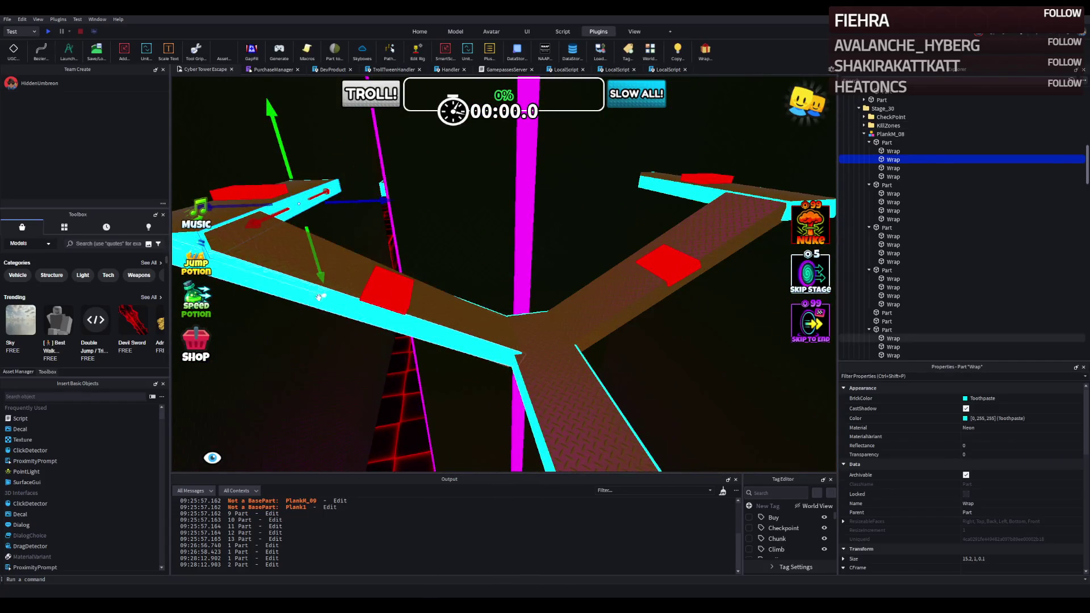
{"action": "left_click", "coordinate": [295, 300]}
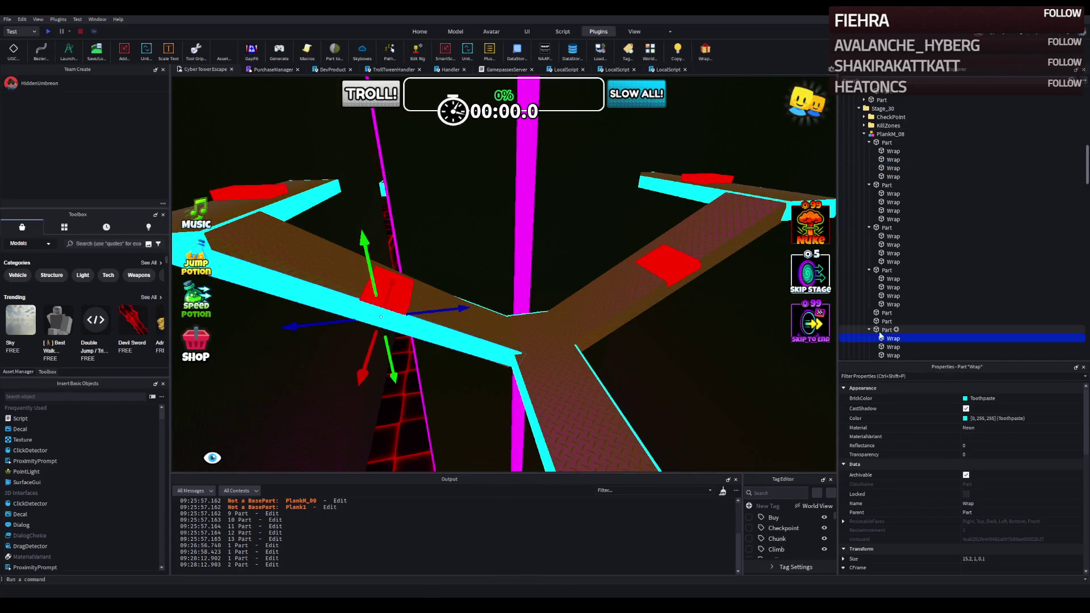
{"action": "key", "text": "Delete"}
Re-wrap the junction plank with cyan trim and inspect the edged planks from several angles
{"action": "left_click", "coordinate": [502, 299]}
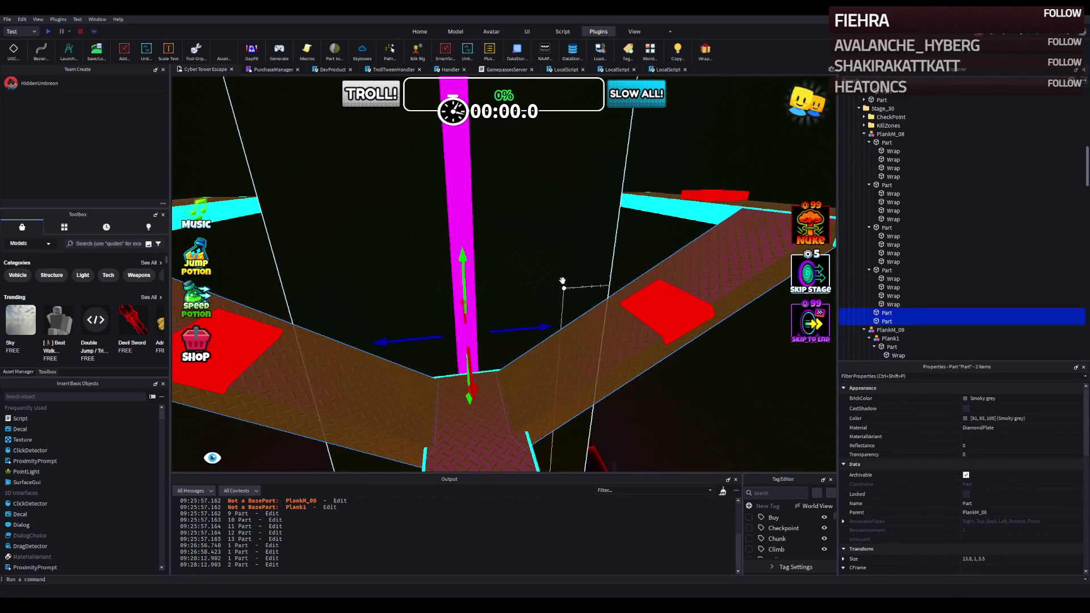
{"action": "left_click", "coordinate": [706, 51]}
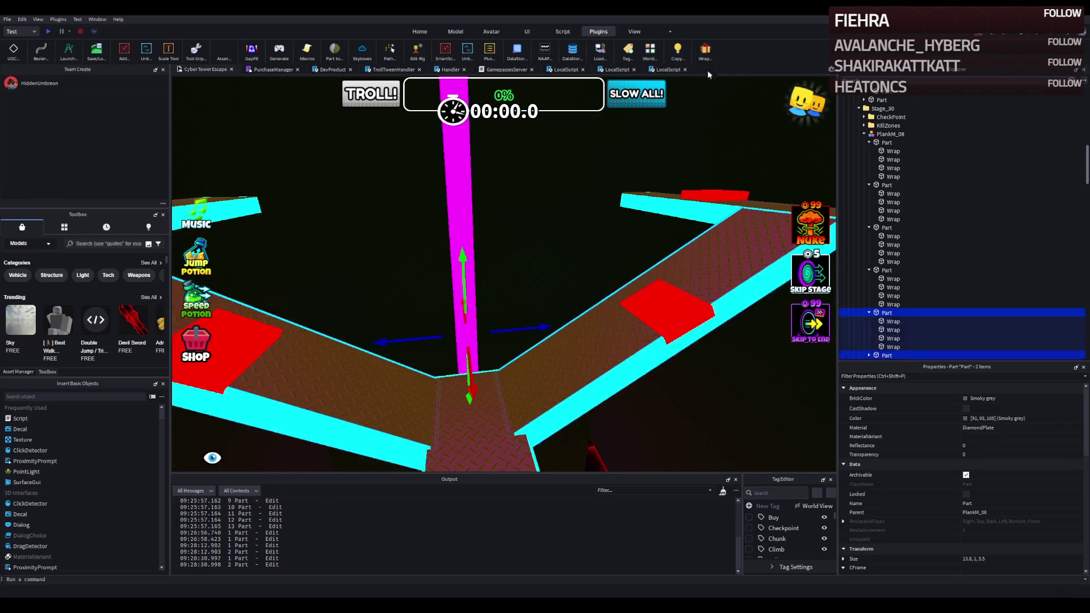
{"action": "key", "text": "w"}
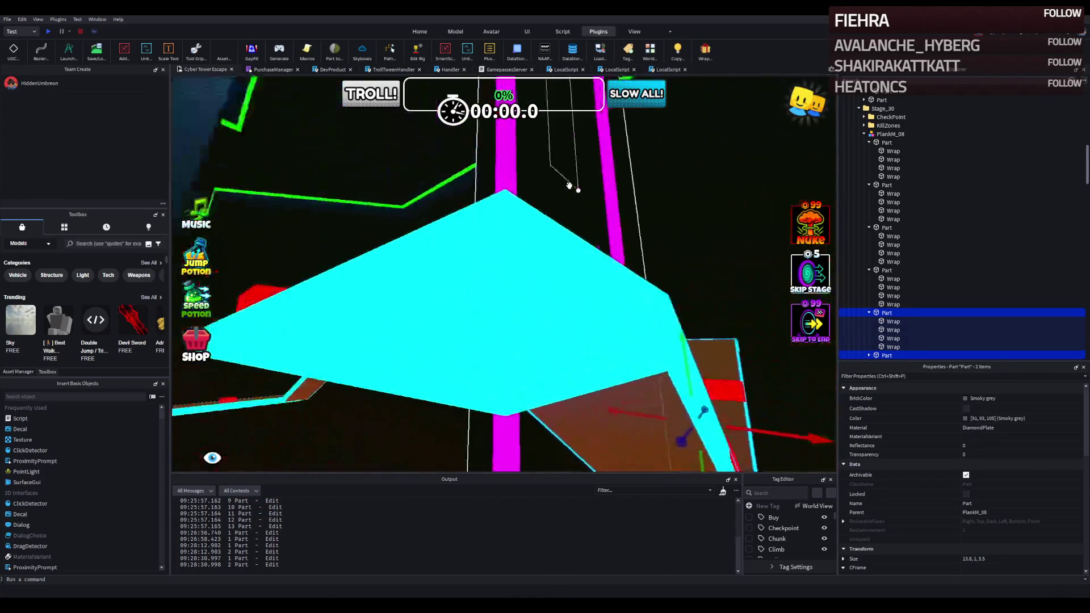
{"action": "key", "text": "s"}
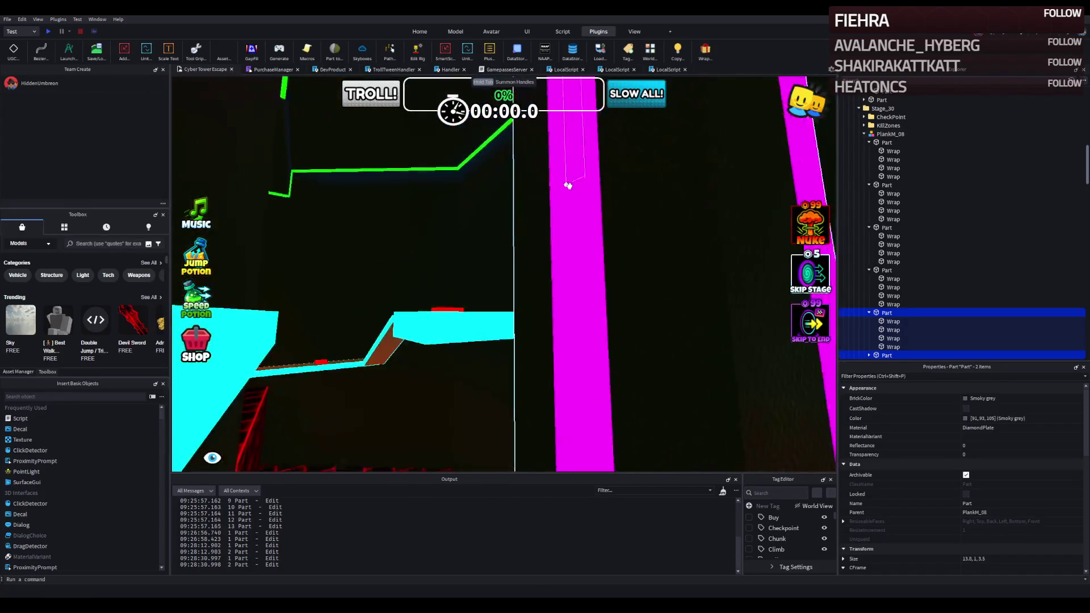
{"action": "key", "text": "d"}
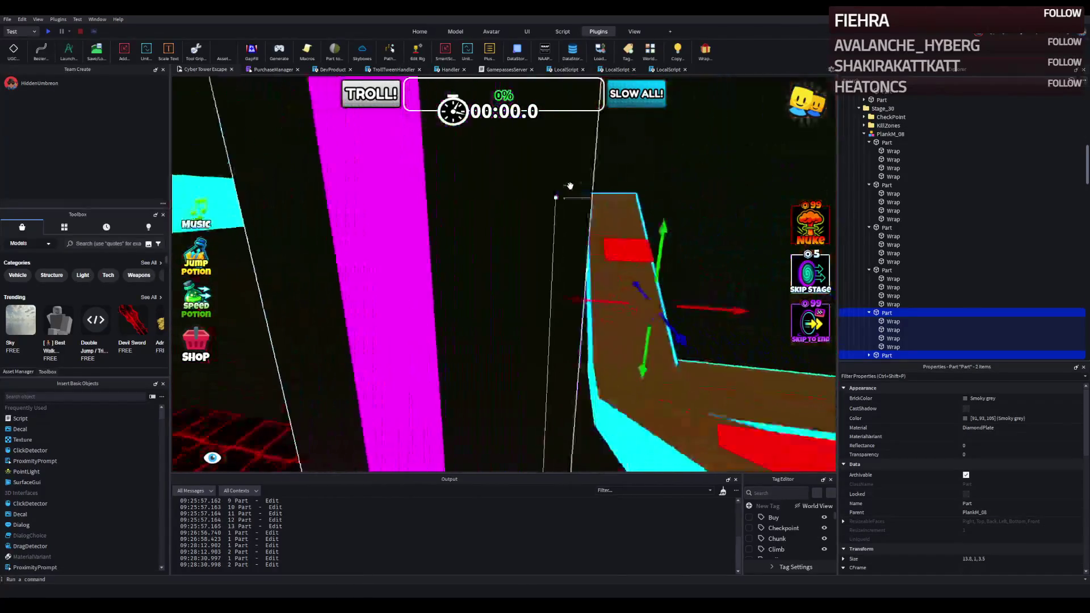
{"action": "key", "text": "s"}
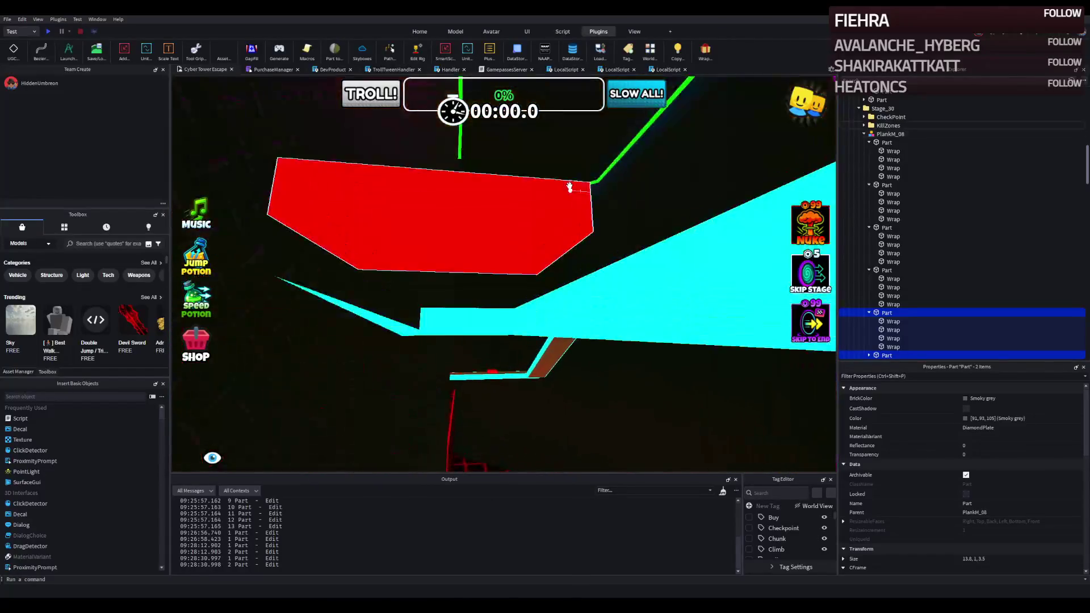
Check a thin trim strip, then select the red KillZone pad for moving
{"action": "left_click", "coordinate": [658, 187]}
{"action": "key", "text": "a"}
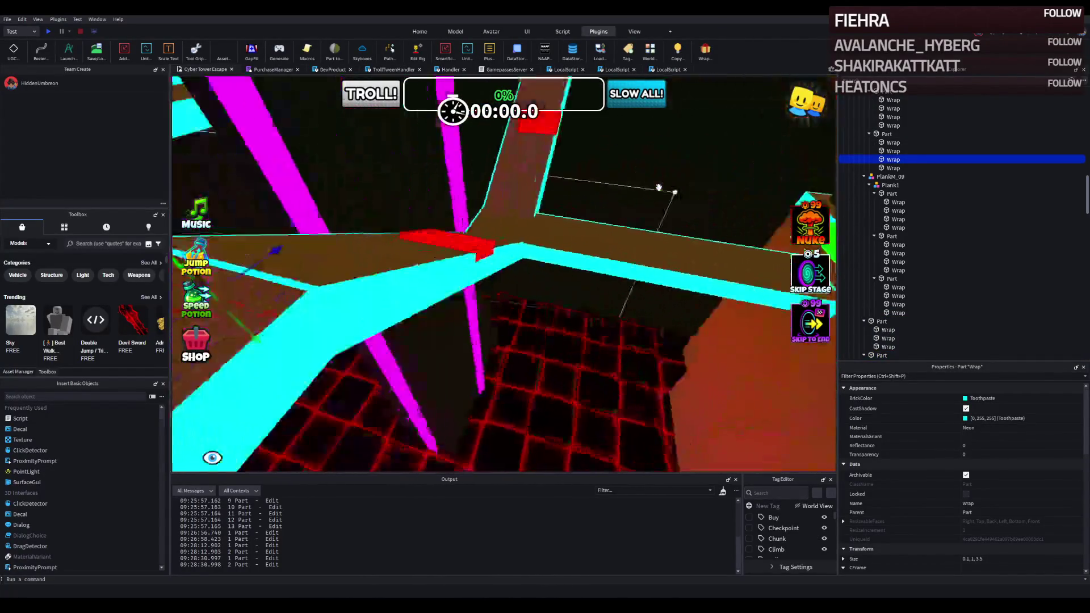
{"action": "left_click", "coordinate": [607, 207]}
{"action": "key", "text": "w"}
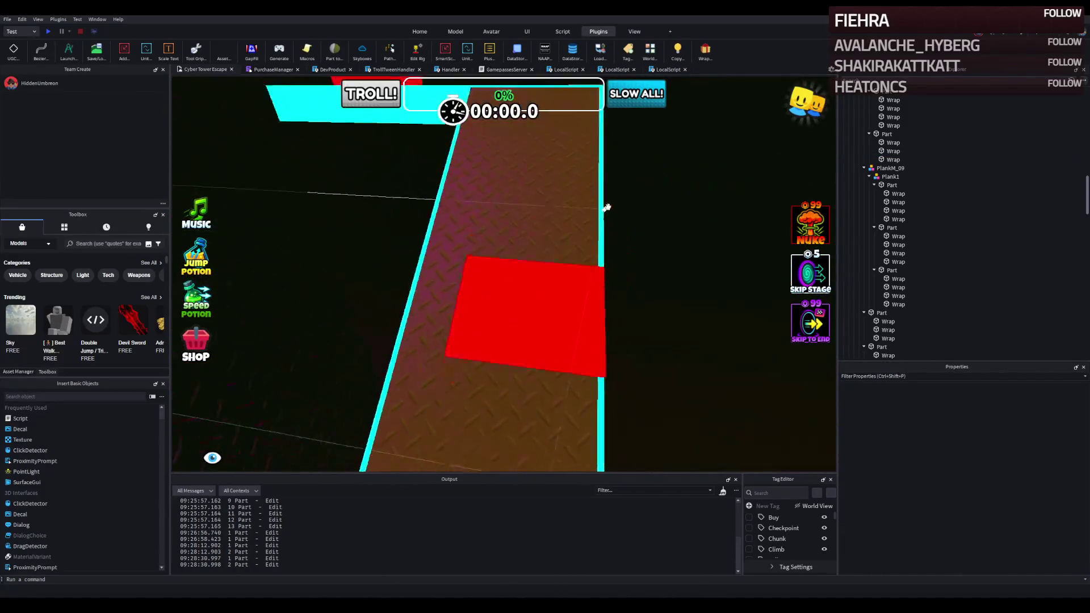
{"action": "left_click", "coordinate": [531, 219]}
{"action": "key", "text": "ctrl+2"}
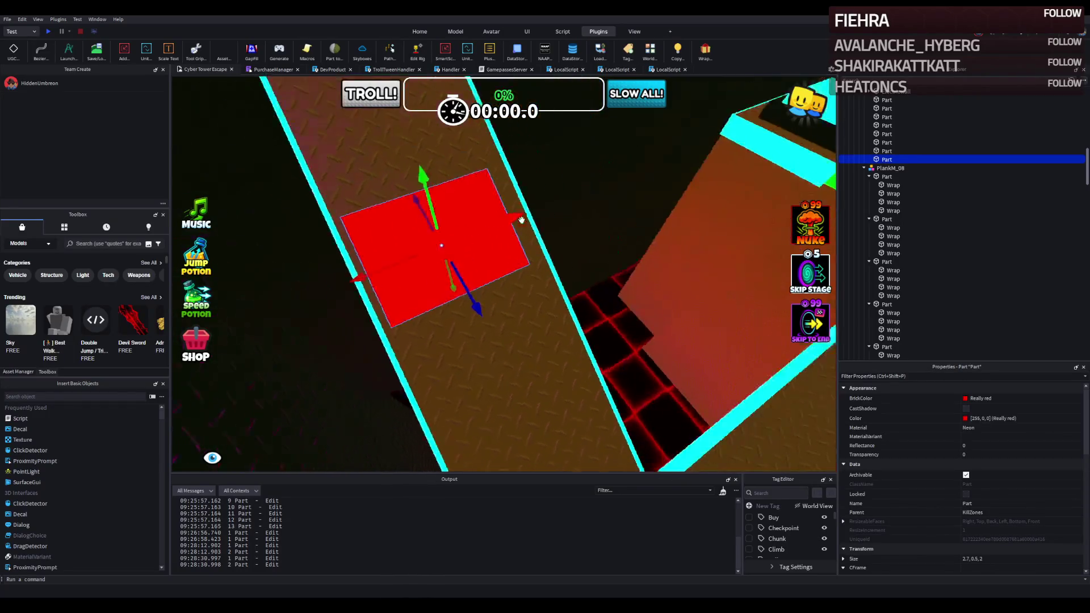
Slide a red pad along its plank and delete an overlapping cyan trim strip
{"action": "mouse_move", "coordinate": [561, 228]}
{"action": "left_mouse_down"}
{"action": "mouse_move", "coordinate": [570, 244]}
{"action": "mouse_move", "coordinate": [565, 224]}
{"action": "mouse_move", "coordinate": [501, 355]}
{"action": "mouse_move", "coordinate": [519, 358]}
{"action": "left_mouse_up"}
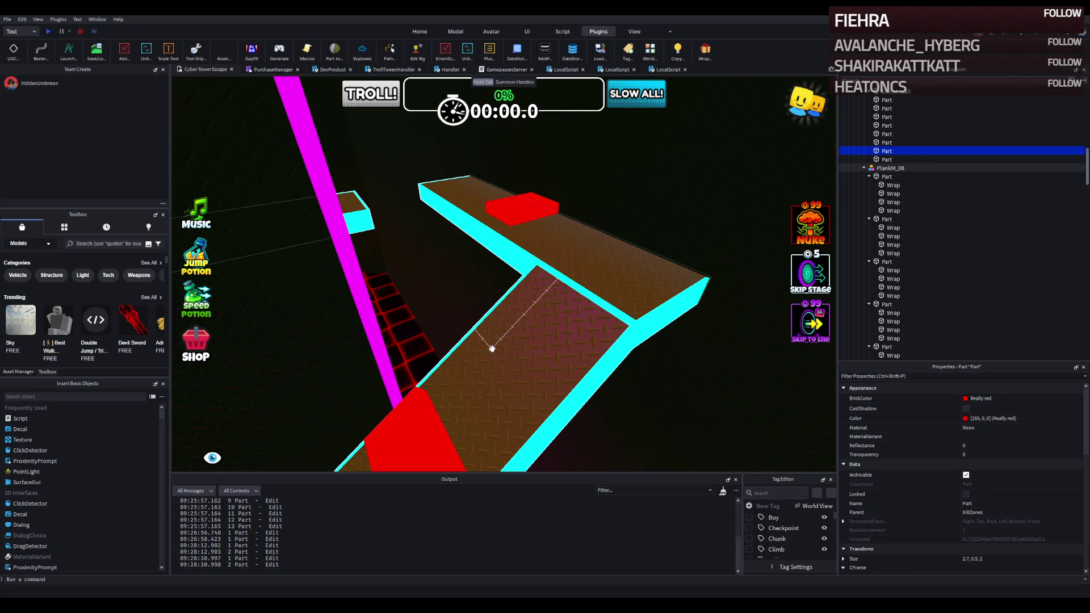
{"action": "scroll", "coordinate": [626, 275], "scroll_direction": "up", "scroll_amount": 10}
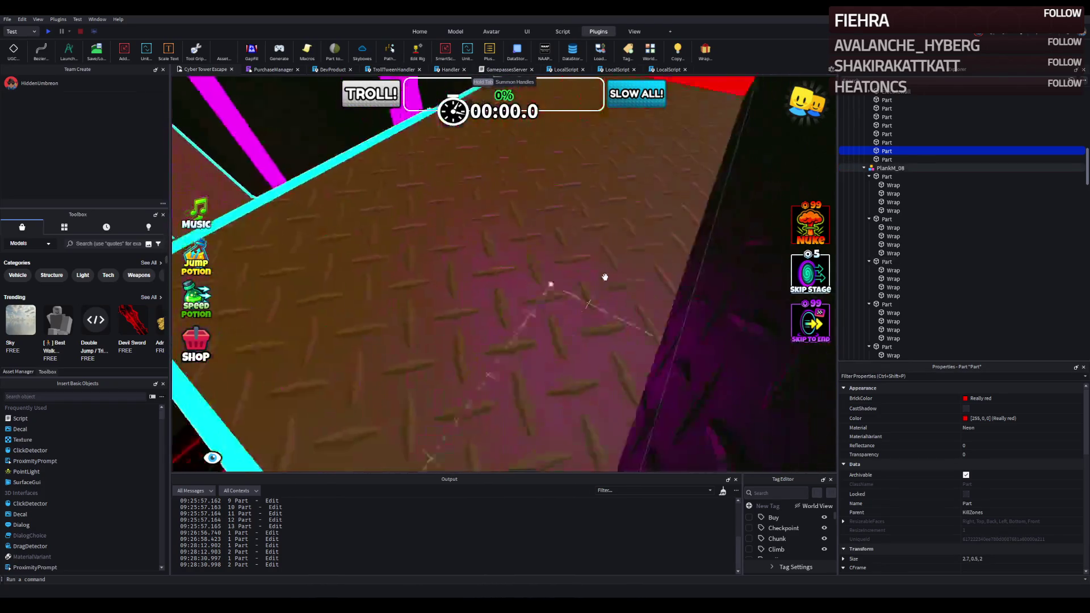
{"action": "scroll", "coordinate": [605, 277], "scroll_direction": "down", "scroll_amount": 5}
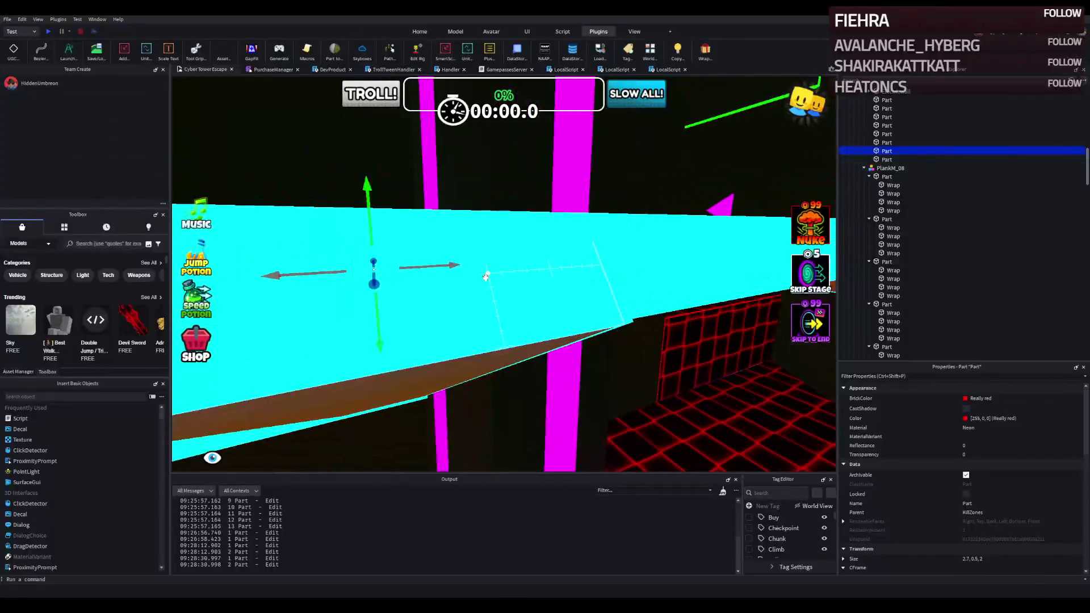
{"action": "left_click", "coordinate": [497, 278]}
{"action": "scroll", "coordinate": [497, 278], "scroll_direction": "up", "scroll_amount": 5}
{"action": "key", "text": "Delete"}
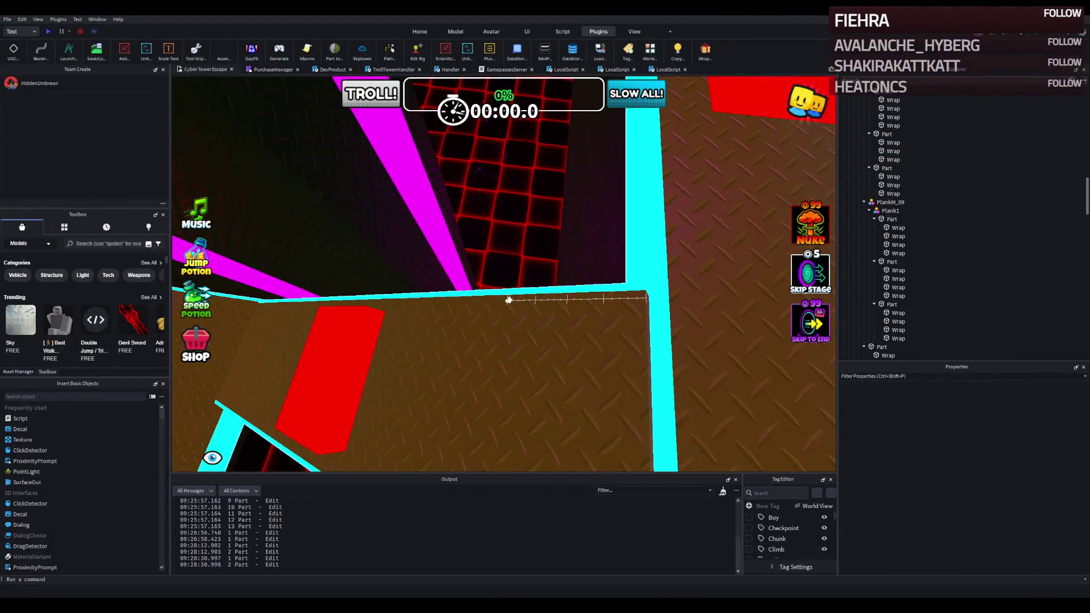
Nudge the red block on the PlankM_08 plank slightly left along the plank
{"action": "scroll", "coordinate": [497, 299], "scroll_direction": "down", "scroll_amount": 5}
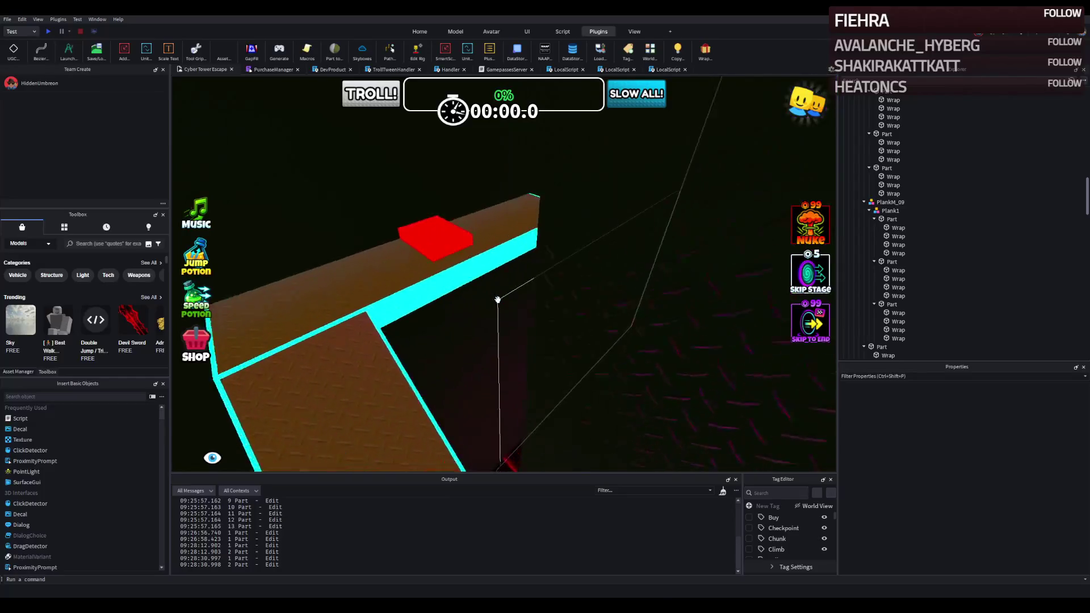
{"action": "left_click", "coordinate": [497, 299]}
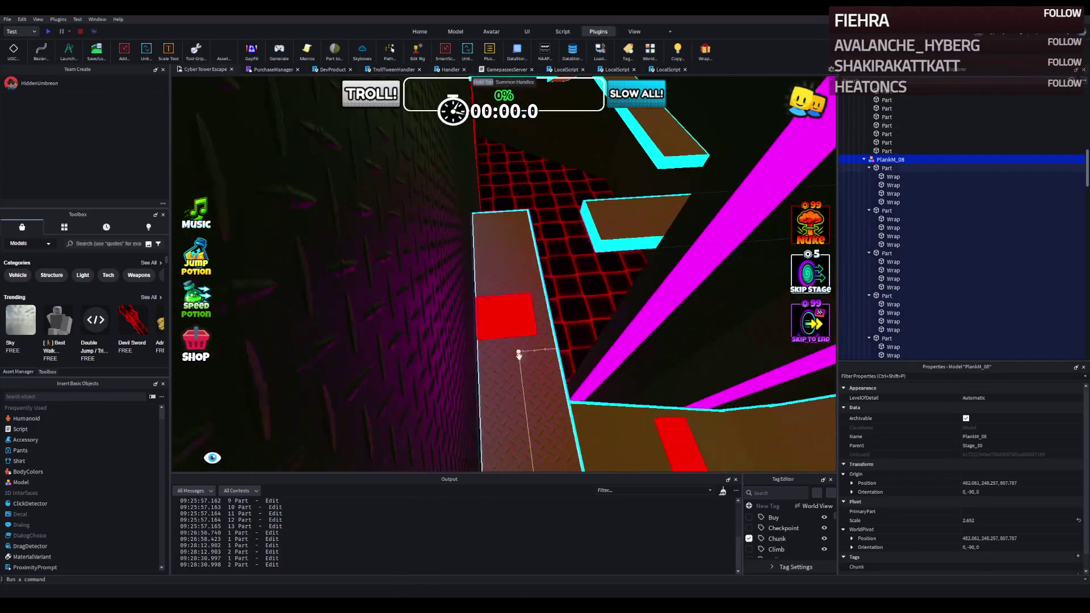
{"action": "left_click", "coordinate": [500, 301]}
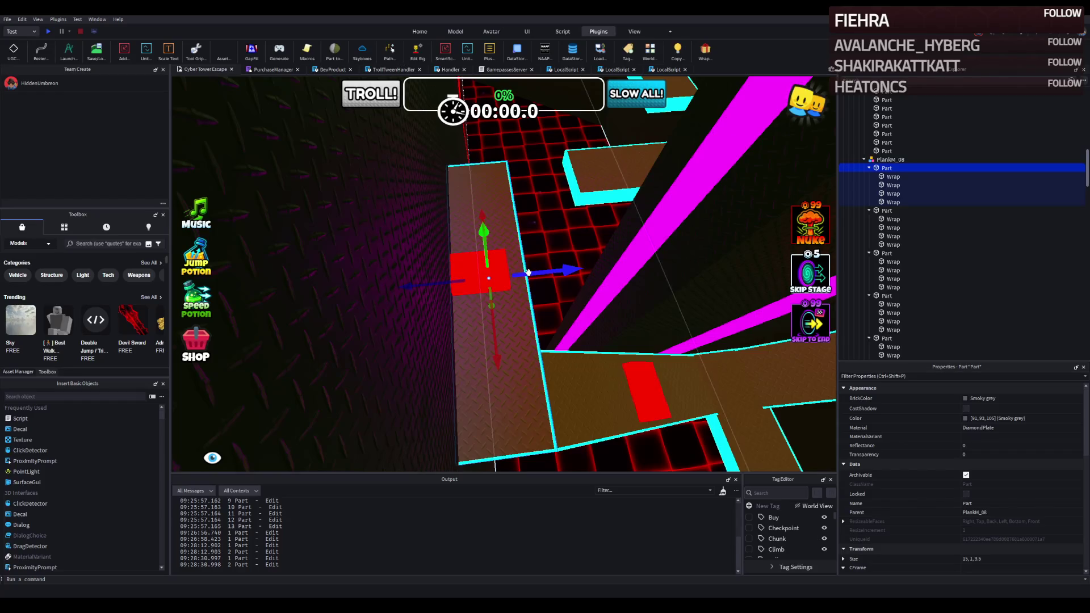
{"action": "right_click", "coordinate": [528, 273]}
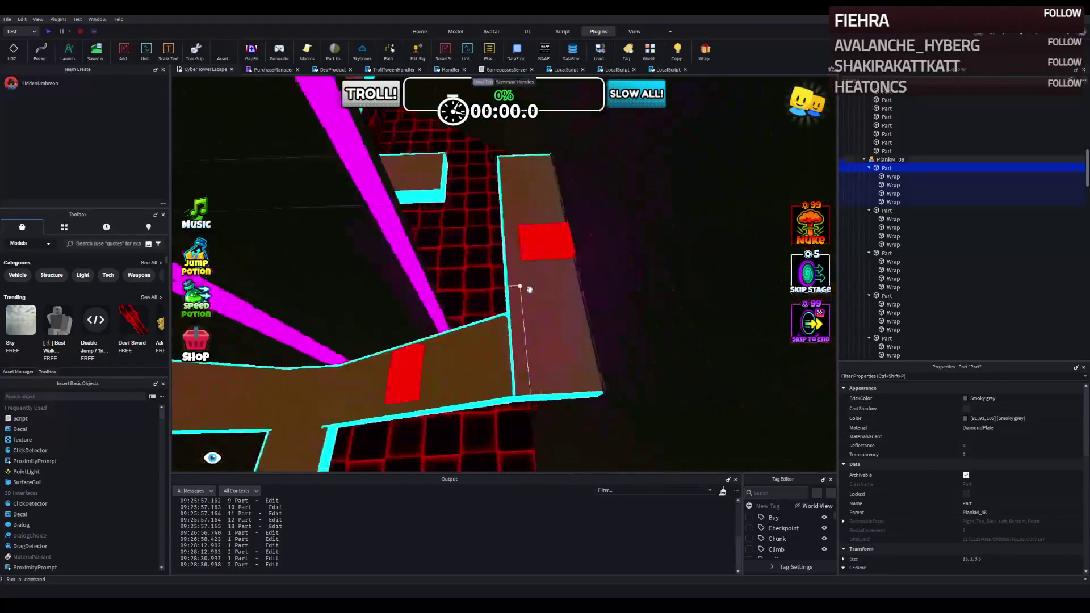
{"action": "left_click", "coordinate": [528, 289]}
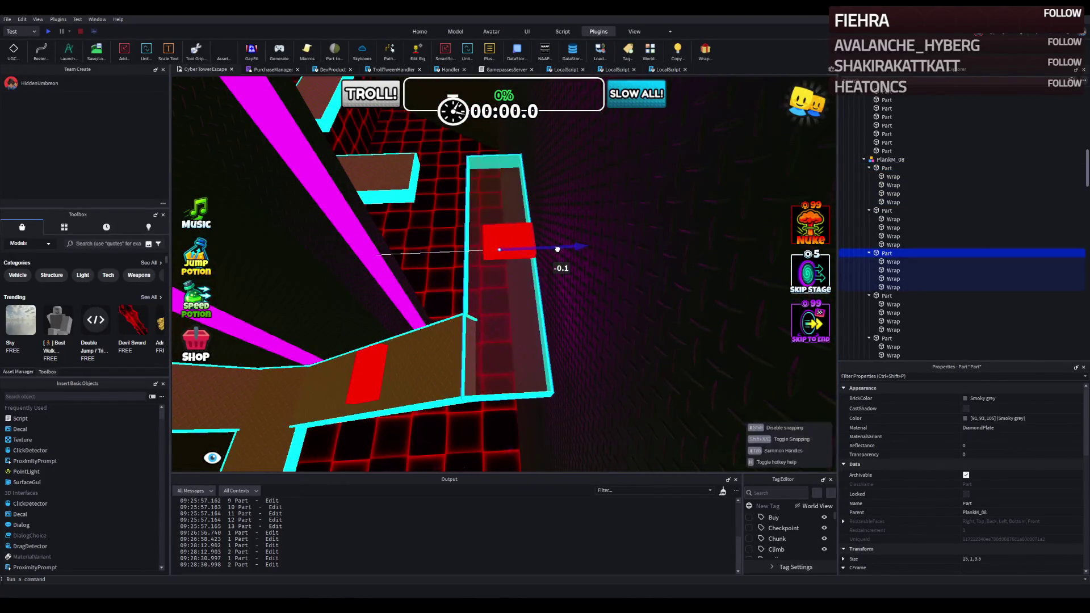
{"action": "left_click", "coordinate": [518, 239]}
{"action": "mouse_move", "coordinate": [541, 242]}
{"action": "left_mouse_down"}
{"action": "mouse_move", "coordinate": [543, 306]}
{"action": "mouse_move", "coordinate": [387, 248]}
{"action": "left_mouse_up"}
Zoom in and out around the red neon kill-zone parts on Stage_30
{"action": "scroll", "coordinate": [387, 248], "scroll_direction": "down", "scroll_amount": 10}
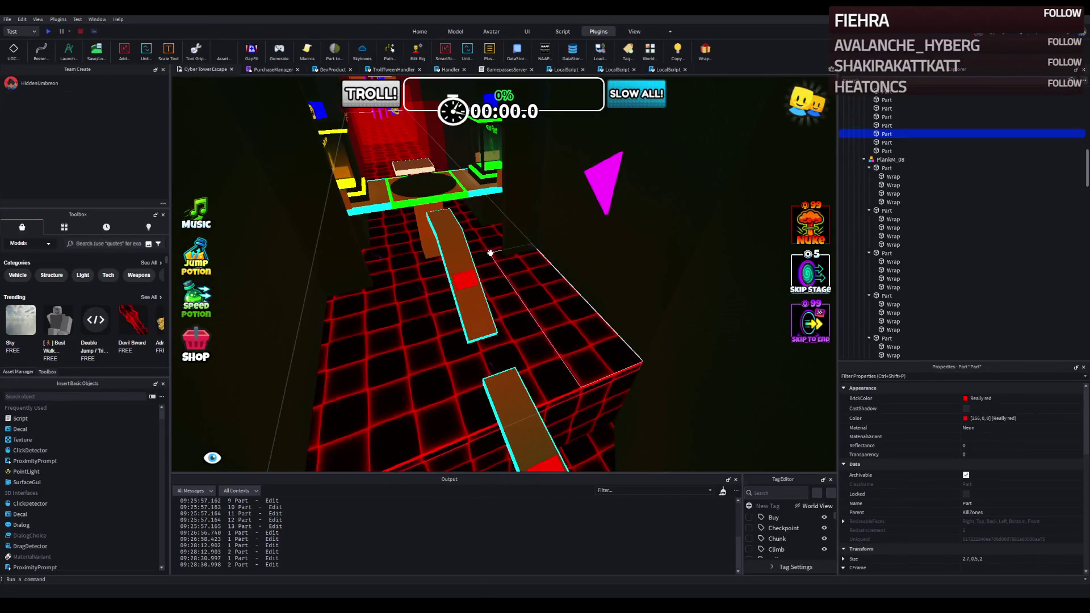
{"action": "scroll", "coordinate": [504, 252], "scroll_direction": "up", "scroll_amount": 5}
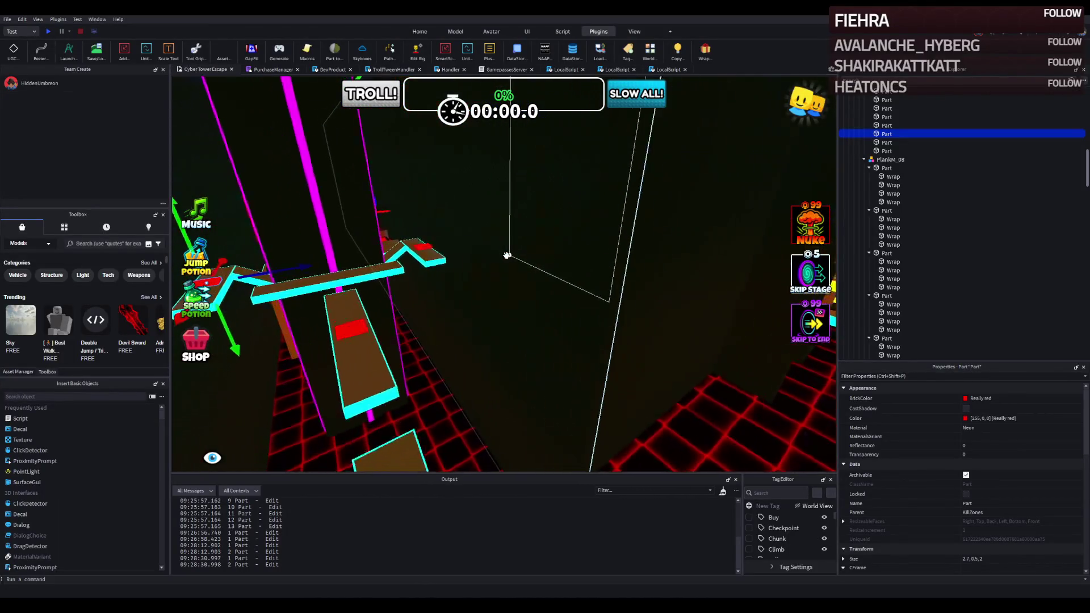
{"action": "scroll", "coordinate": [507, 255], "scroll_direction": "up", "scroll_amount": 8}
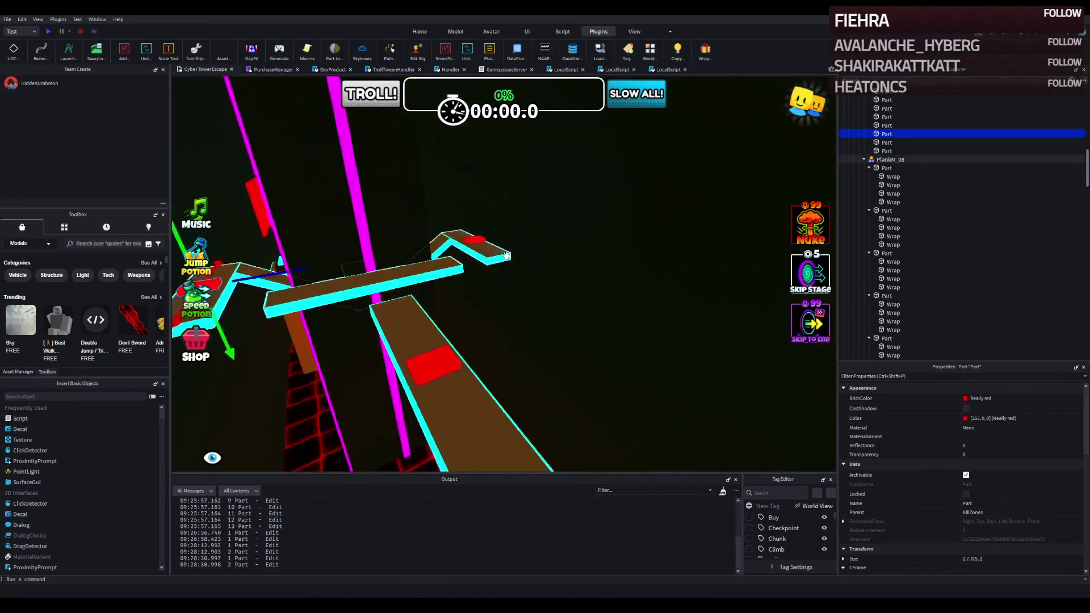
{"action": "scroll", "coordinate": [507, 256], "scroll_direction": "down", "scroll_amount": 10}
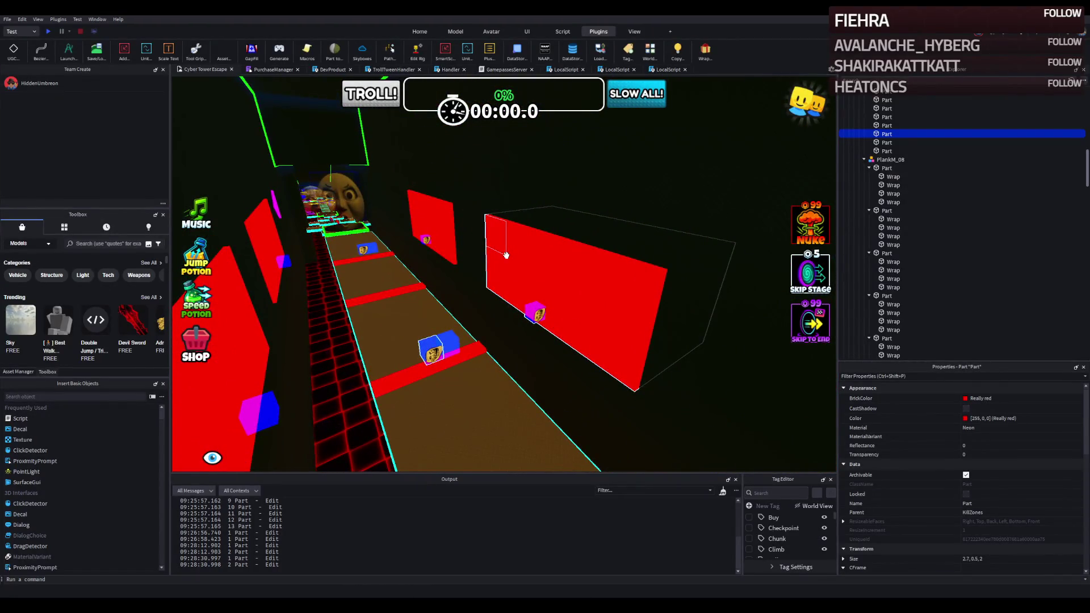
{"action": "scroll", "coordinate": [505, 255], "scroll_direction": "down", "scroll_amount": 5}
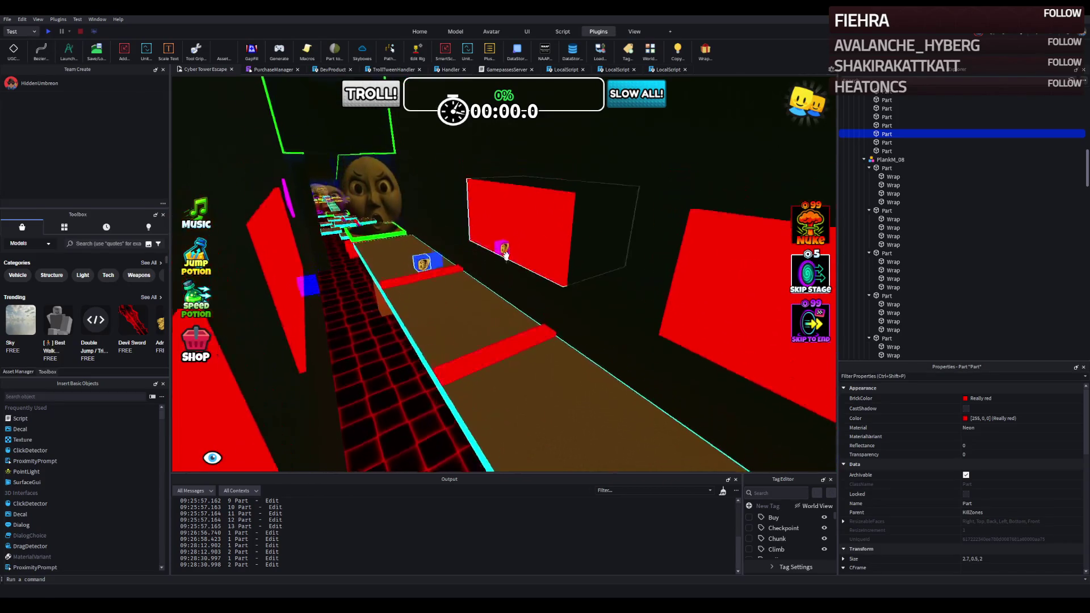
{"action": "scroll", "coordinate": [506, 255], "scroll_direction": "up", "scroll_amount": 8}
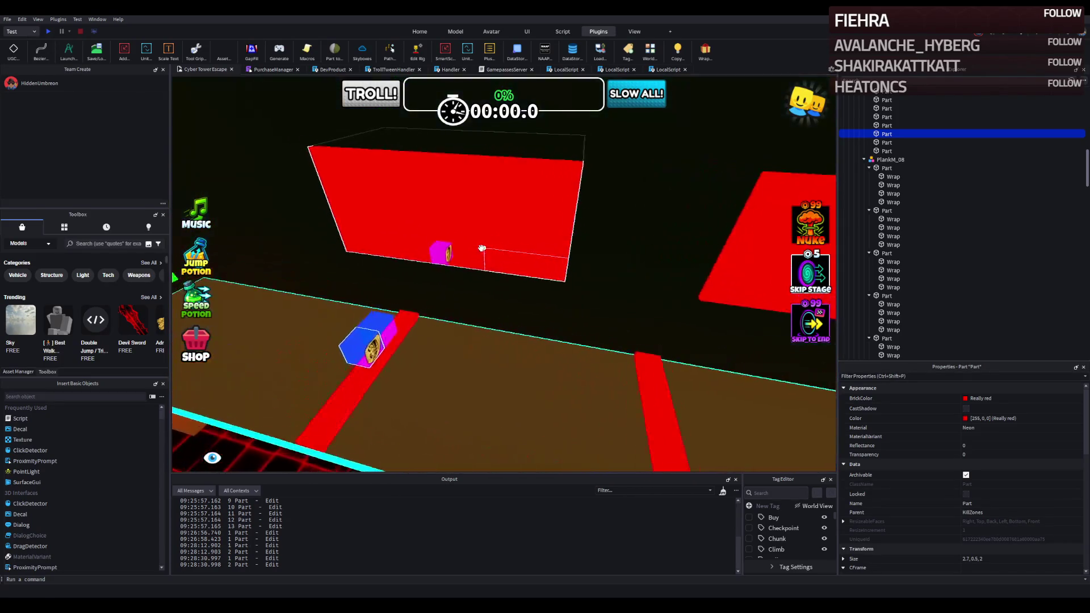
Expand the MoveProperties of all four MovingPlatform models under KillZones
{"action": "left_click", "coordinate": [516, 425]}
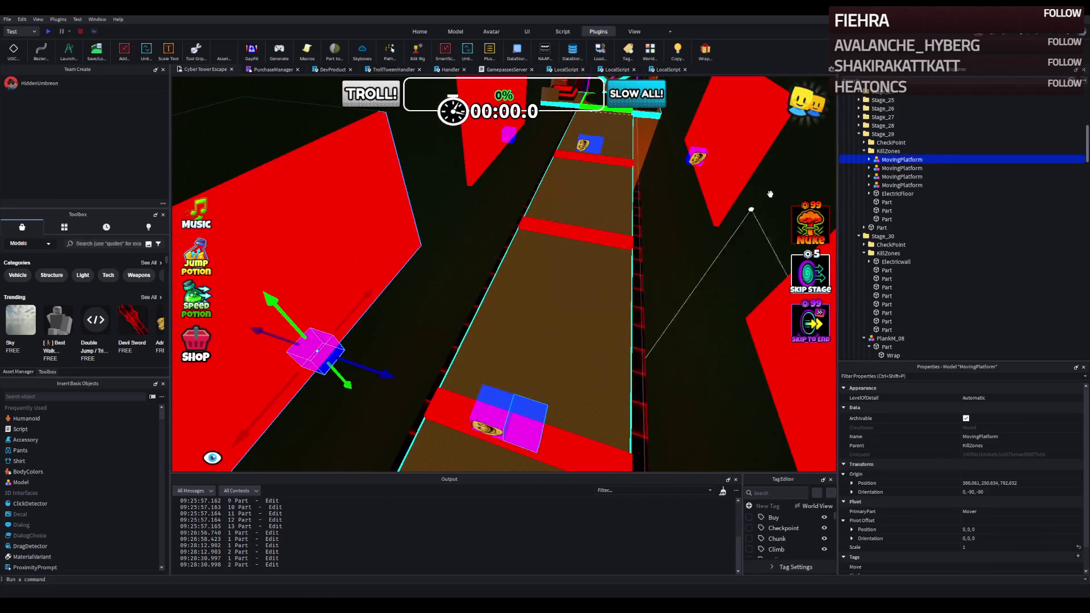
{"action": "left_click", "coordinate": [901, 168]}
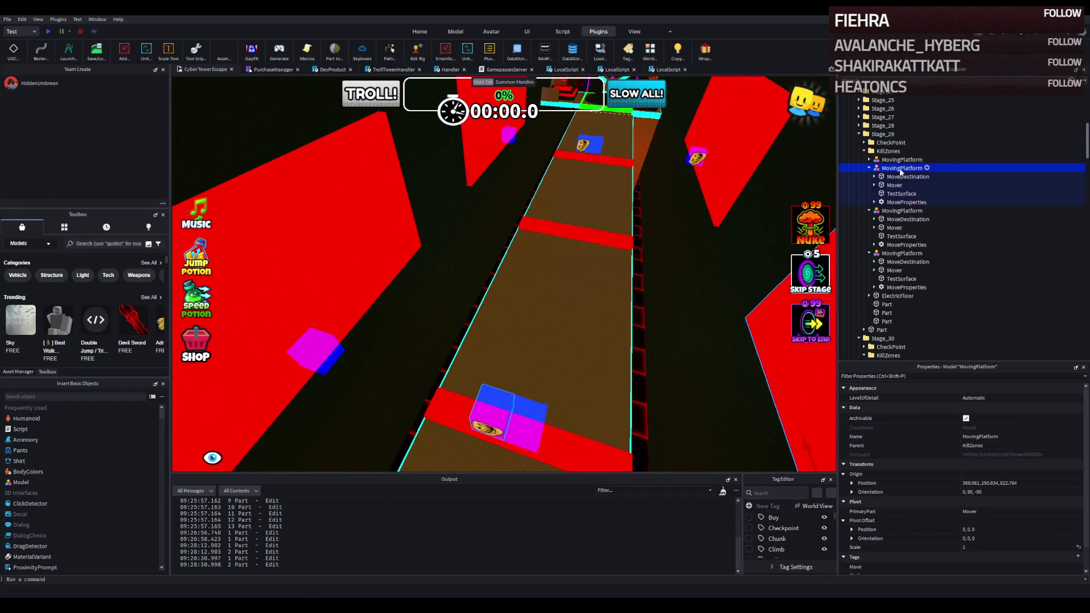
{"action": "left_click", "coordinate": [900, 162]}
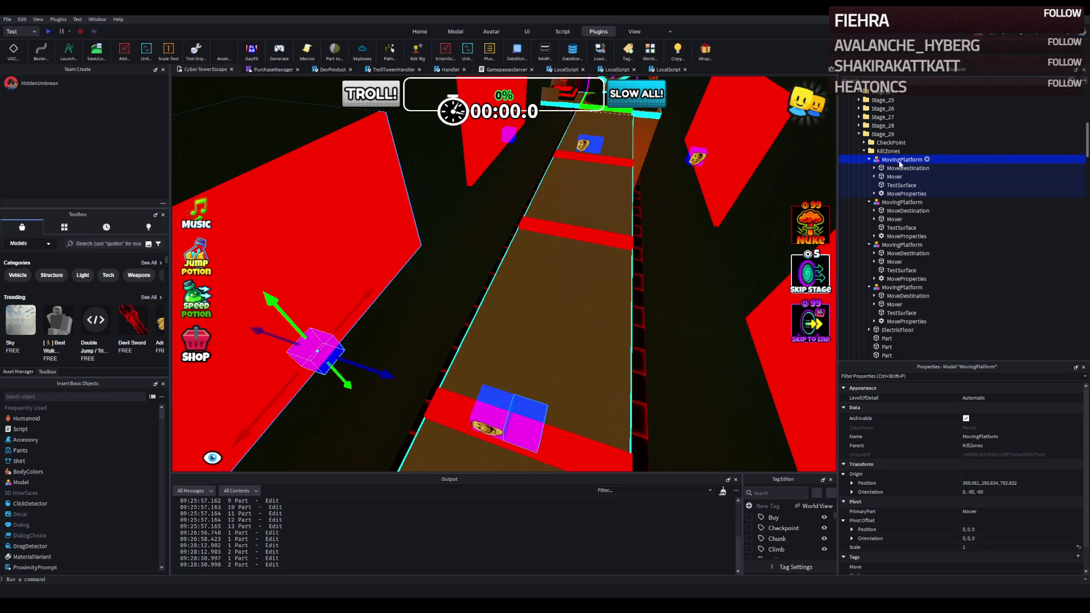
{"action": "double_click", "coordinate": [903, 194]}
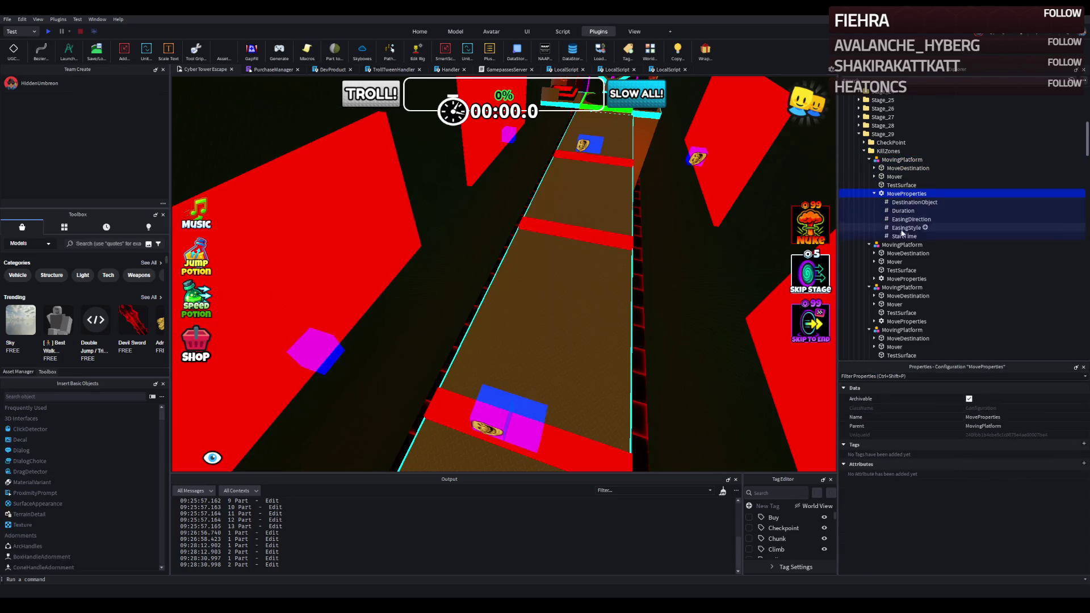
{"action": "double_click", "coordinate": [897, 278]}
{"action": "scroll", "coordinate": [900, 284], "scroll_direction": "down", "scroll_amount": 2}
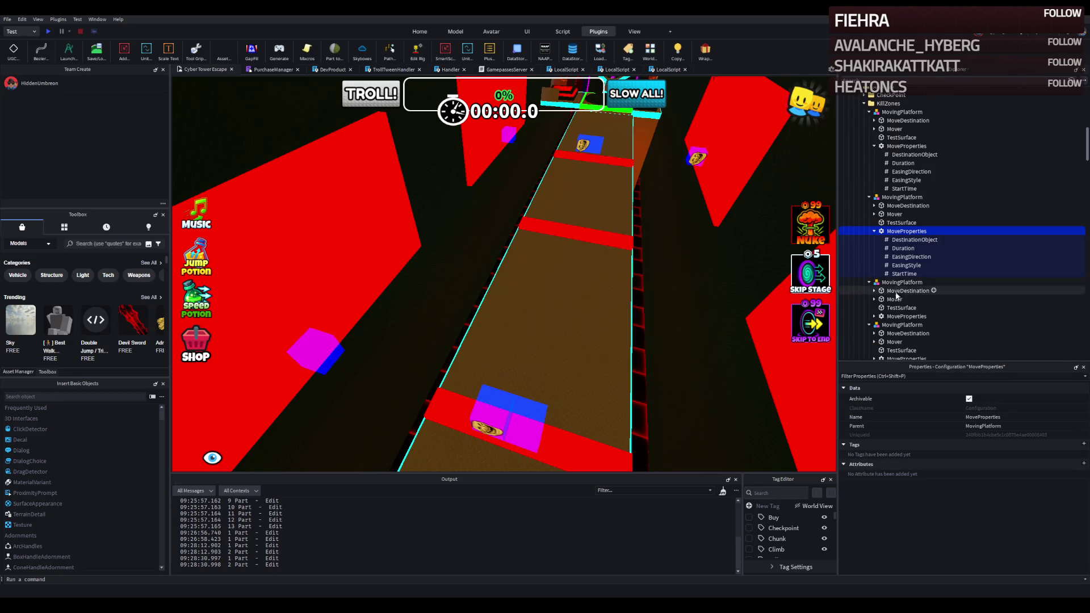
{"action": "double_click", "coordinate": [903, 317]}
{"action": "scroll", "coordinate": [903, 321], "scroll_direction": "down", "scroll_amount": 3}
{"action": "double_click", "coordinate": [902, 330]}
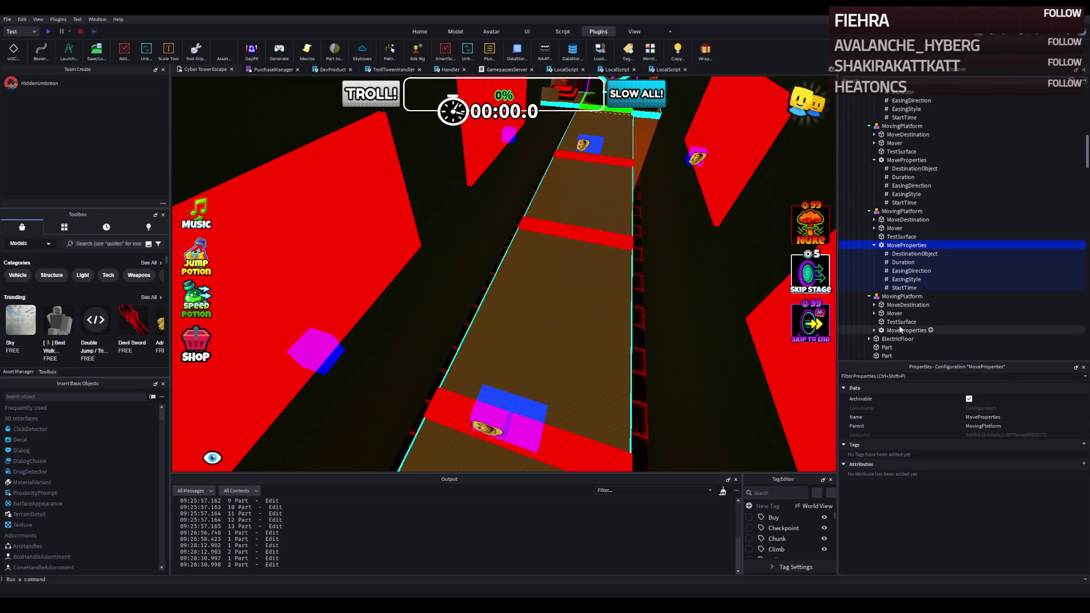
{"action": "scroll", "coordinate": [901, 332], "scroll_direction": "down", "scroll_amount": 2}
Select all four Duration values and change them together from 7 to 9
{"action": "left_click", "coordinate": [906, 301]}
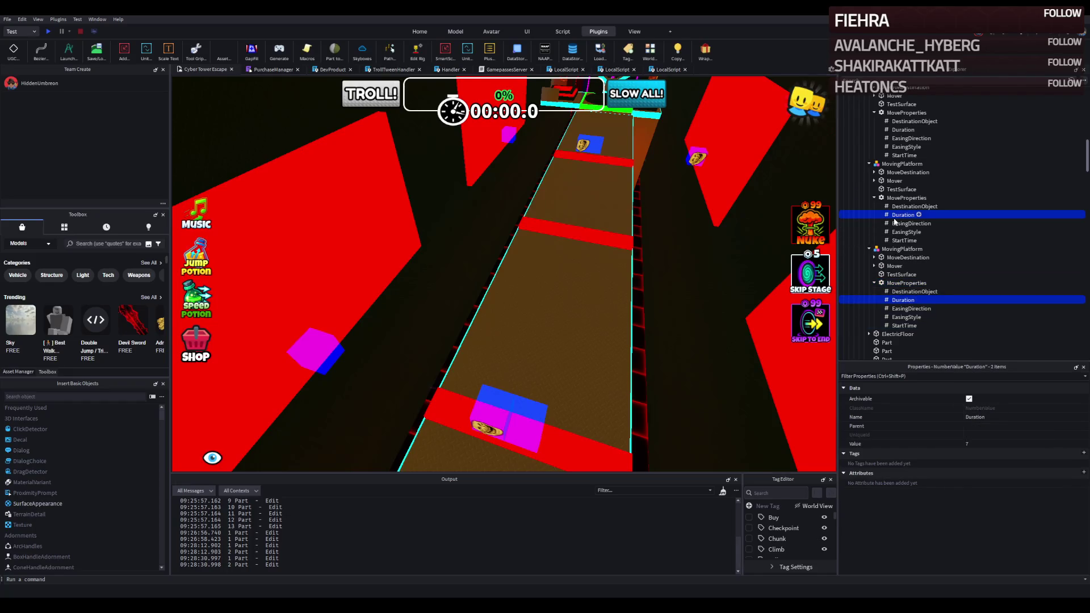
{"action": "scroll", "coordinate": [894, 222], "scroll_direction": "up", "scroll_amount": 1}
{"action": "left_click", "coordinate": [902, 151], "text": "ctrl"}
{"action": "scroll", "coordinate": [907, 192], "scroll_direction": "up", "scroll_amount": 2}
{"action": "scroll", "coordinate": [907, 189], "scroll_direction": "up", "scroll_amount": 2}
{"action": "left_click", "coordinate": [902, 163], "text": "ctrl"}
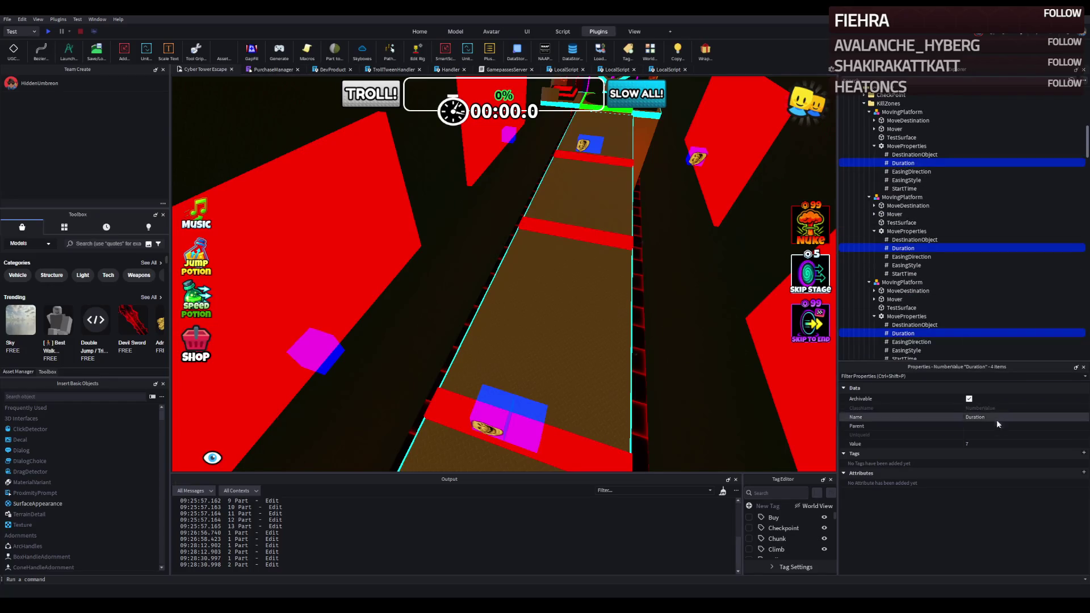
{"action": "left_click", "coordinate": [988, 441]}
{"action": "type", "text": "9"}
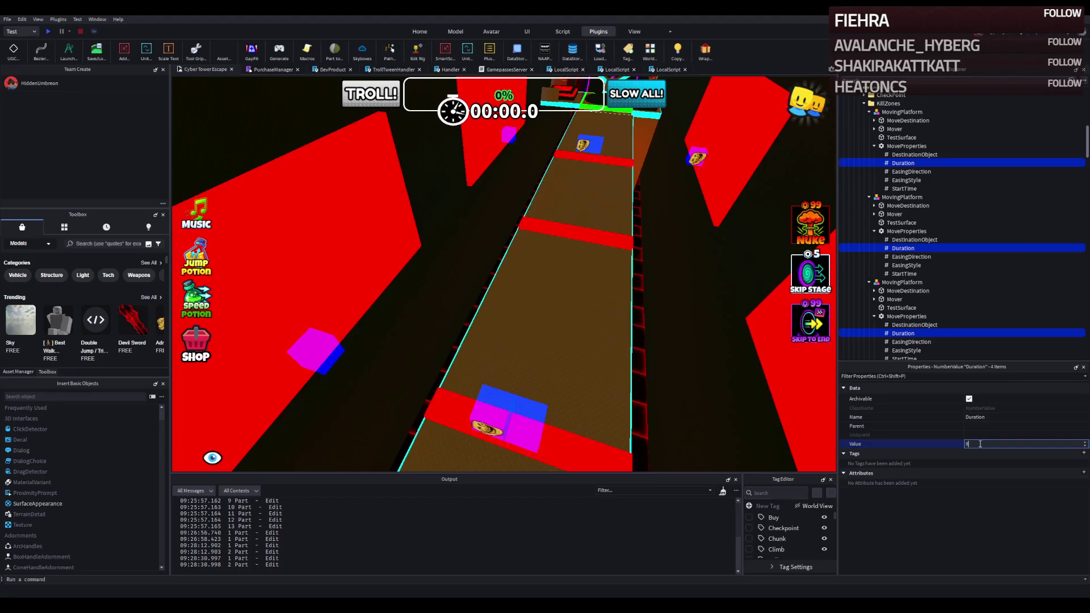
{"action": "key", "text": "Return"}
Fly the camera from the face decal along the brown plank corridor
{"action": "key", "text": "w"}
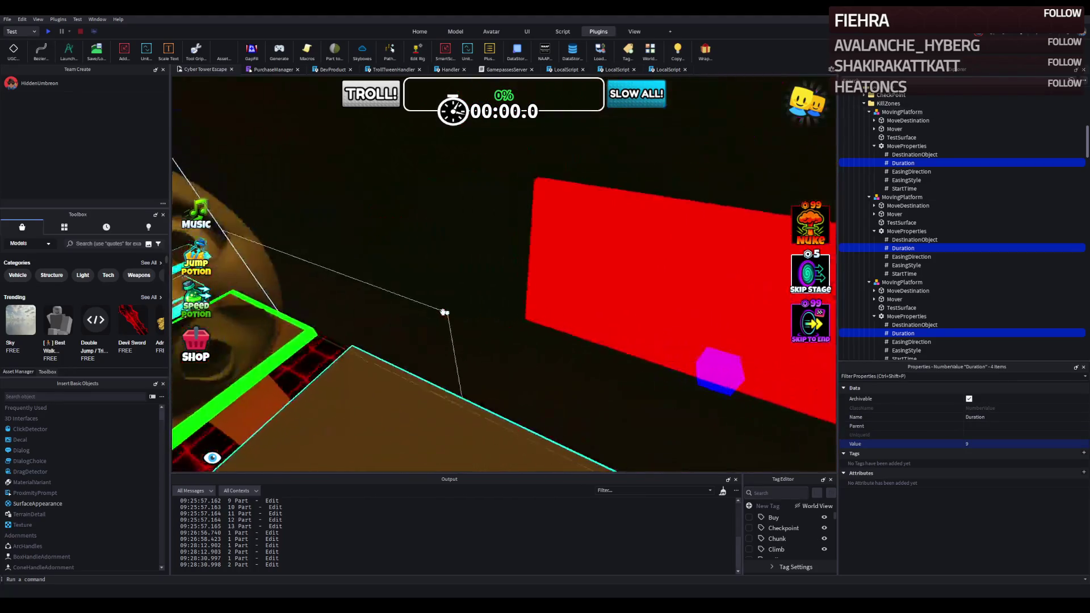
{"action": "key", "text": "w"}
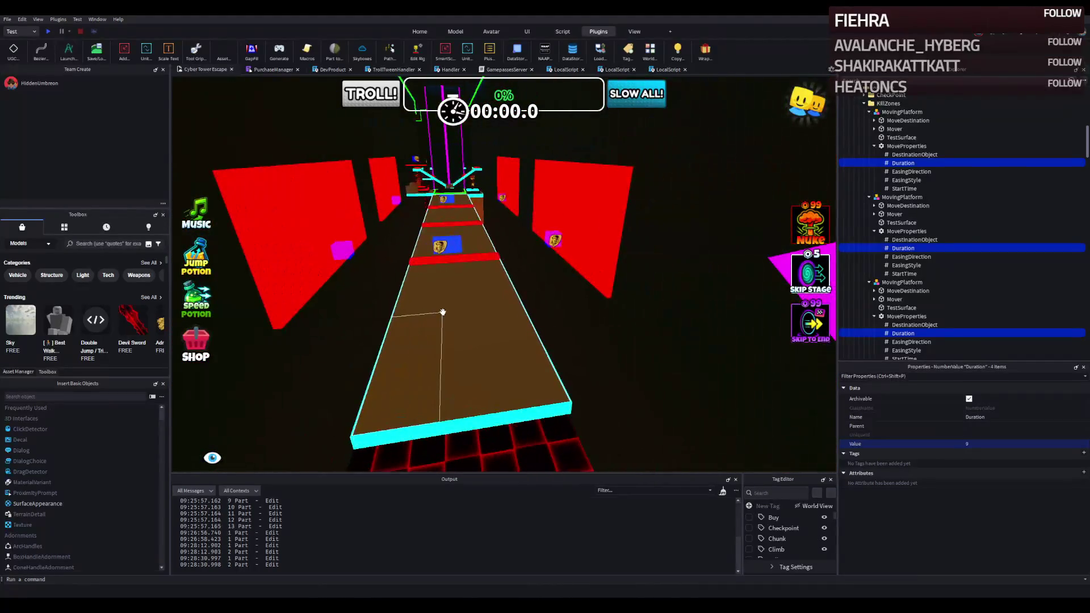
{"action": "key", "text": "w"}
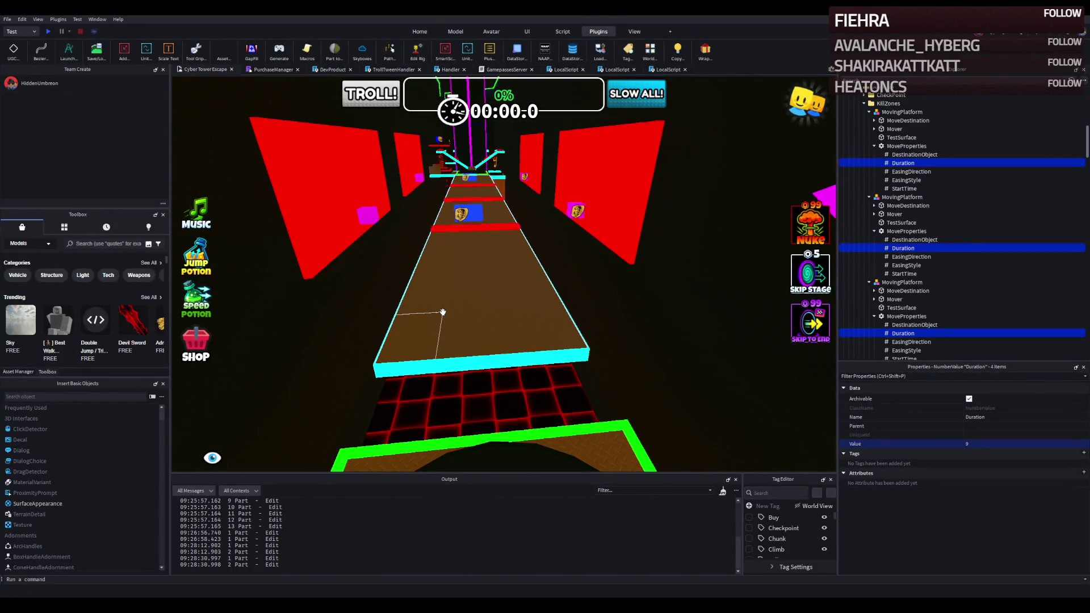
{"action": "key", "text": "d"}
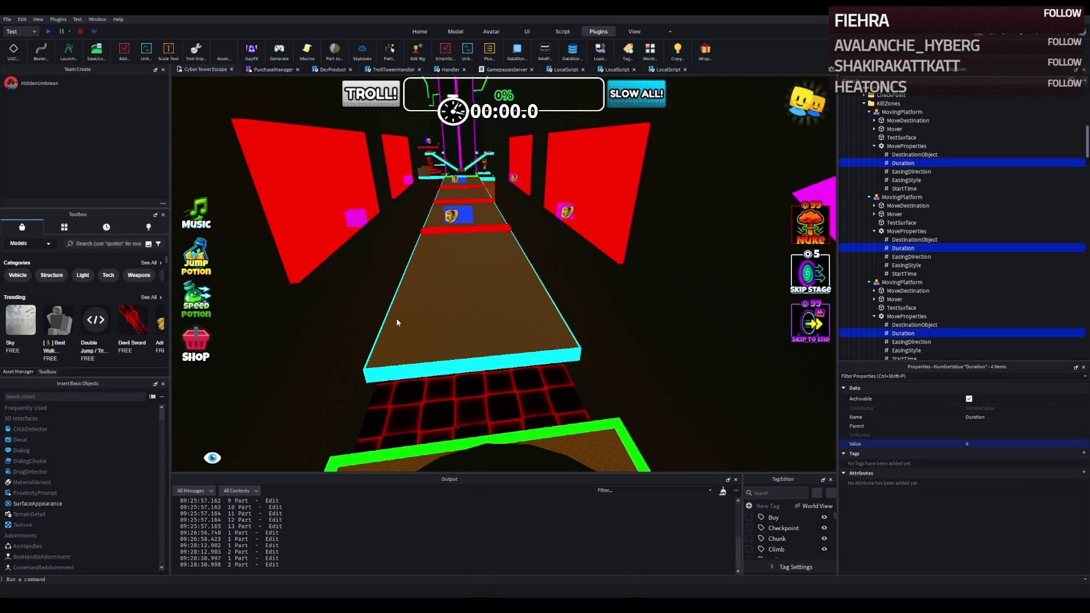
{"action": "key", "text": "d"}
{"action": "key", "text": "w"}
{"action": "key", "text": "a"}
{"action": "key", "text": "a"}
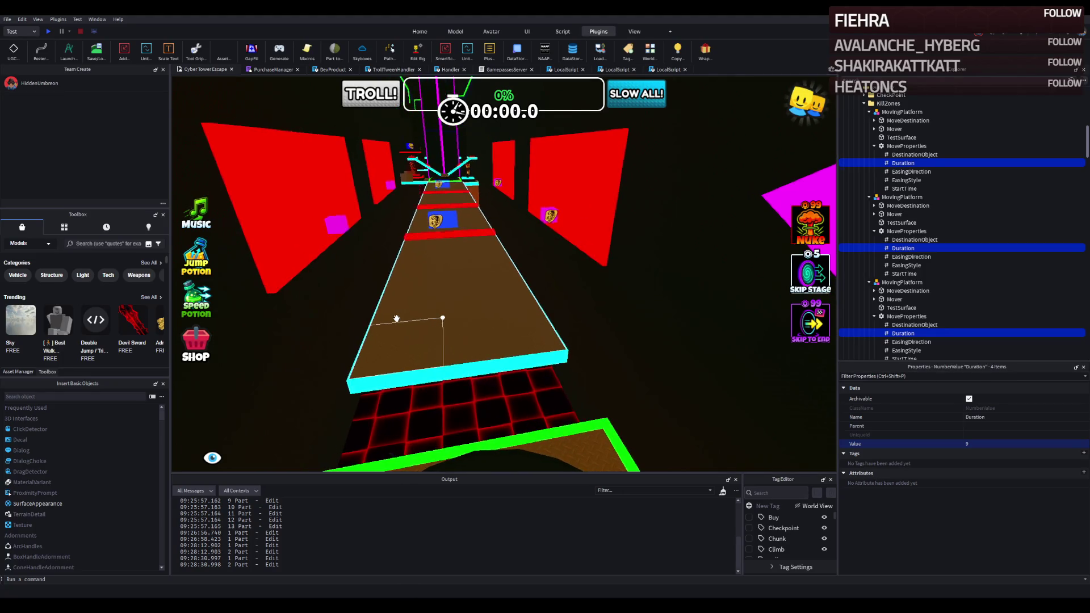
{"action": "key", "text": "a"}
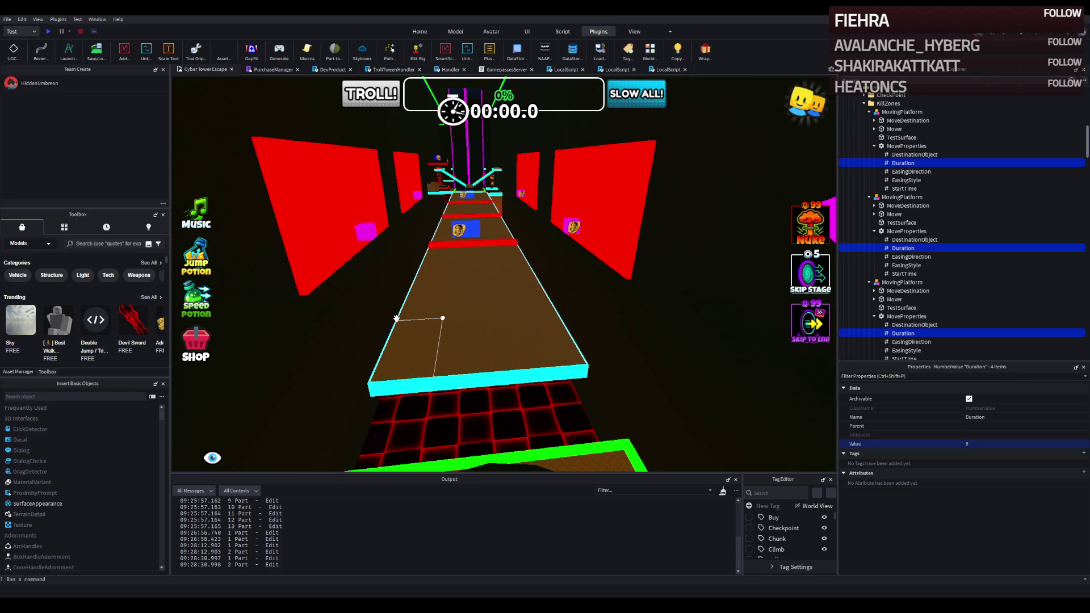
{"action": "key", "text": "a"}
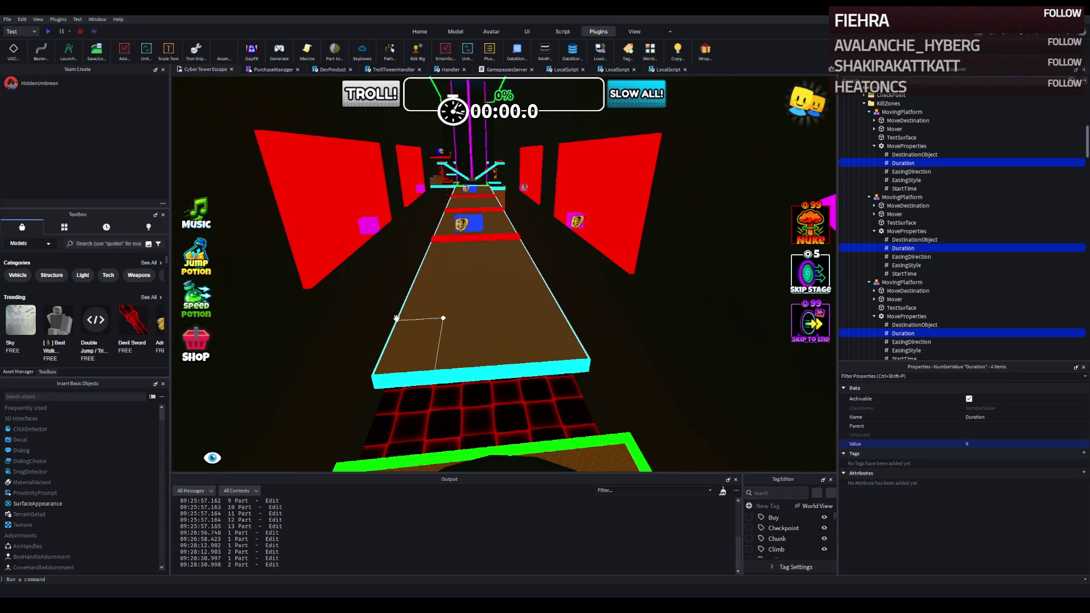
{"action": "key", "text": "a"}
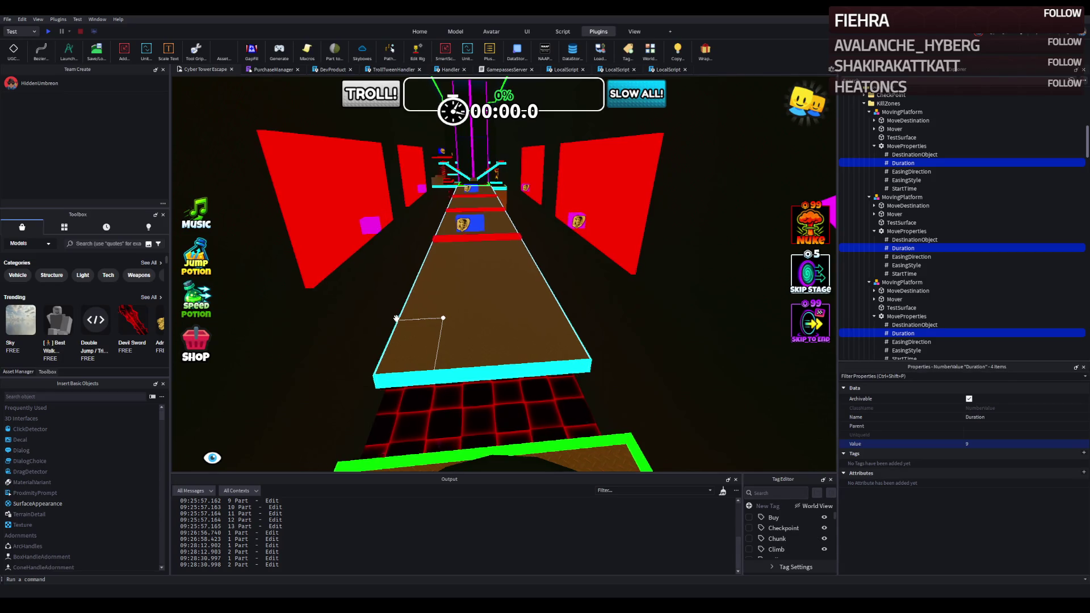
{"action": "key", "text": "a"}
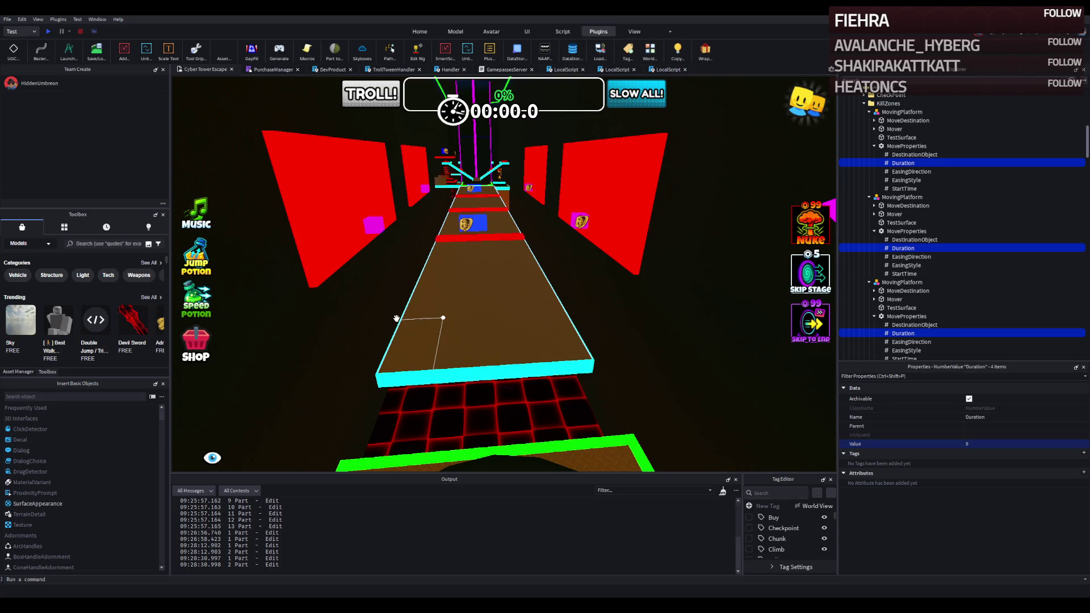
{"action": "key", "text": "a"}
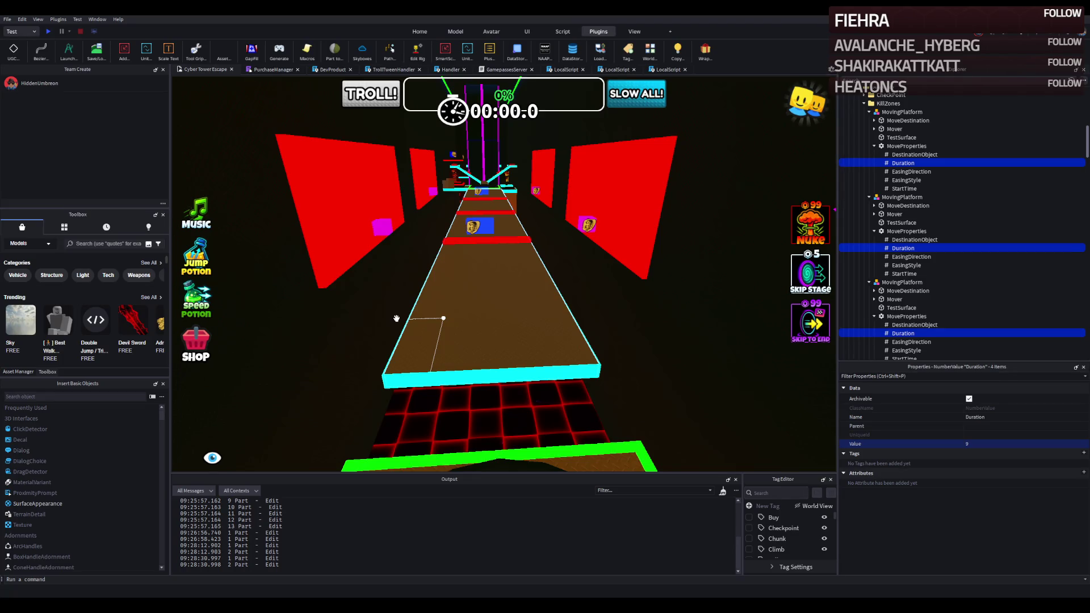
{"action": "key", "text": "s"}
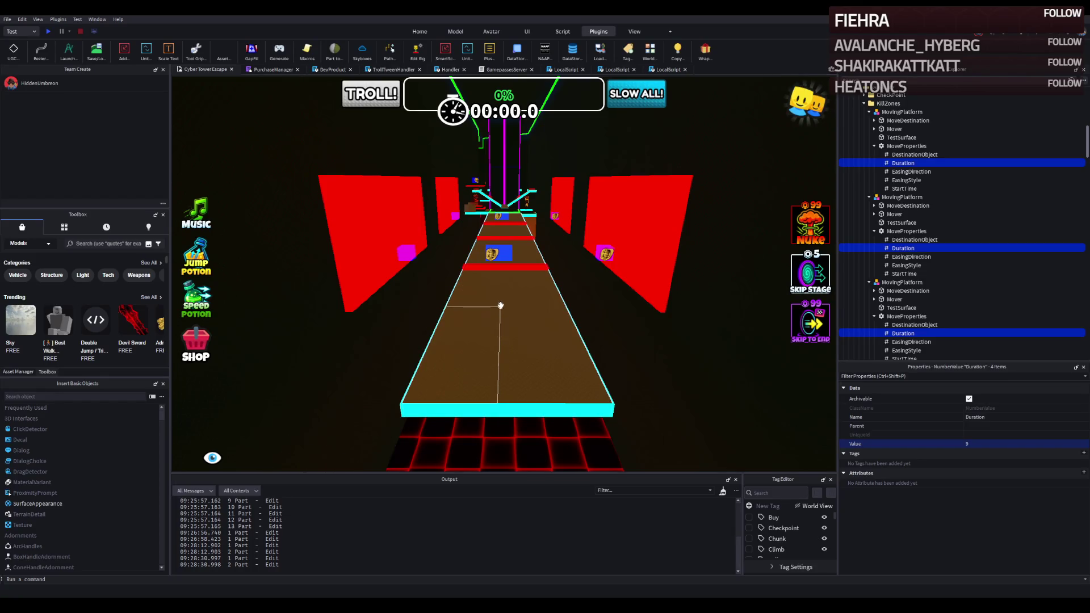
Continue past the green platform to the red-walled path near the cyan platforms
{"action": "key", "text": "d"}
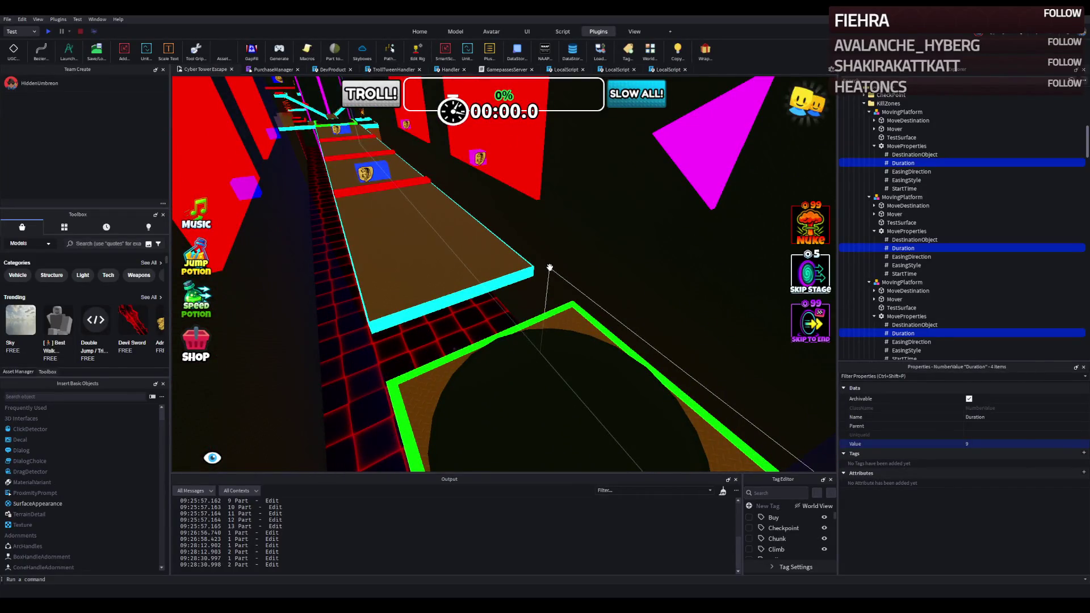
{"action": "key", "text": "a"}
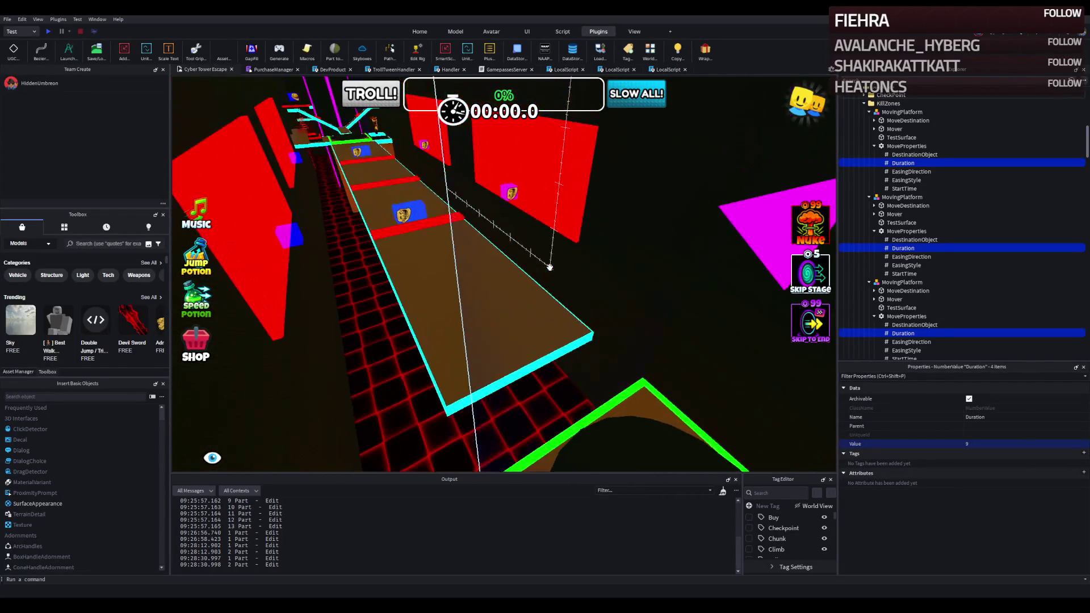
{"action": "key", "text": "a"}
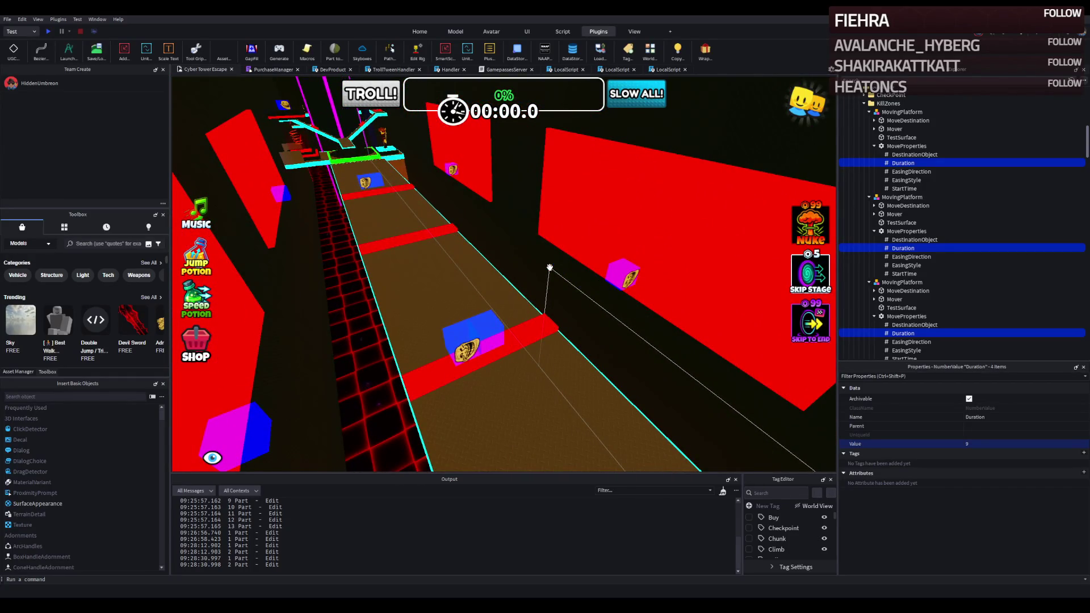
{"action": "key", "text": "w"}
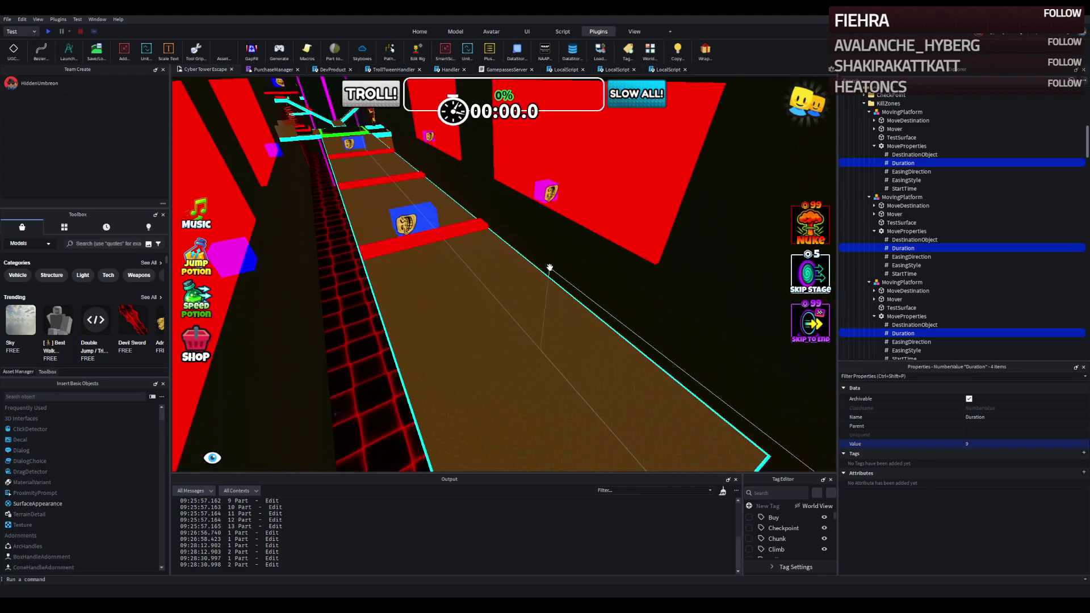
{"action": "key", "text": "w"}
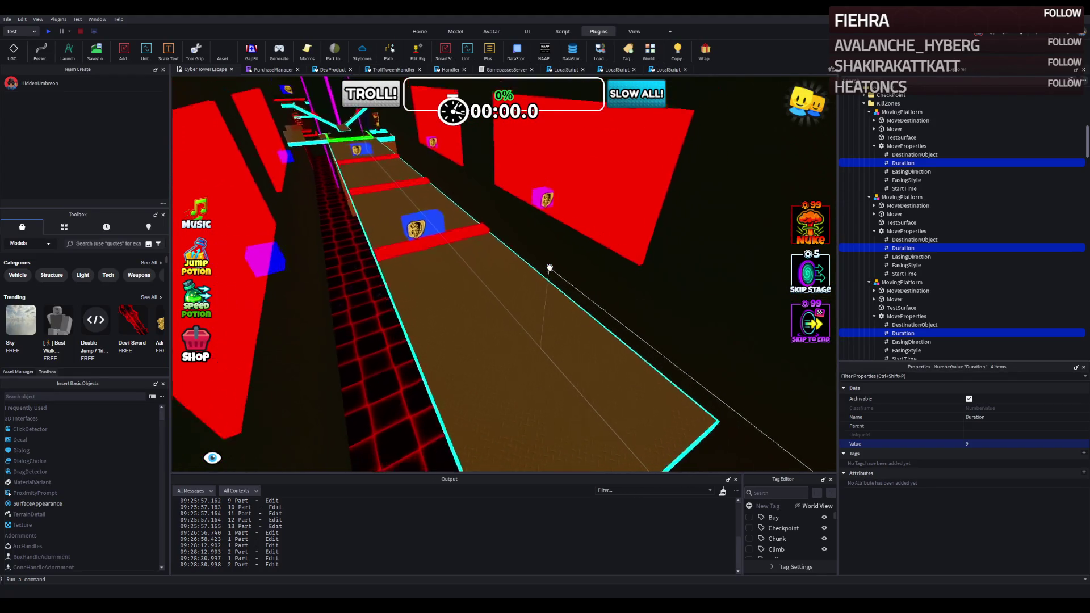
{"action": "key", "text": "a"}
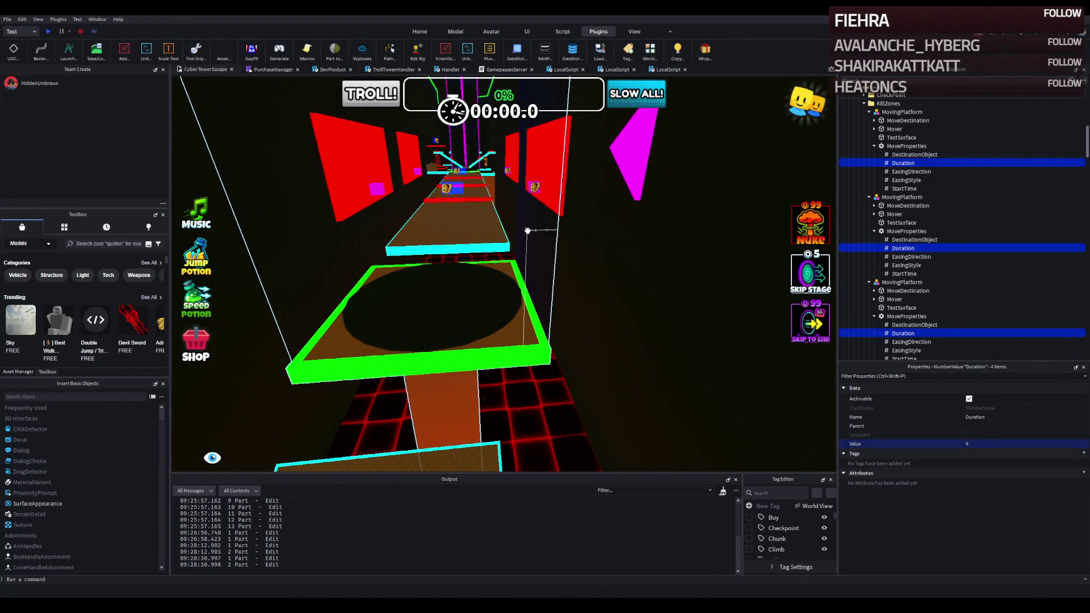
{"action": "key", "text": "w"}
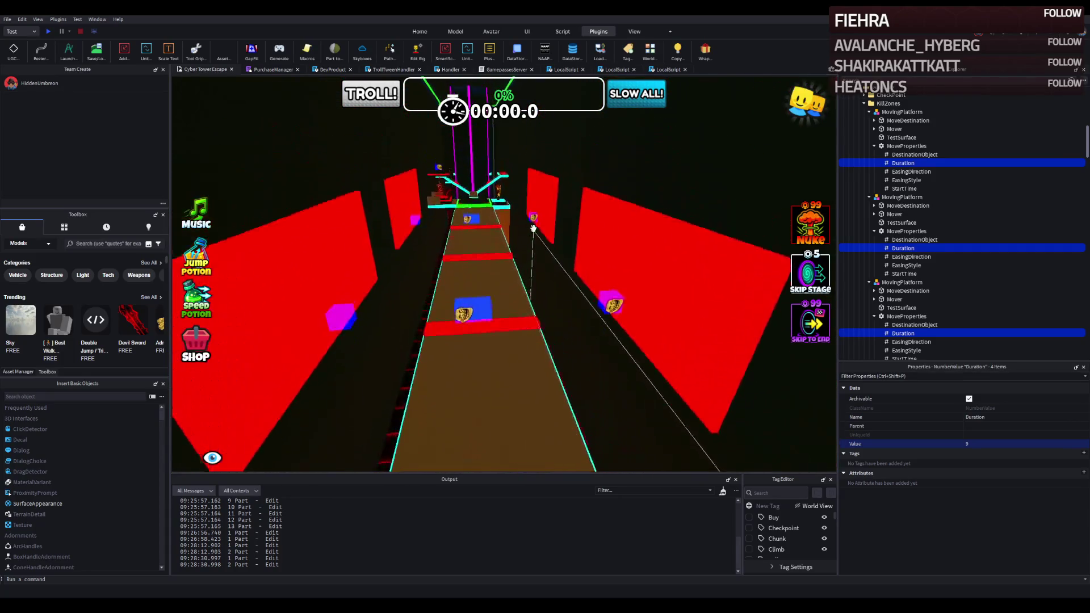
{"action": "left_click", "coordinate": [533, 227]}
{"action": "key", "text": "s"}
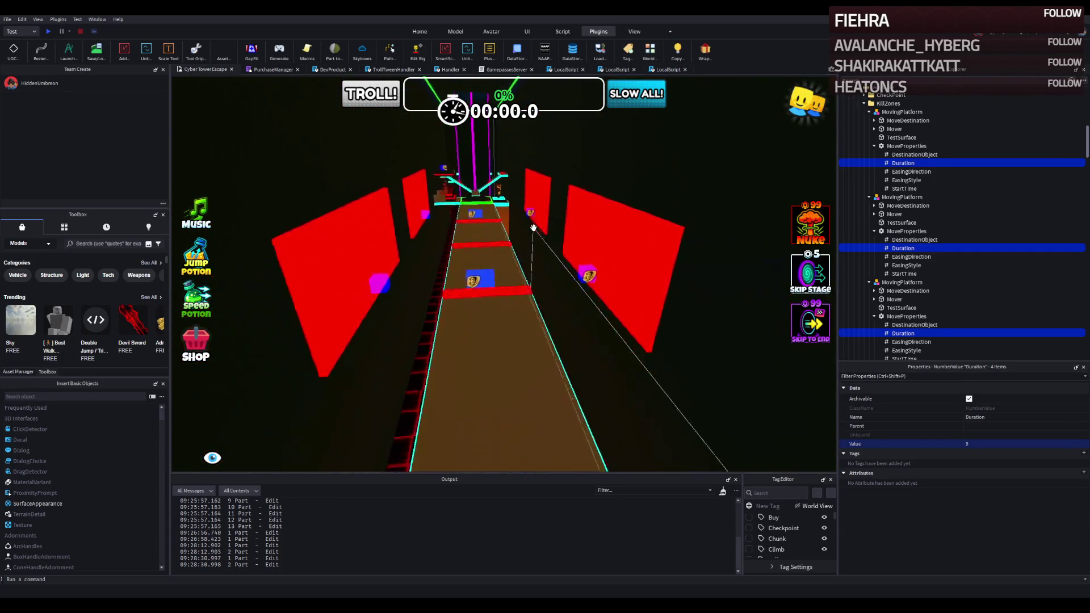
{"action": "key", "text": "s"}
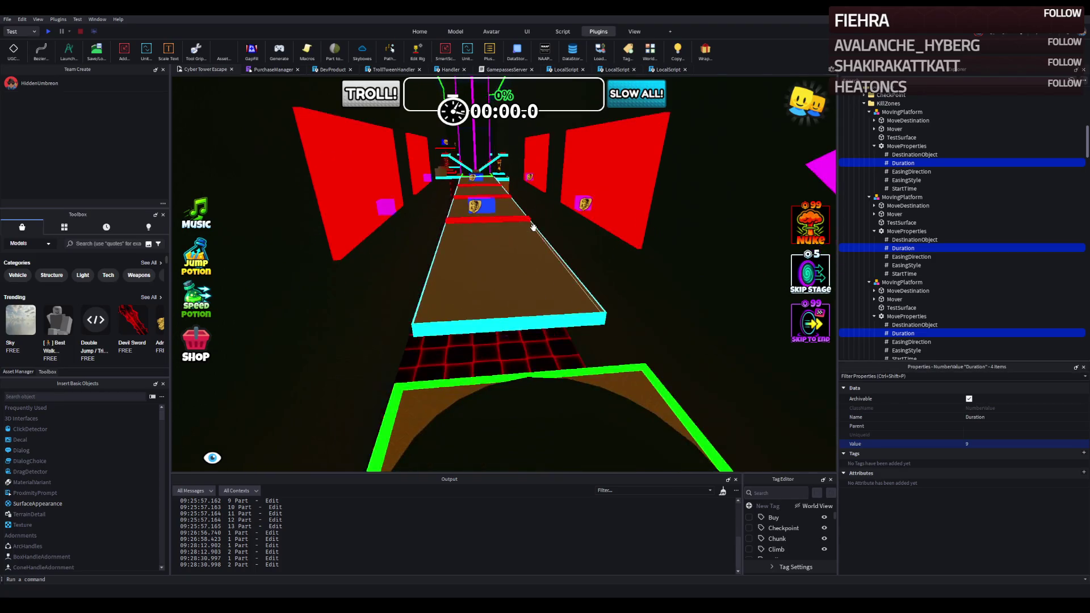
{"action": "key", "text": "w"}
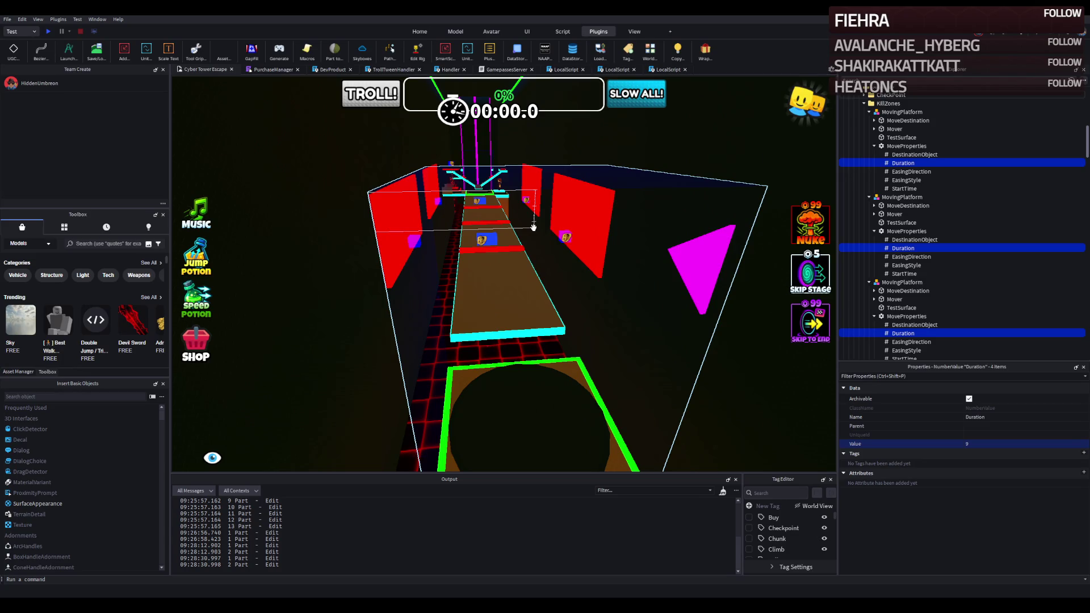
Fly the camera along the course past the blue cube to the moving platform
{"action": "key", "text": "w"}
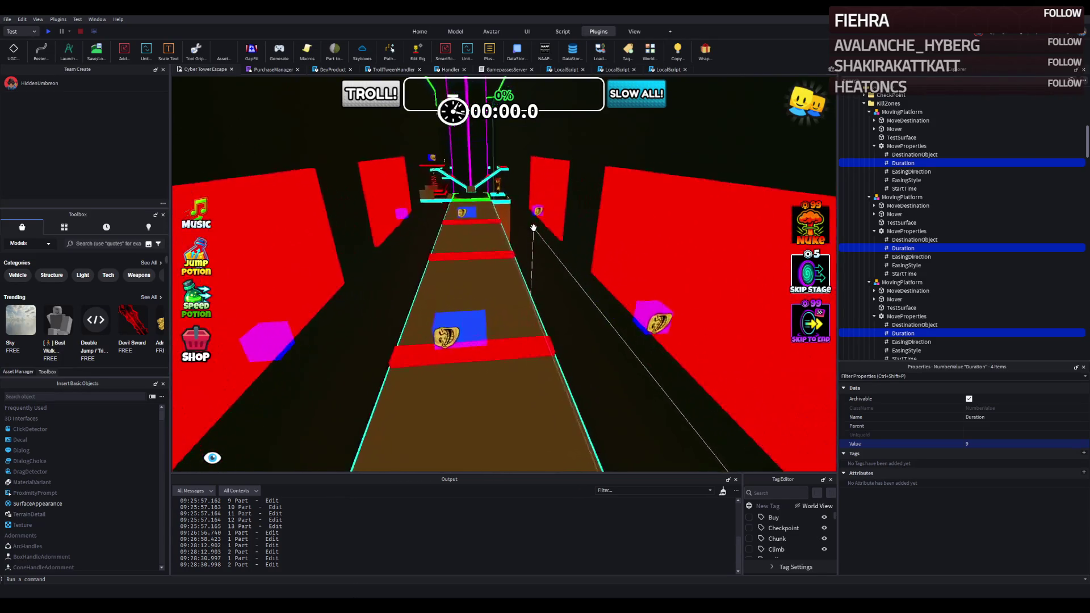
{"action": "key", "text": "w"}
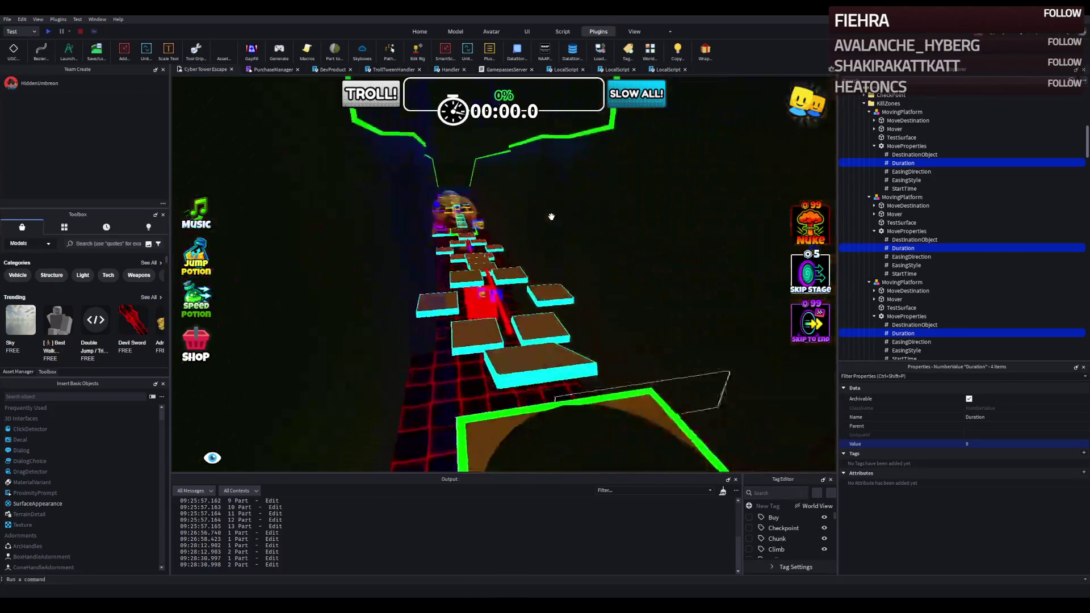
{"action": "key", "text": "w"}
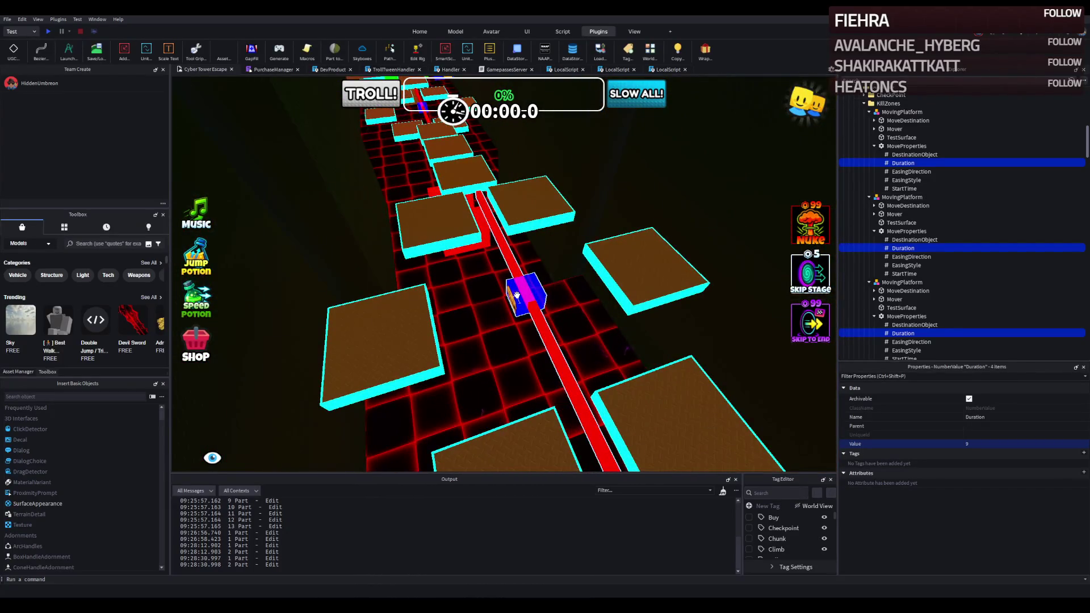
{"action": "key", "text": "w"}
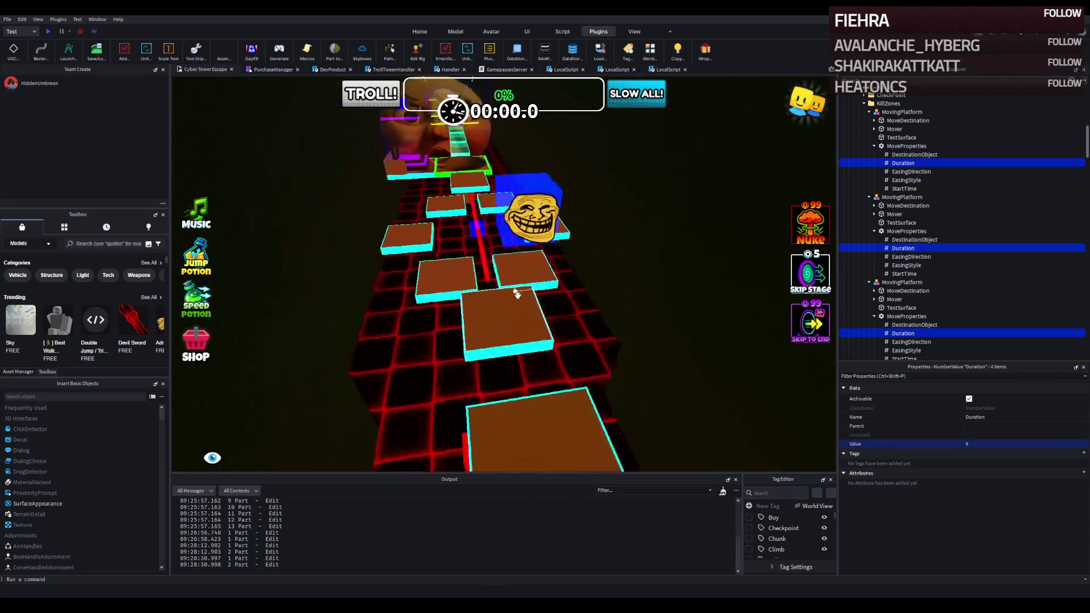
{"action": "key", "text": "w"}
Open the moving platform's MoveProperties Duration, currently 7
{"action": "left_click", "coordinate": [562, 196]}
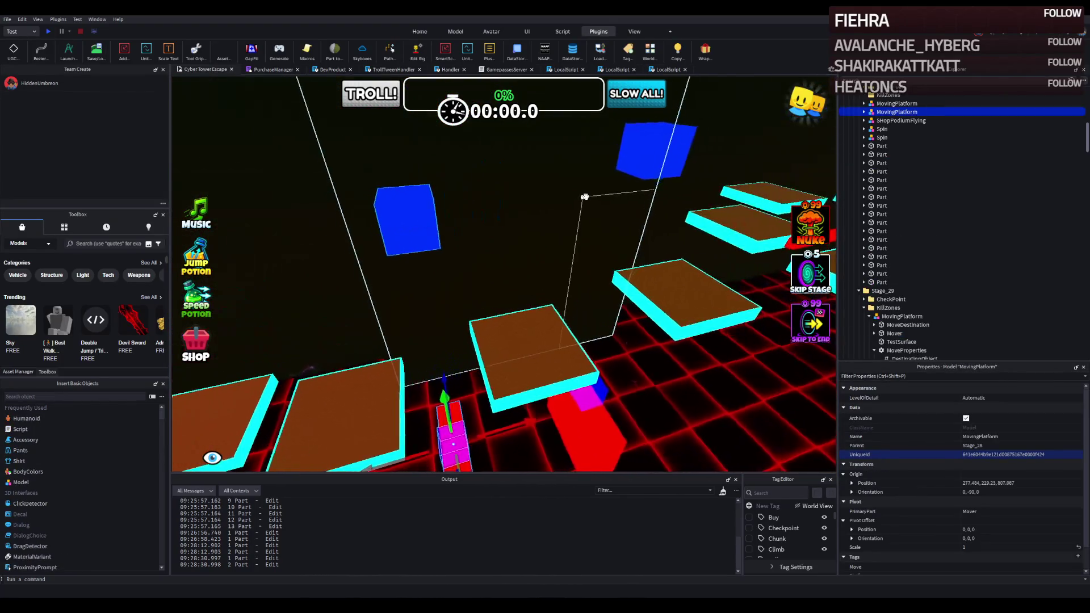
{"action": "left_click", "coordinate": [901, 146]}
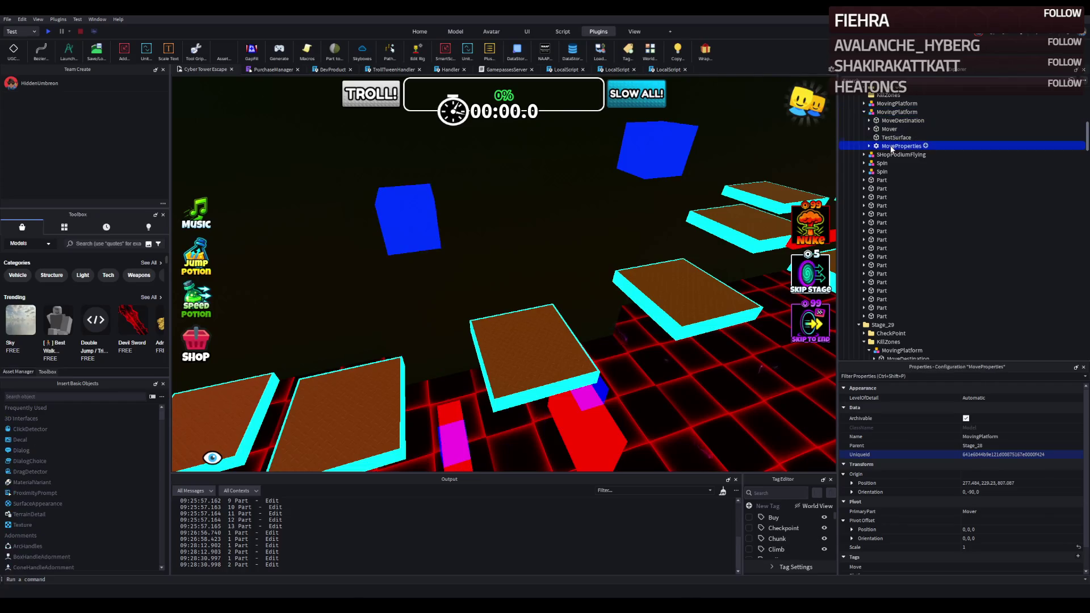
{"action": "left_click", "coordinate": [869, 145]}
{"action": "left_click", "coordinate": [898, 162]}
{"action": "left_click", "coordinate": [992, 444]}
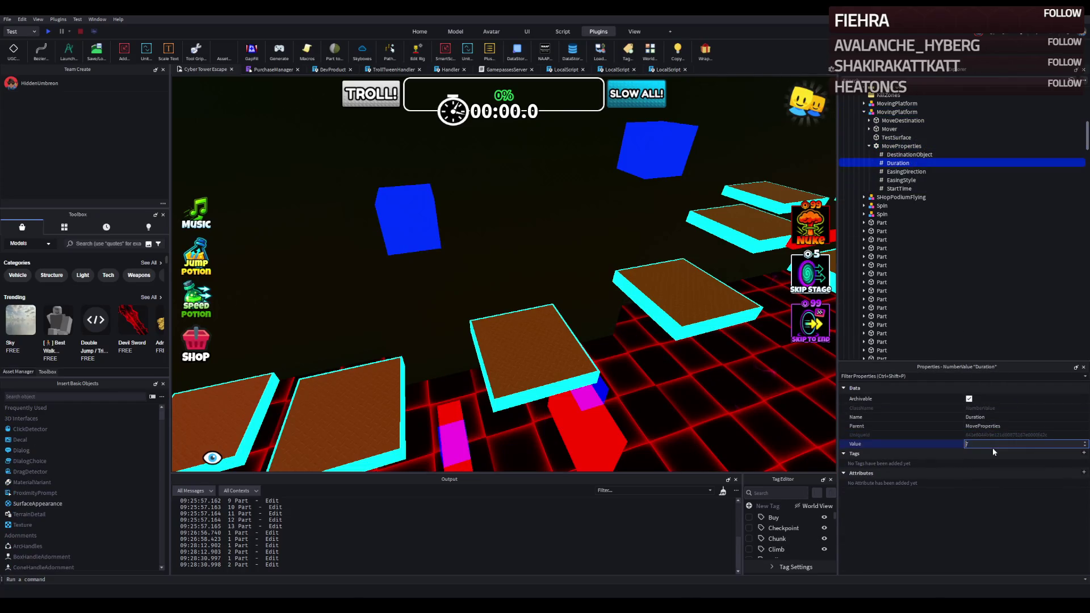
Set the upper MovingPlatform's MoveProperties Duration to 8
{"action": "left_click", "coordinate": [897, 103]}
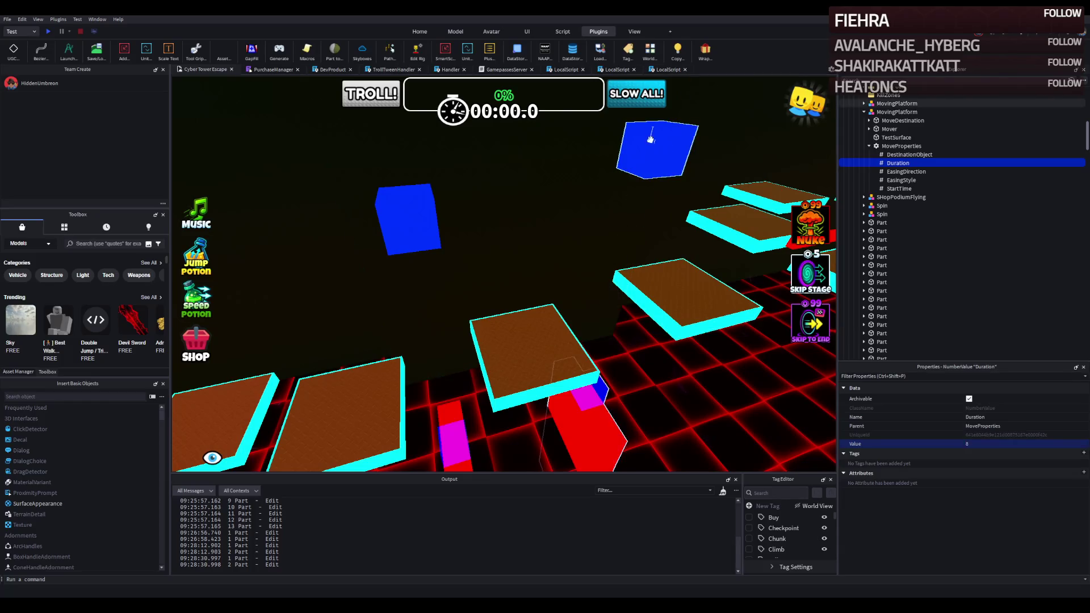
{"action": "left_click", "coordinate": [864, 103]}
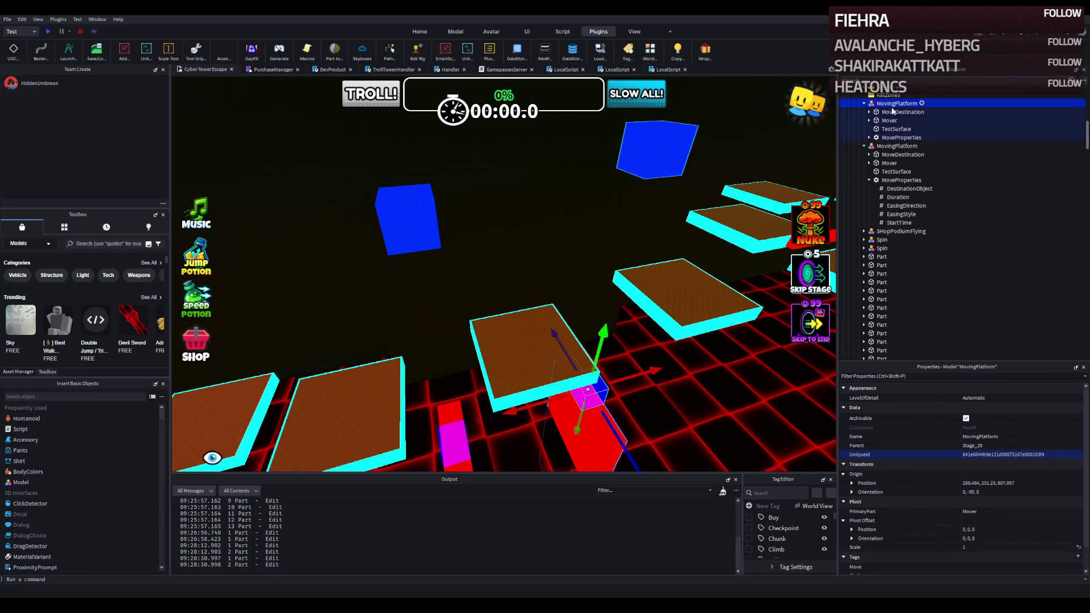
{"action": "left_click", "coordinate": [900, 137]}
{"action": "left_click", "coordinate": [894, 154]}
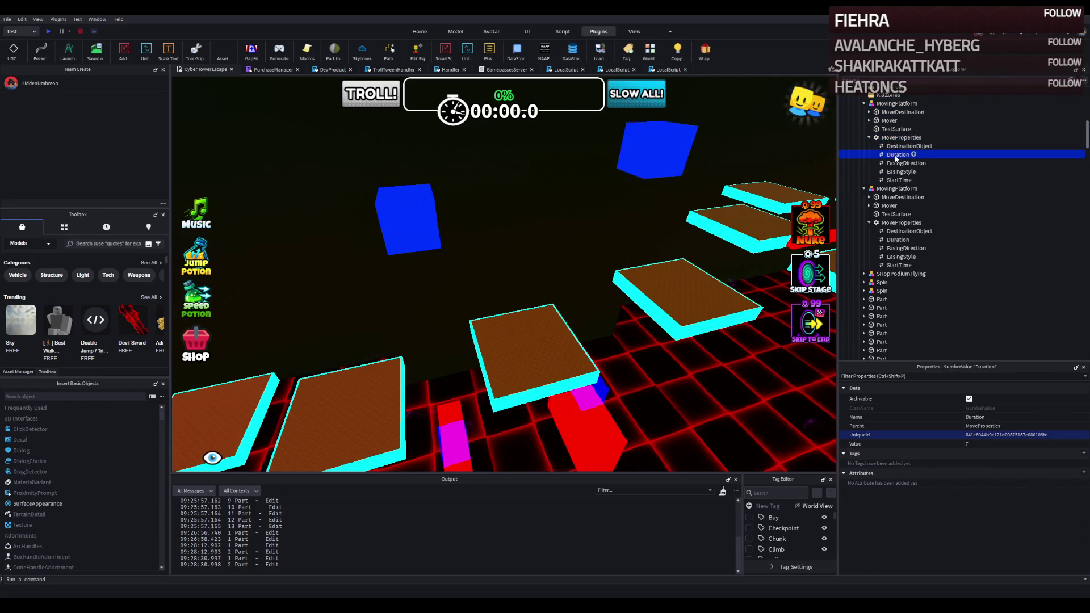
{"action": "left_click", "coordinate": [985, 444]}
{"action": "type", "text": "8"}
{"action": "key", "text": "Return"}
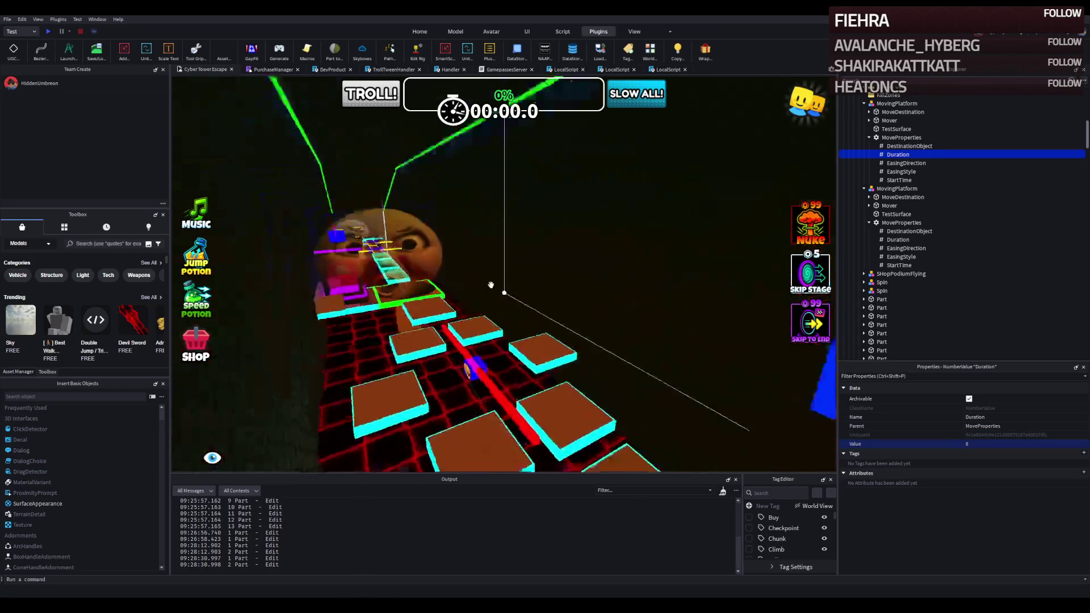
{"action": "scroll", "coordinate": [492, 285], "scroll_direction": "up", "scroll_amount": 10}
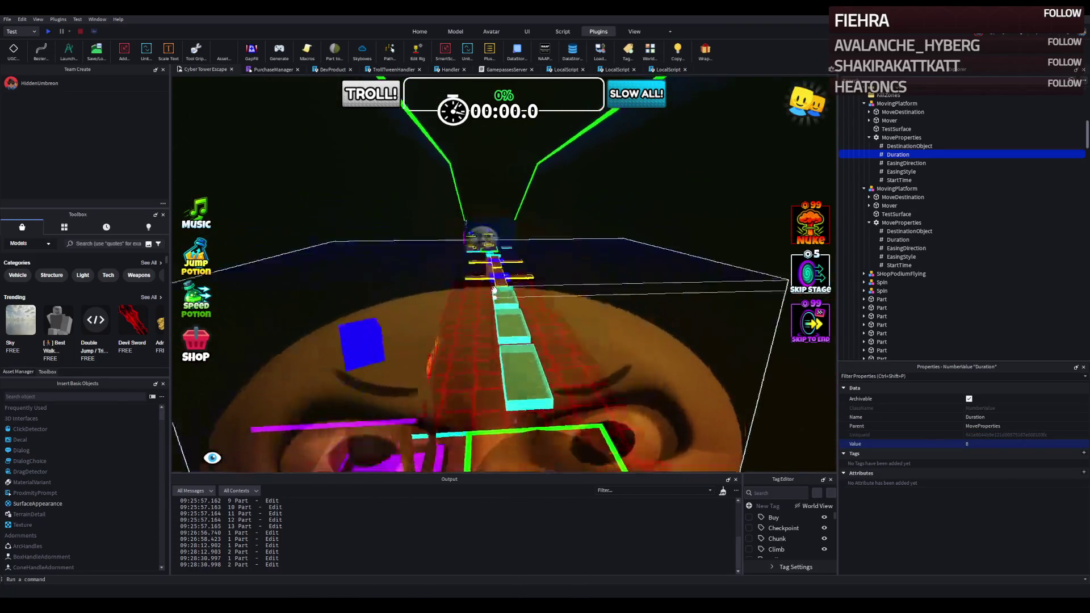
{"action": "scroll", "coordinate": [494, 290], "scroll_direction": "up", "scroll_amount": 10}
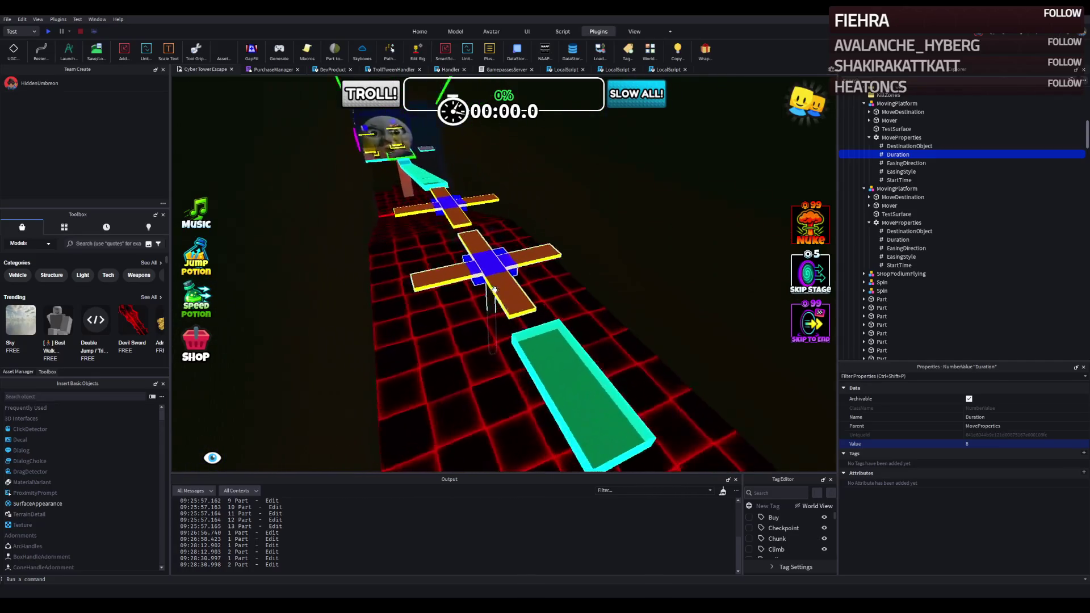
{"action": "scroll", "coordinate": [494, 290], "scroll_direction": "up", "scroll_amount": 10}
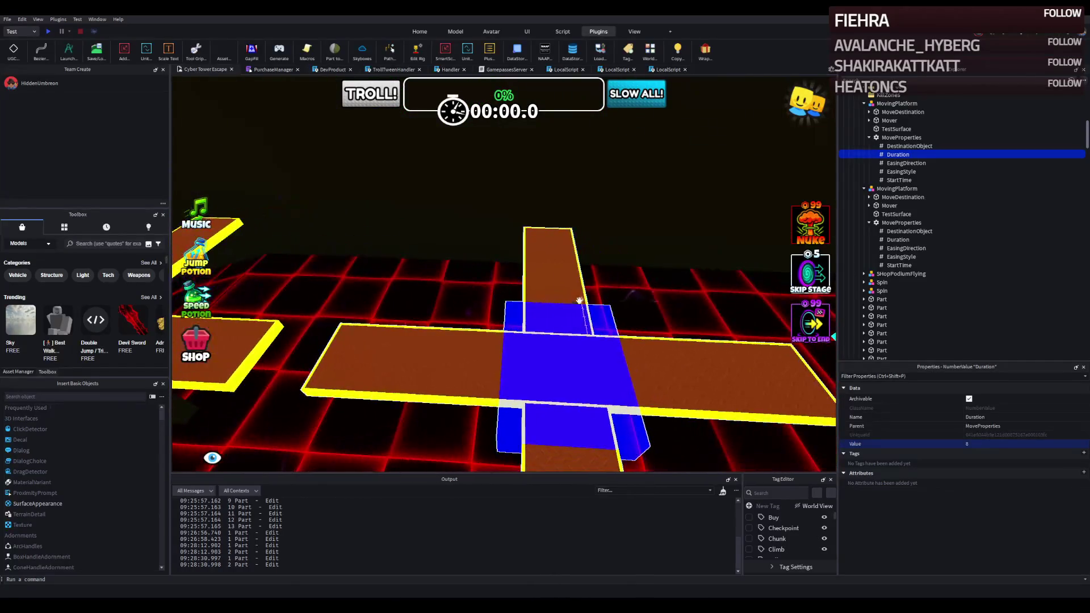
Expand both Spin2 models' SpinProperties and check their Durations: -9 and 8
{"action": "left_click", "coordinate": [575, 319]}
{"action": "left_click", "coordinate": [864, 129]}
{"action": "left_click", "coordinate": [864, 188]}
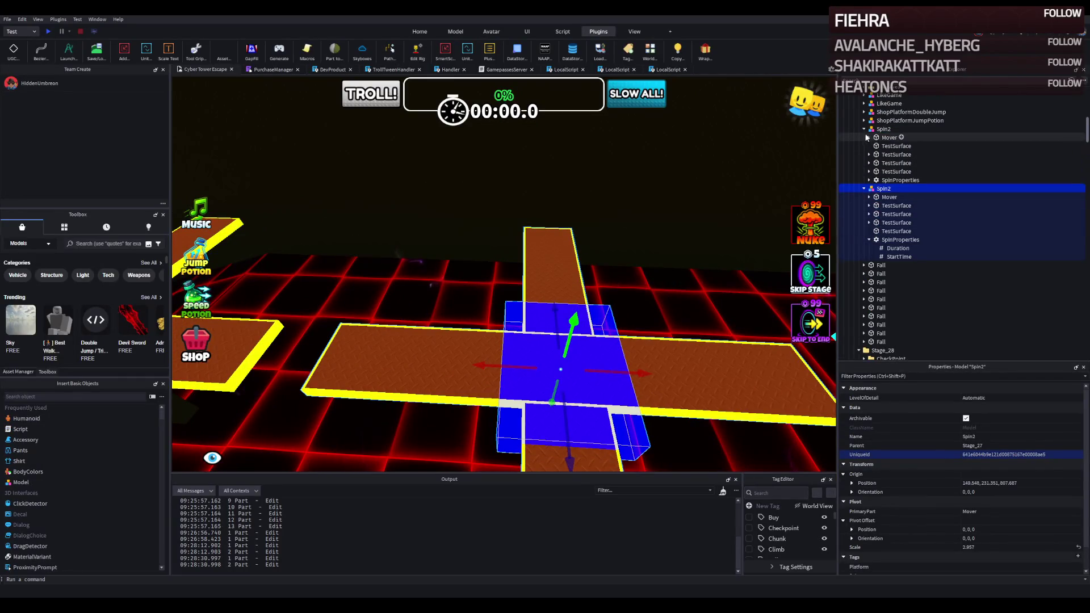
{"action": "left_click", "coordinate": [868, 181]}
{"action": "left_click", "coordinate": [885, 189]}
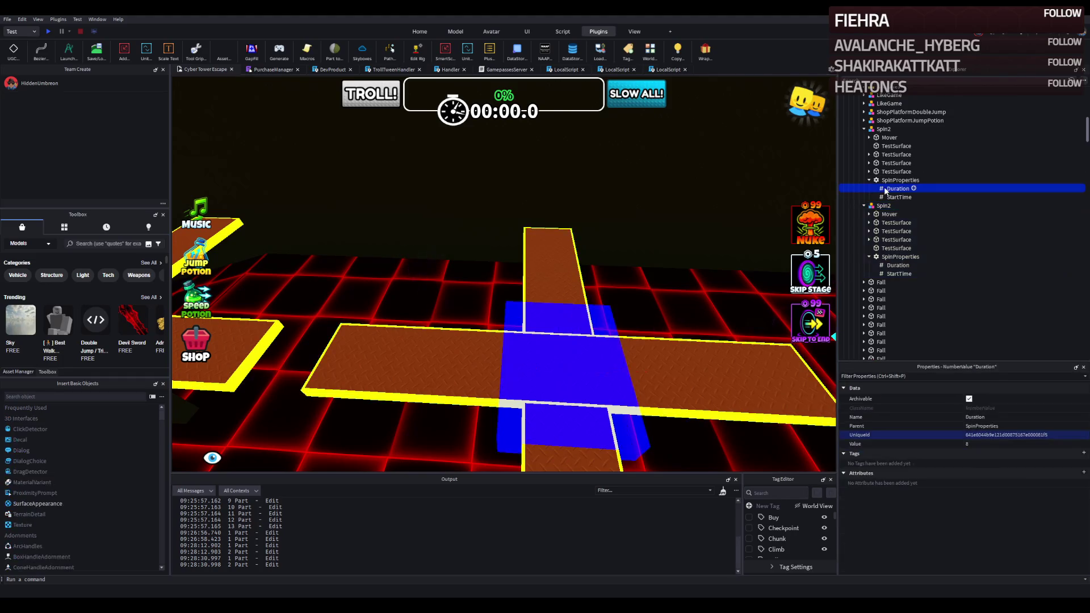
{"action": "left_click", "coordinate": [895, 265], "text": "ctrl"}
{"action": "left_click", "coordinate": [894, 265]}
{"action": "left_click", "coordinate": [990, 445]}
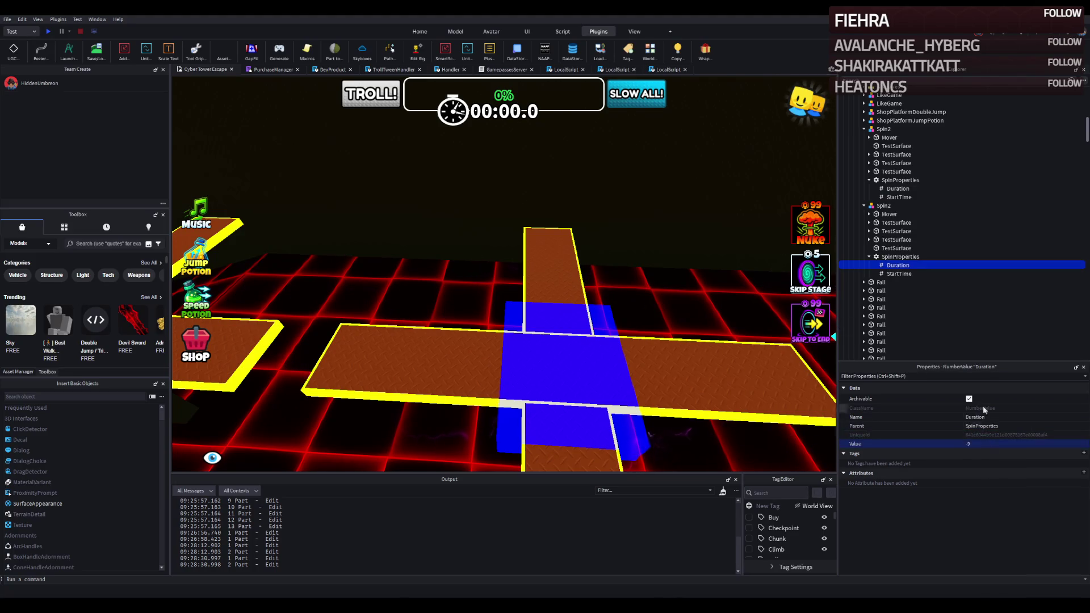
{"action": "left_click", "coordinate": [908, 189]}
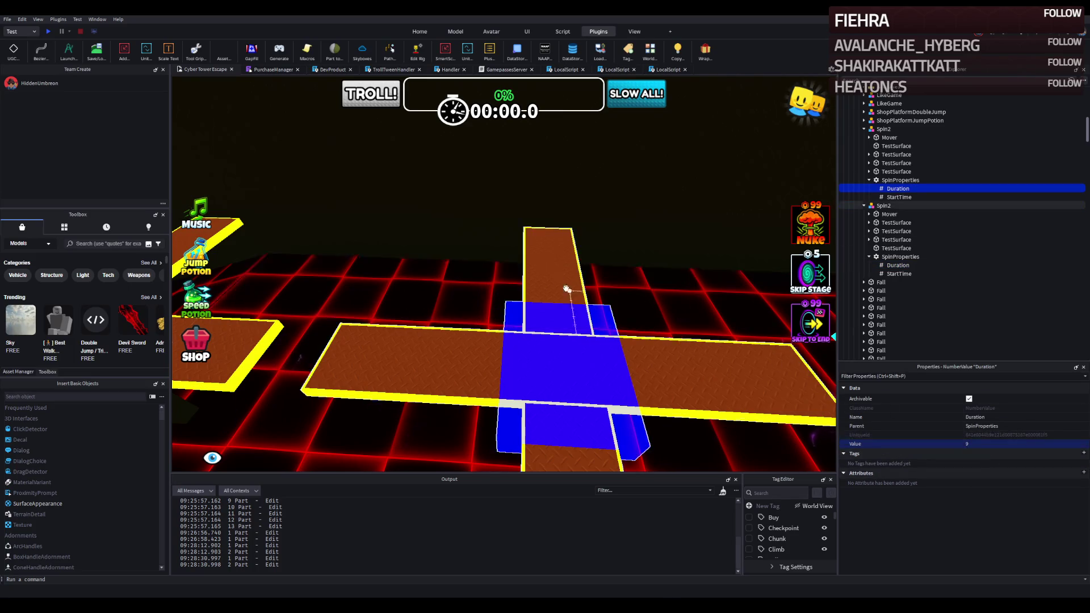
{"action": "scroll", "coordinate": [558, 278], "scroll_direction": "up", "scroll_amount": 5}
Fly along the yellow platforms through the face tower to the red spinner section
{"action": "key", "text": "Left"}
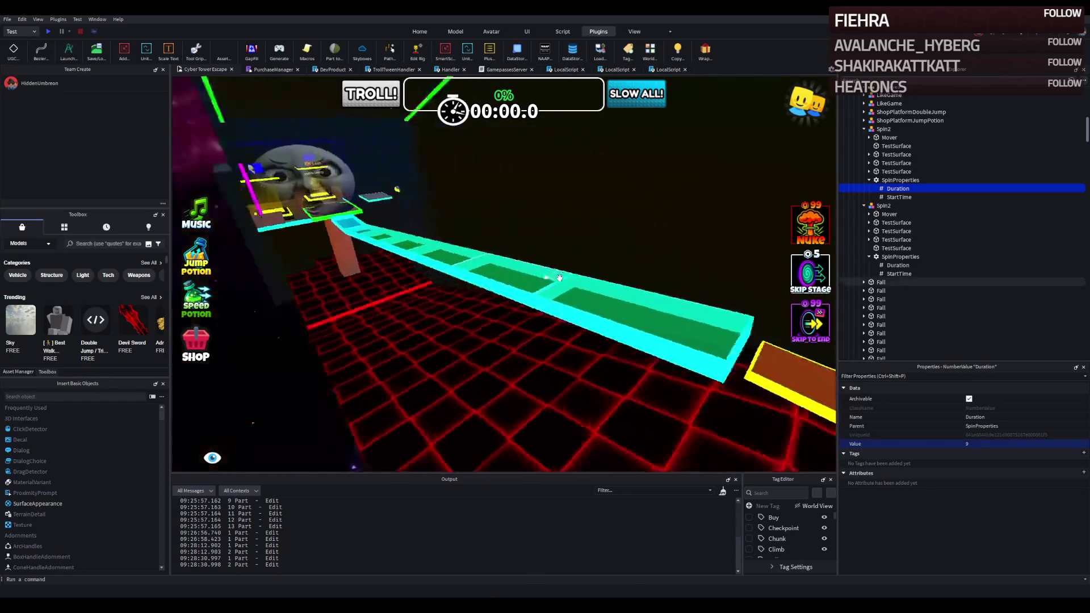
{"action": "key", "text": "Left"}
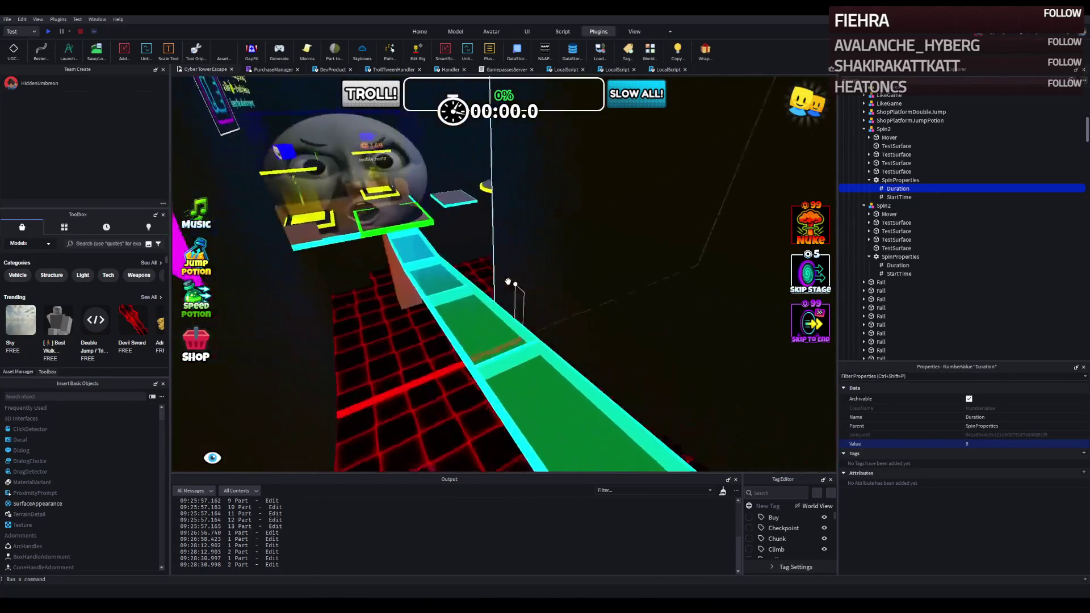
{"action": "key", "text": "Right"}
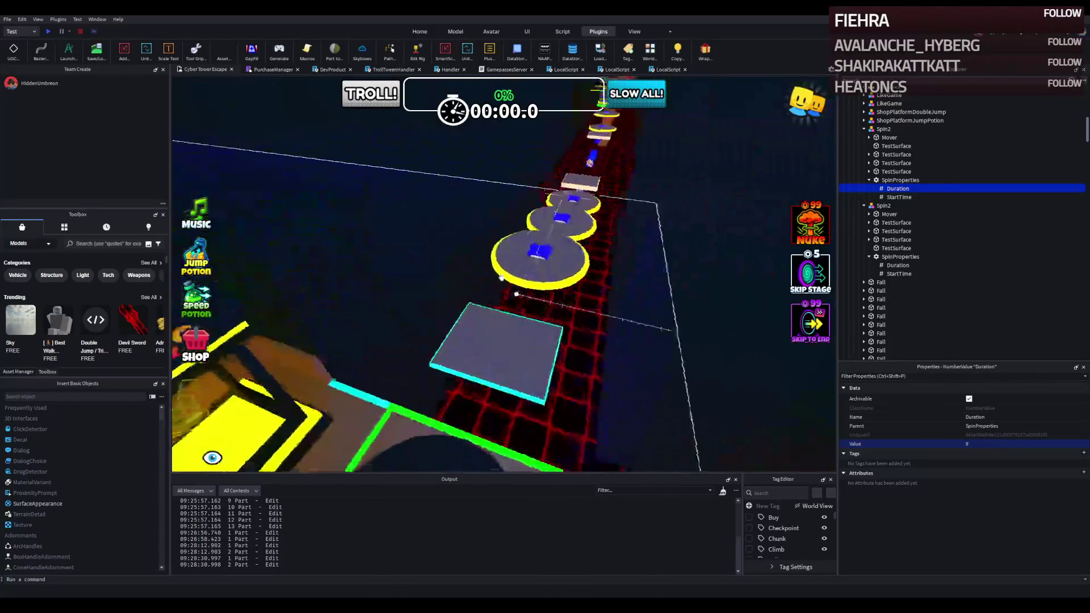
{"action": "key", "text": "Right"}
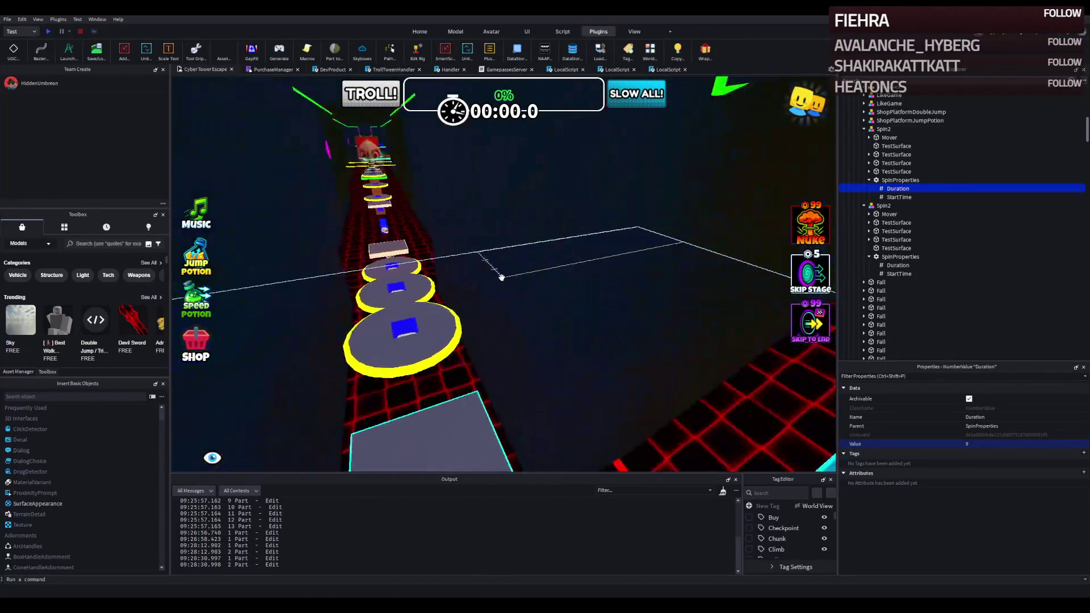
{"action": "key", "text": "Up"}
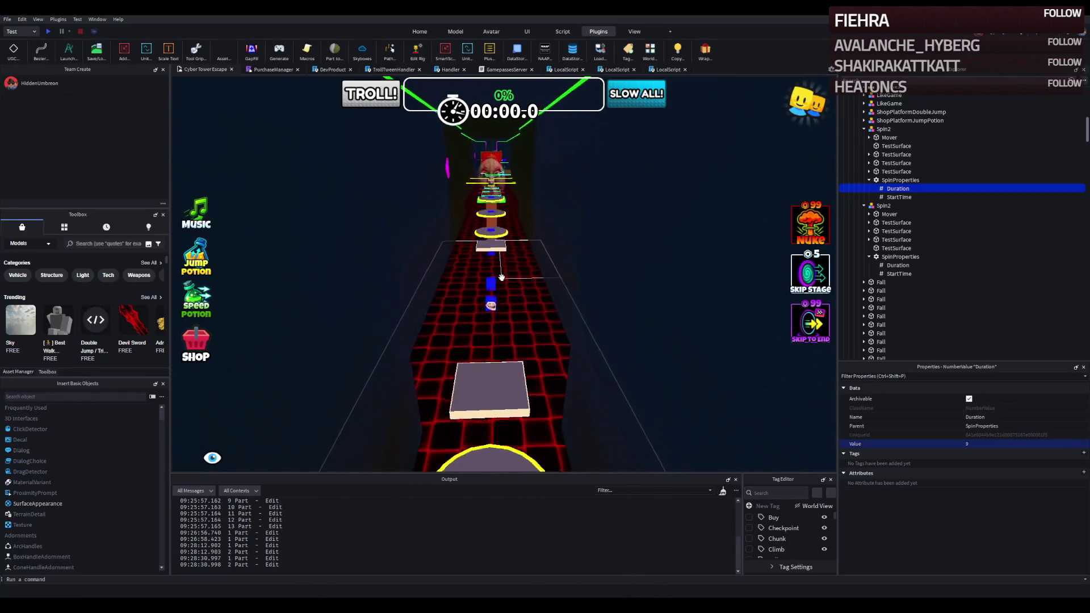
{"action": "key", "text": "Up"}
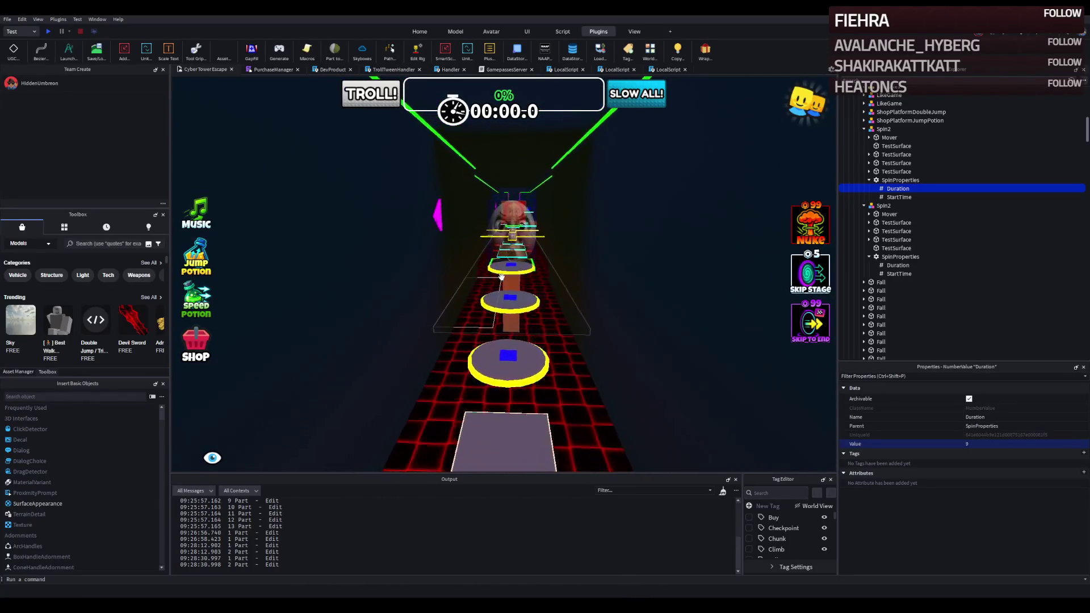
{"action": "key", "text": "Up"}
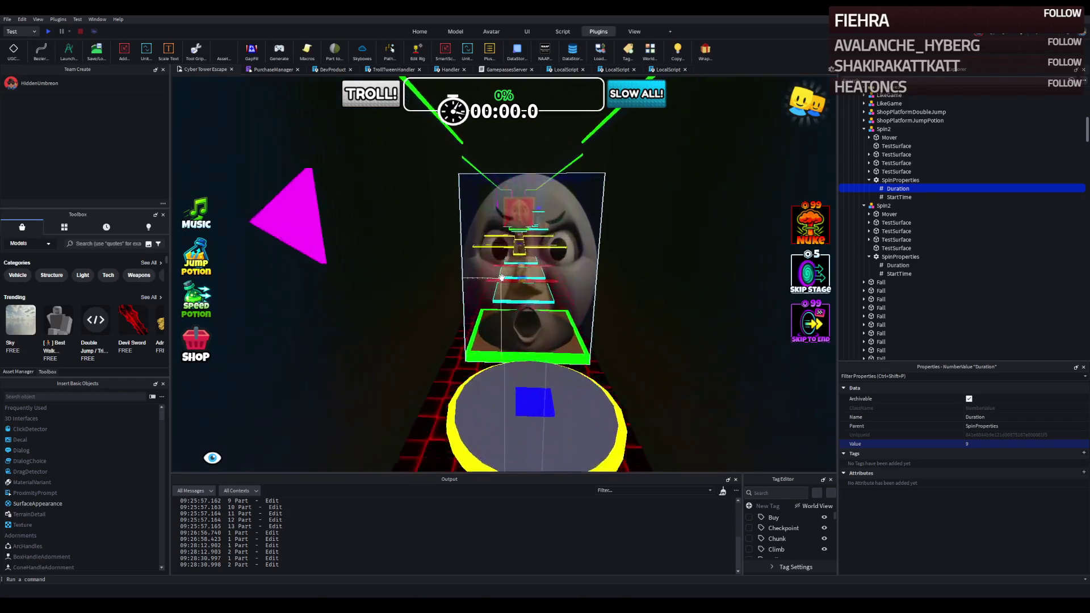
{"action": "key", "text": "Right"}
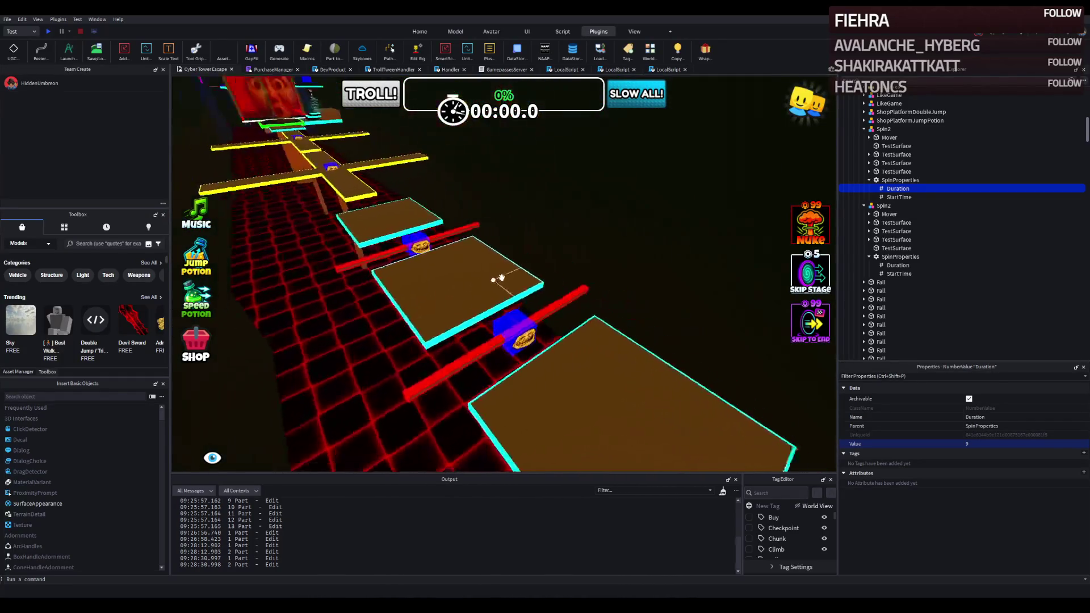
{"action": "left_click", "coordinate": [530, 336]}
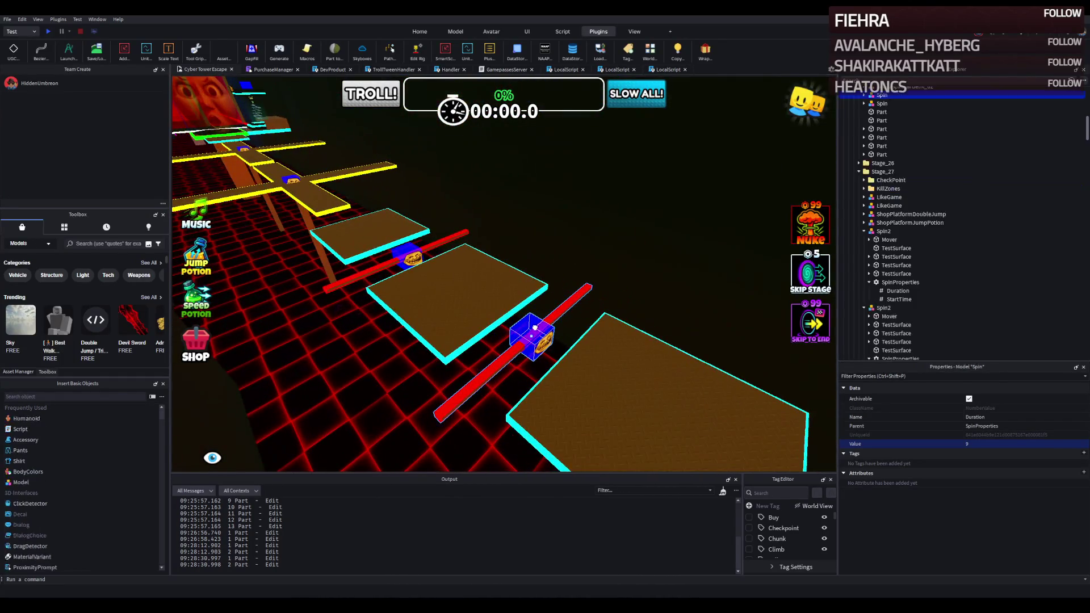
Change the Stage_25 red-bar spinner's SpinProperties Duration from -5 to -7
{"action": "double_click", "coordinate": [882, 104]}
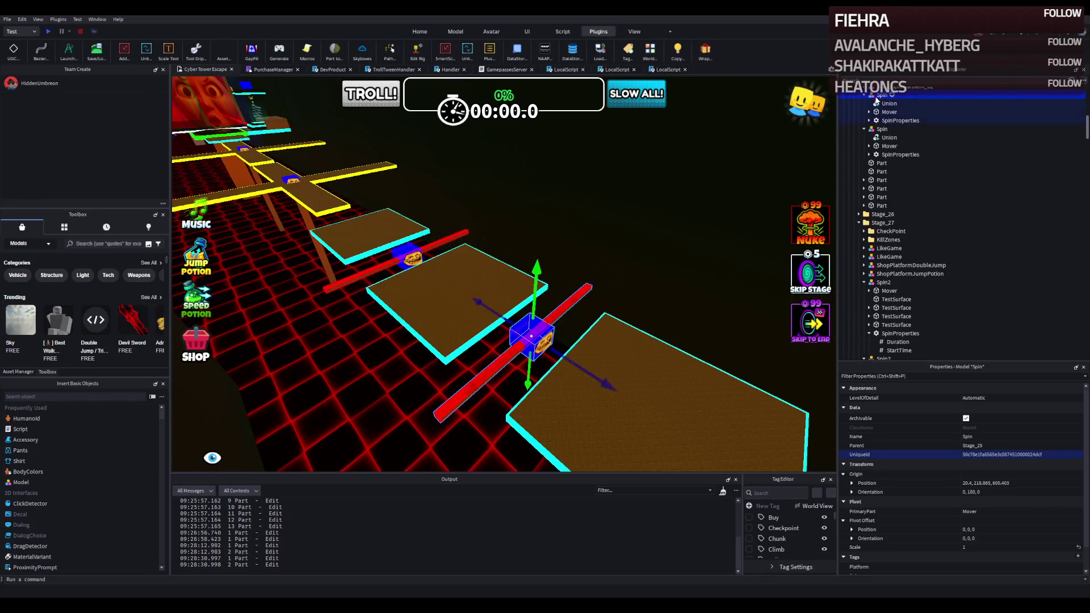
{"action": "scroll", "coordinate": [880, 99], "scroll_direction": "up", "scroll_amount": 3}
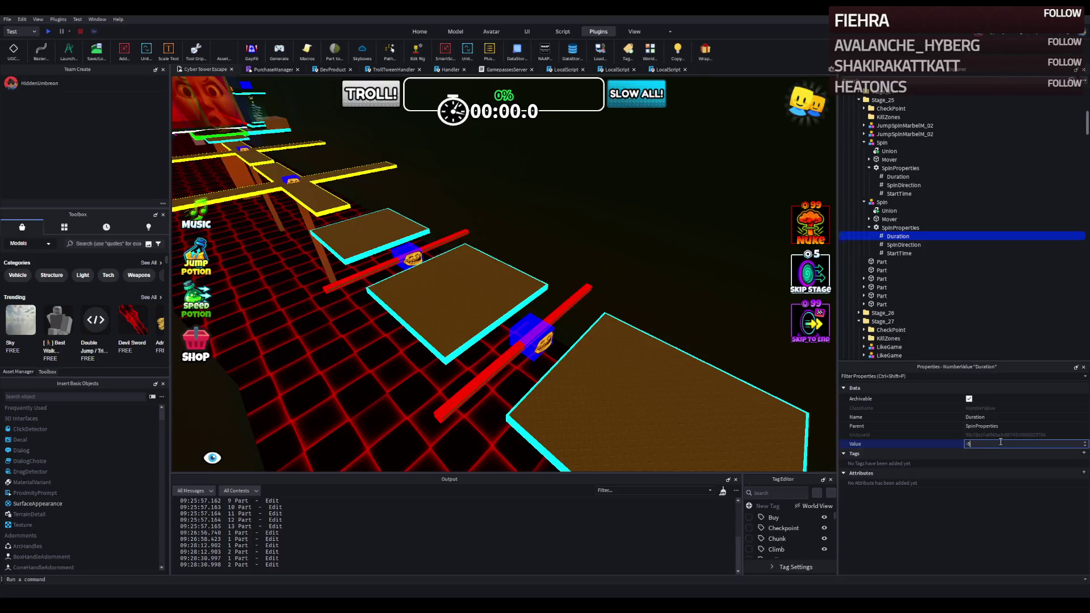
{"action": "left_click", "coordinate": [901, 176]}
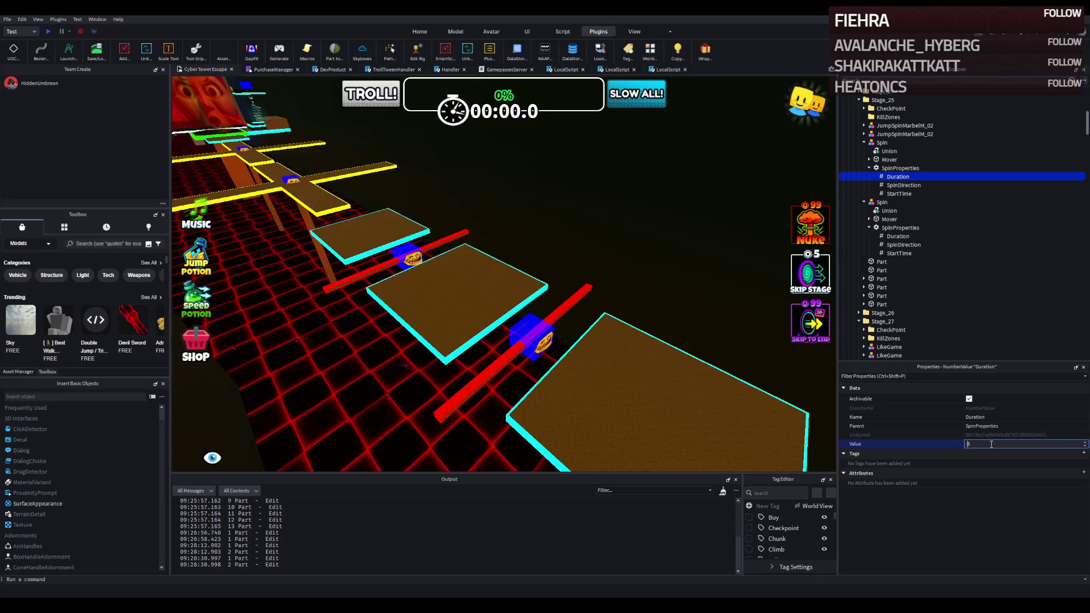
{"action": "type", "text": "7"}
{"action": "key", "text": "Return"}
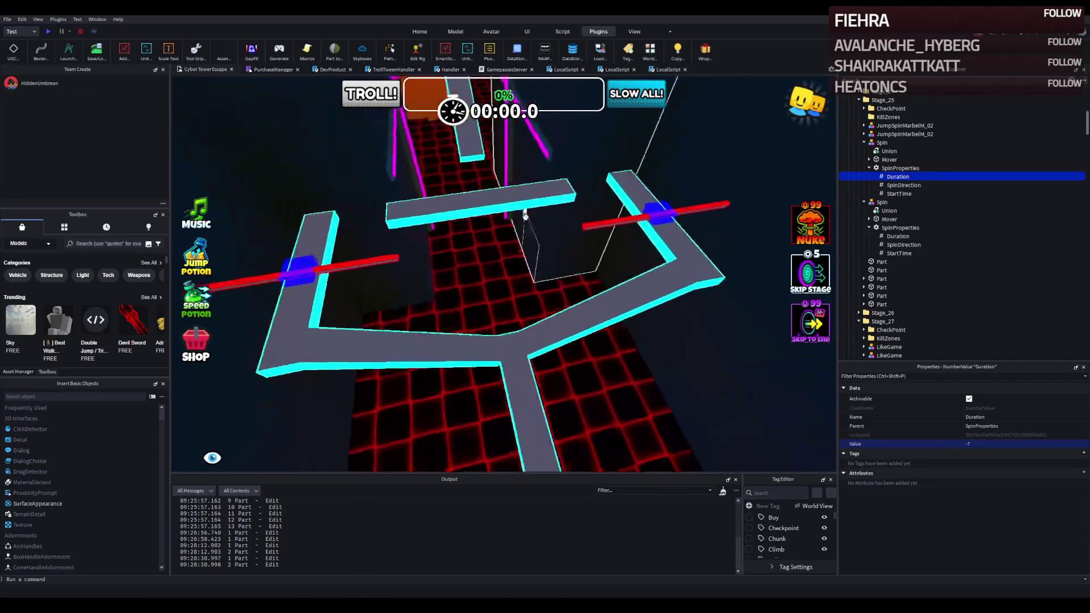
{"action": "left_click", "coordinate": [507, 391]}
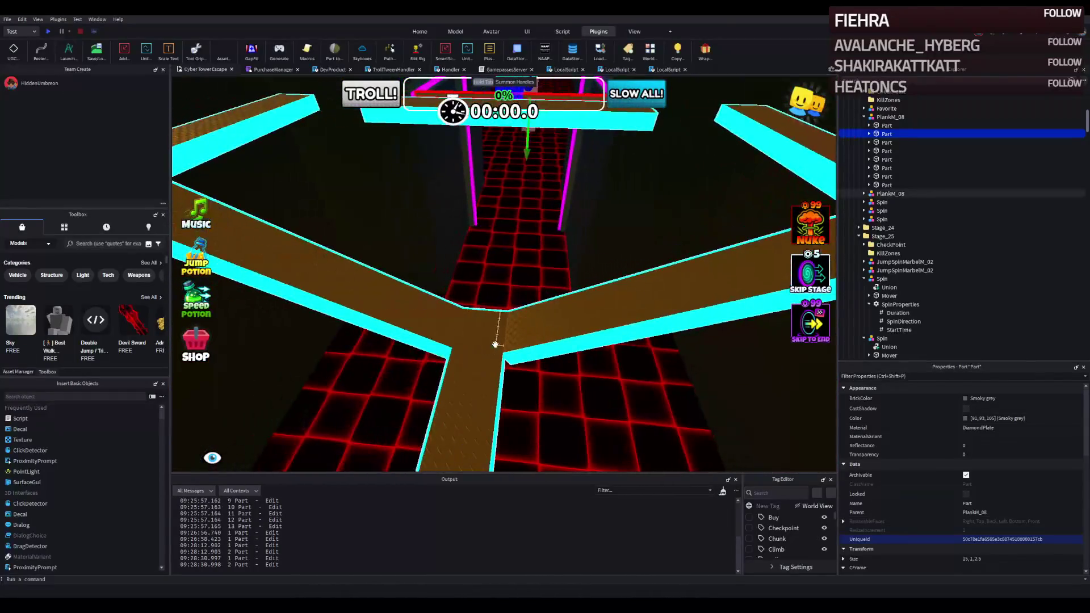
Expand every PlankM_08 plank and delete all 26 Wrap strips at once
{"action": "left_click", "coordinate": [485, 345]}
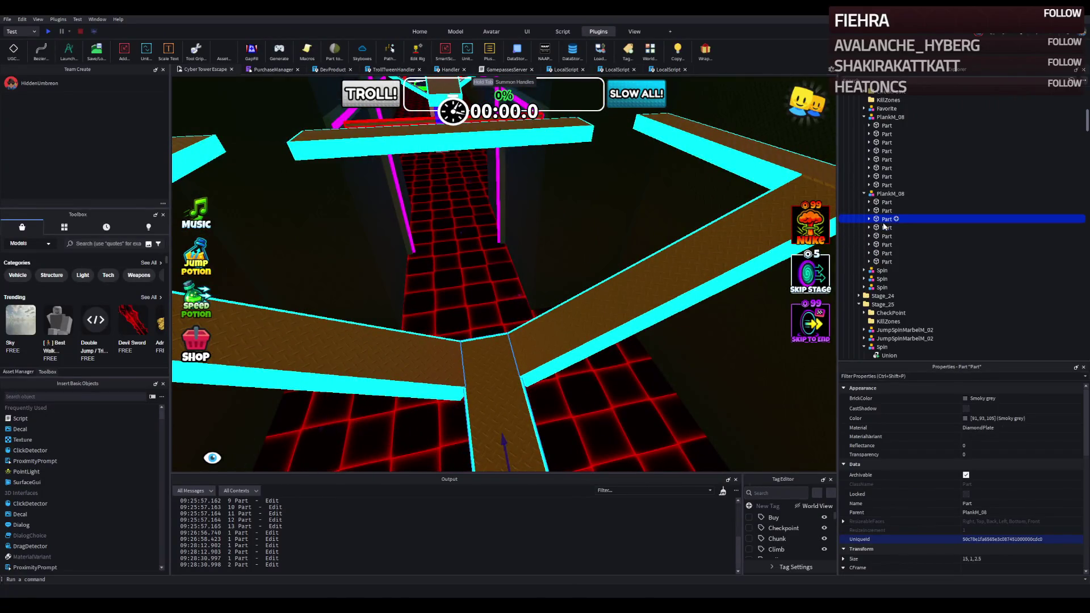
{"action": "left_click", "coordinate": [889, 194]}
{"action": "key", "text": "KP_Multiply"}
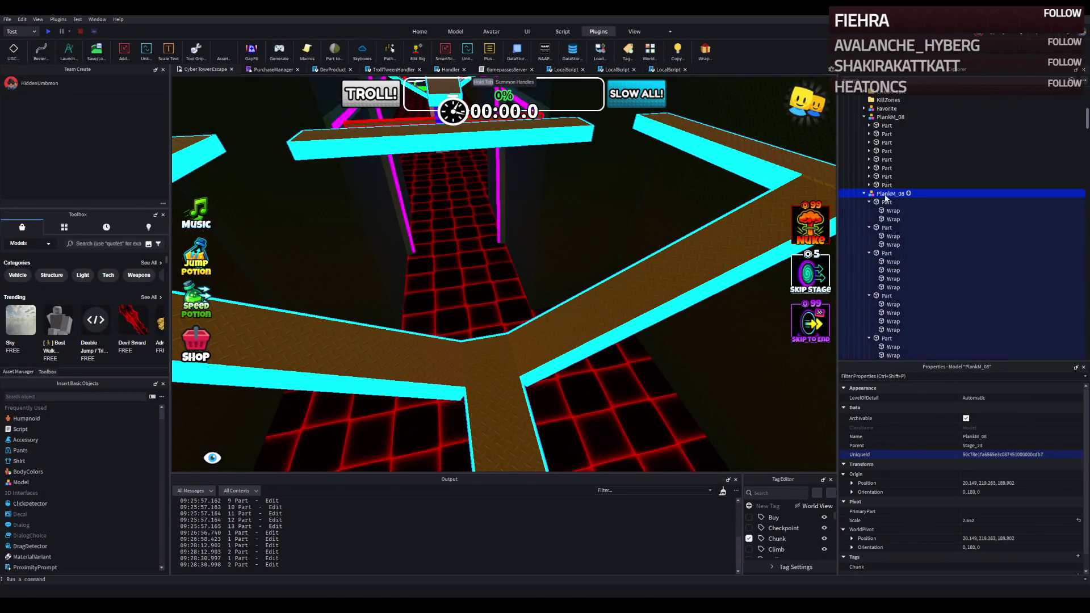
{"action": "left_click", "coordinate": [889, 211]}
{"action": "scroll", "coordinate": [888, 227], "scroll_direction": "down", "scroll_amount": 5}
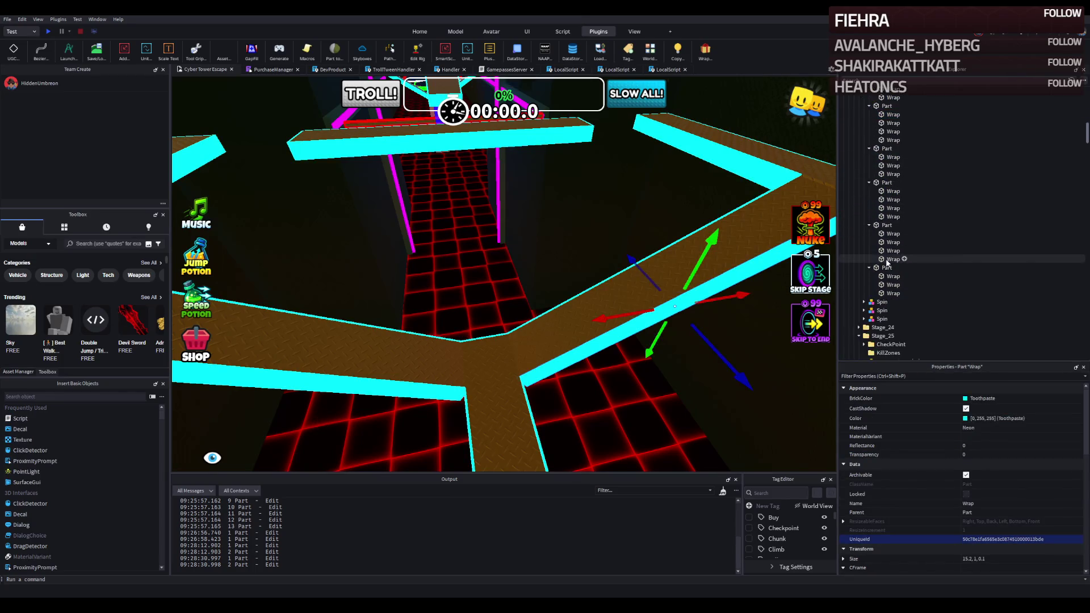
{"action": "left_click", "coordinate": [889, 293], "text": "shift"}
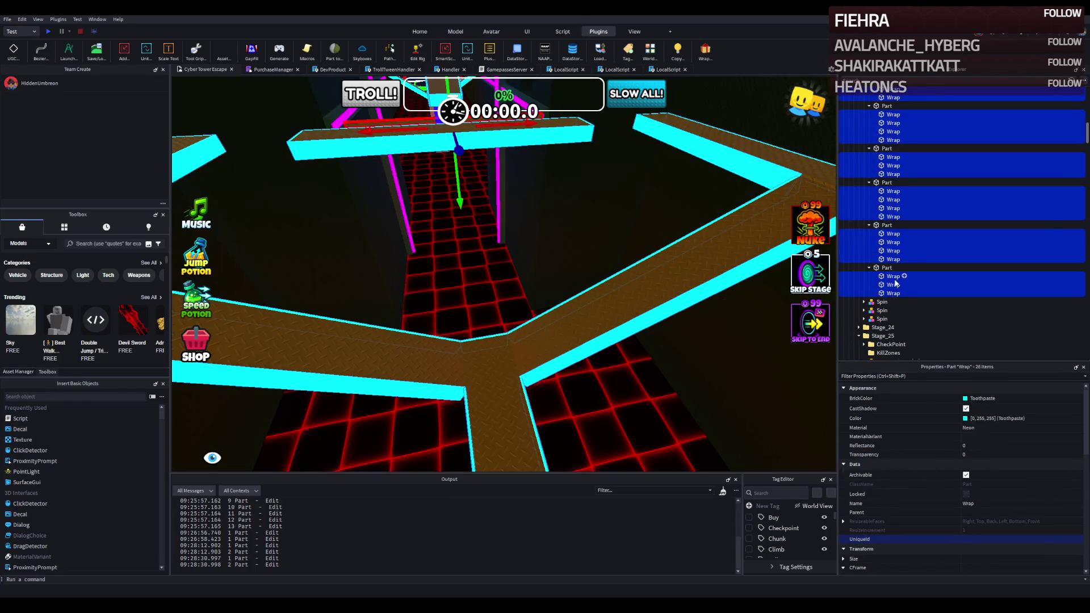
{"action": "key", "text": "Delete"}
{"action": "left_click", "coordinate": [518, 384]}
Widen the first three walkway planks from 2.5 toward 3 studs
{"action": "key", "text": "f"}
{"action": "left_click_drag", "start_coordinate": [576, 358], "coordinate": [588, 359]}
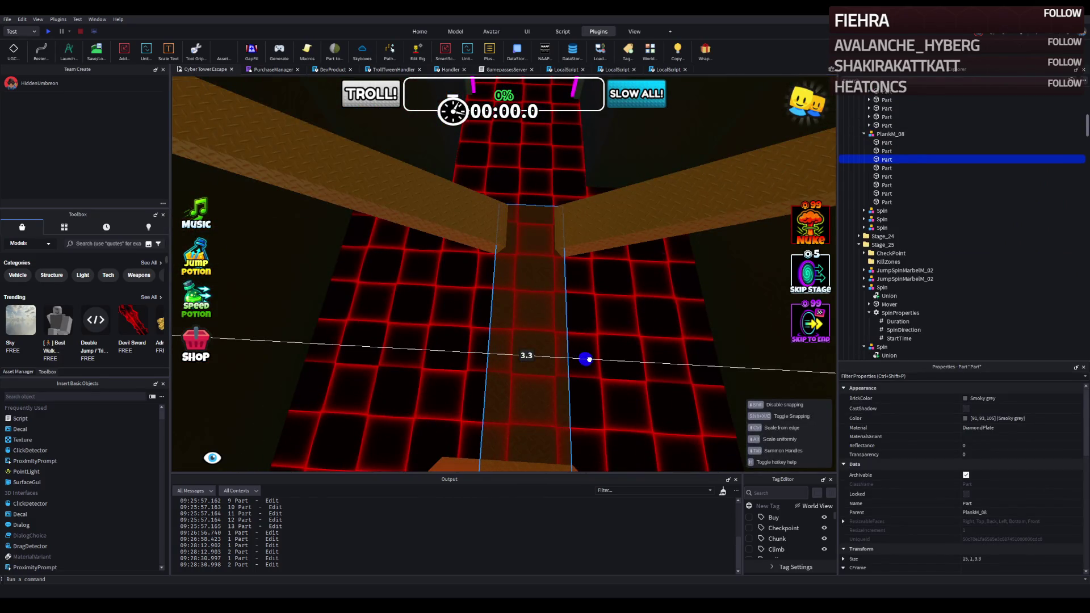
{"action": "left_click", "coordinate": [568, 257]}
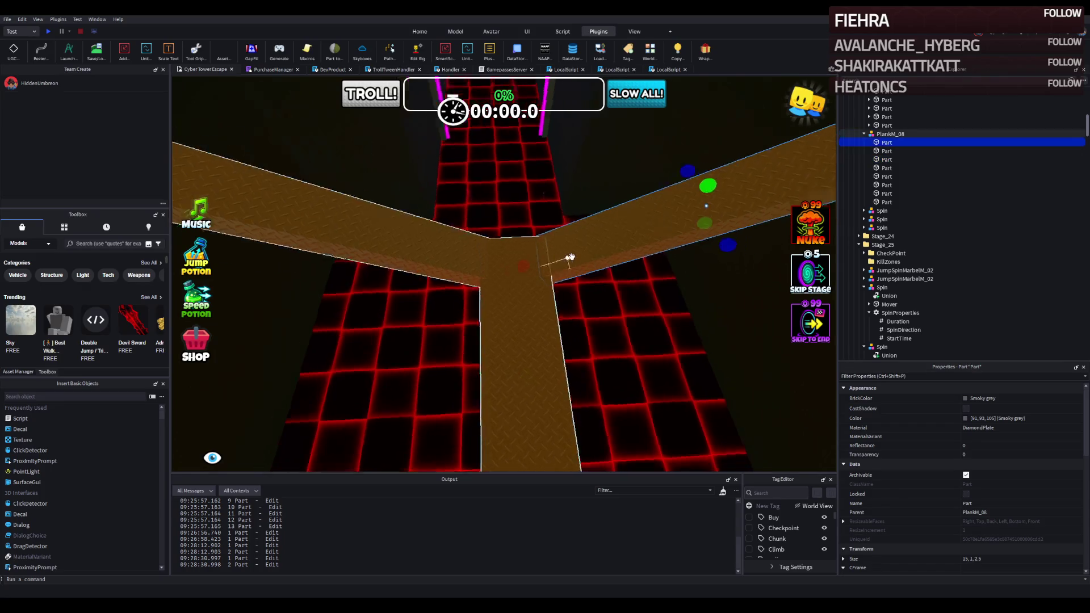
{"action": "key", "text": "f"}
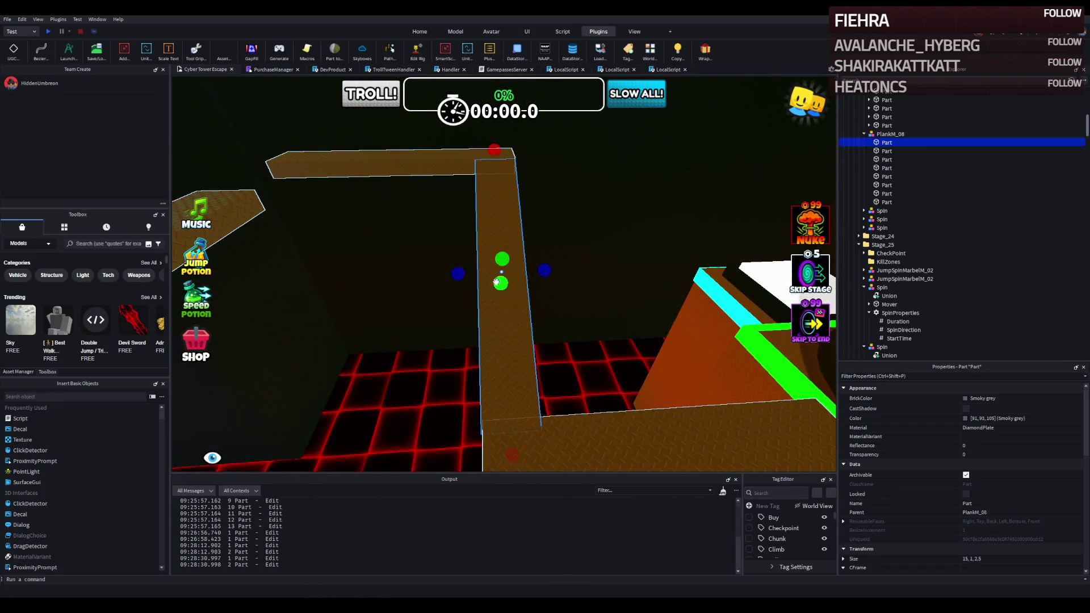
{"action": "left_click_drag", "start_coordinate": [544, 271], "coordinate": [550, 269]}
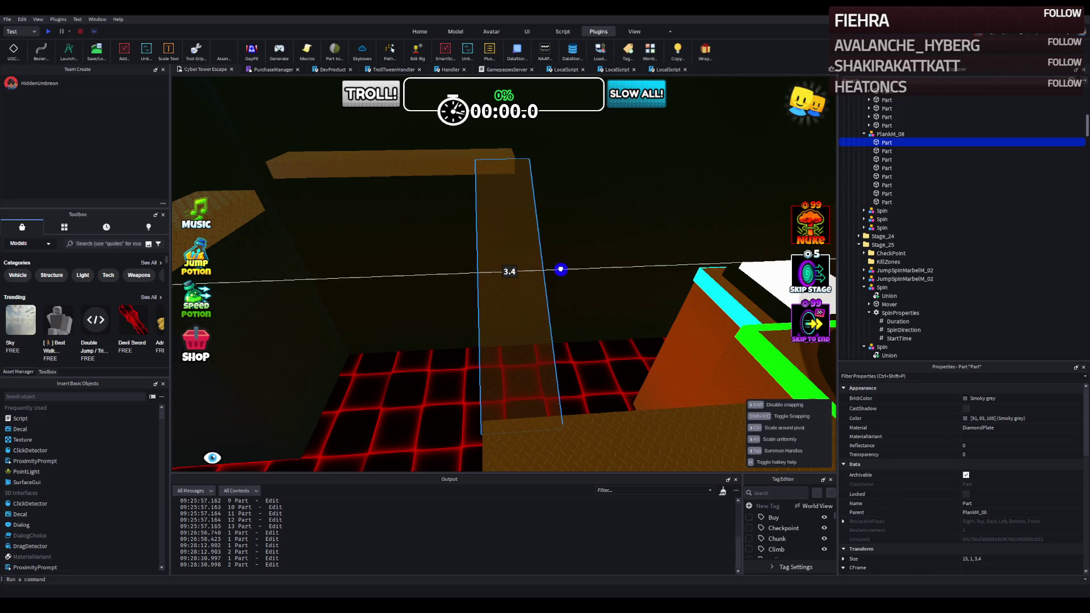
{"action": "left_click", "coordinate": [447, 243]}
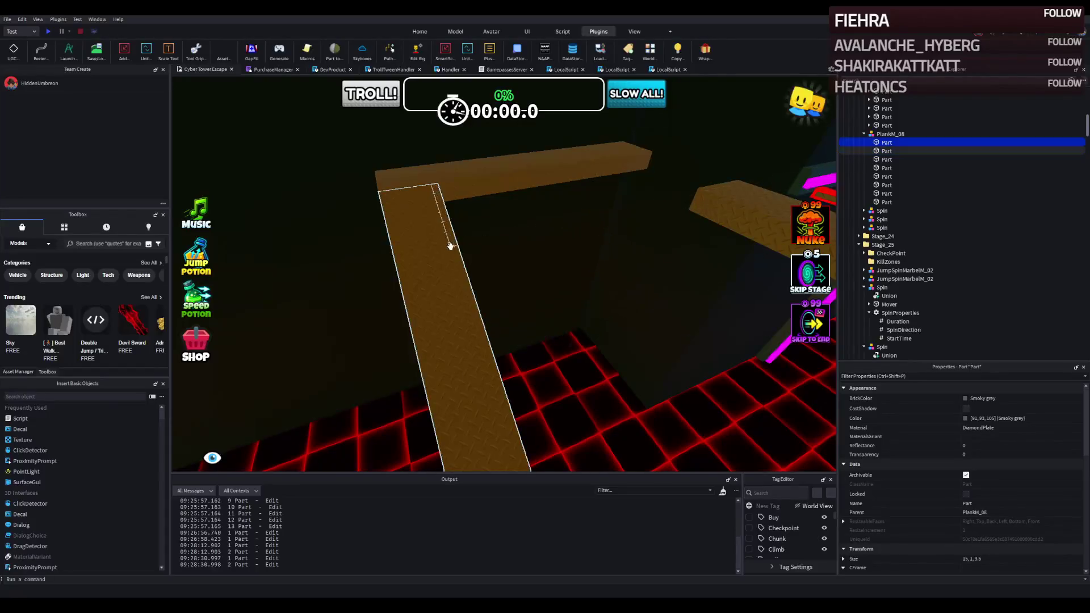
{"action": "key", "text": "w"}
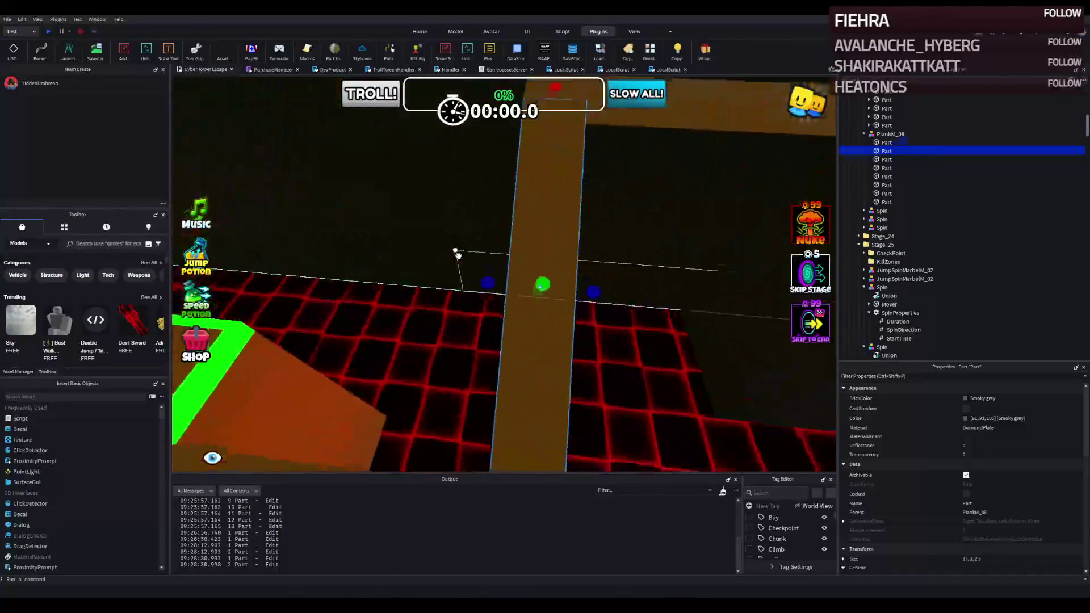
{"action": "left_click_drag", "start_coordinate": [477, 259], "coordinate": [452, 260]}
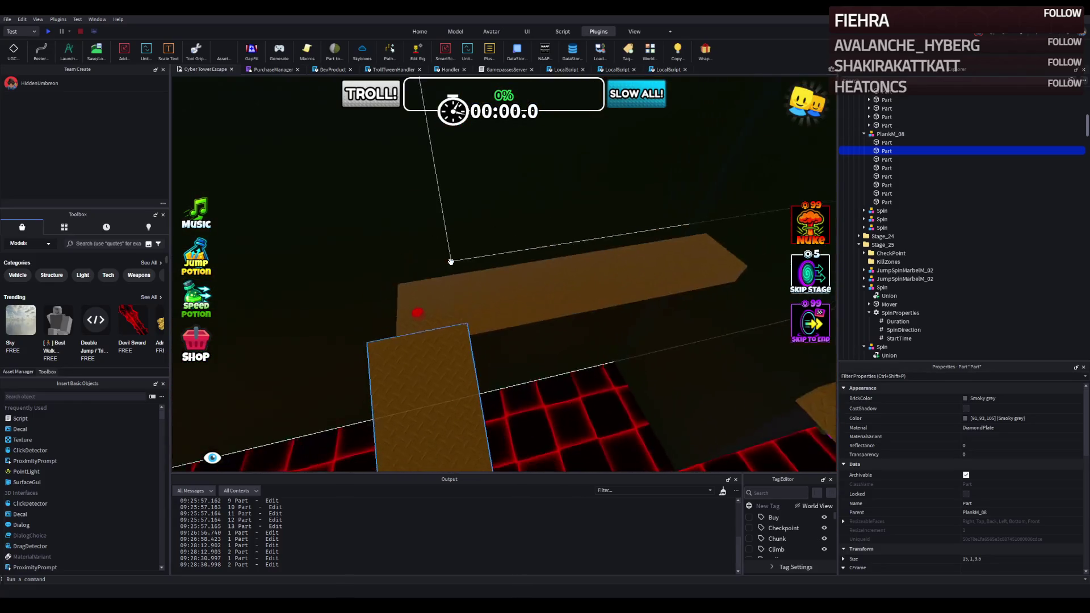
Lengthen two more planks to 15.3 and widen them toward 3.5 studs
{"action": "left_click", "coordinate": [478, 276]}
{"action": "mouse_move", "coordinate": [479, 269]}
{"action": "left_mouse_down"}
{"action": "mouse_move", "coordinate": [488, 266]}
{"action": "mouse_move", "coordinate": [463, 271]}
{"action": "left_mouse_up"}
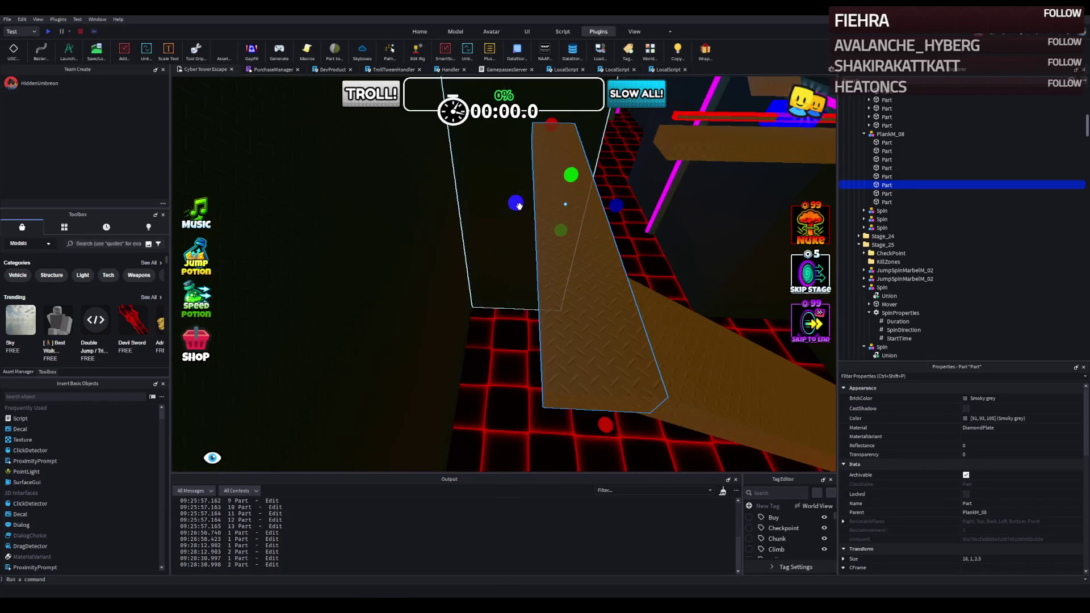
{"action": "left_click_drag", "start_coordinate": [519, 205], "coordinate": [504, 209]}
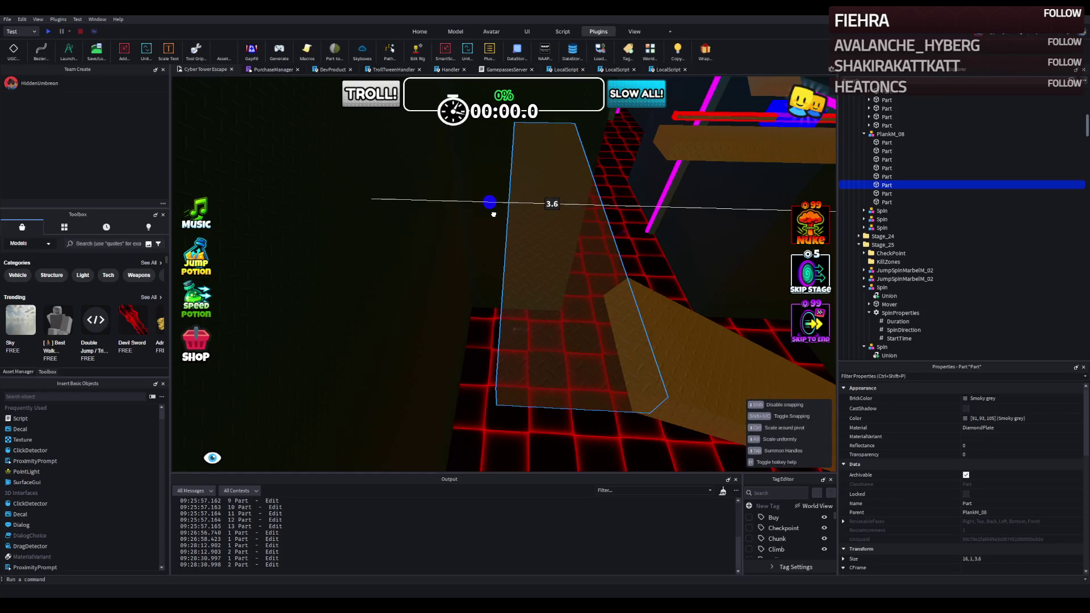
{"action": "left_click_drag", "start_coordinate": [494, 215], "coordinate": [494, 215]}
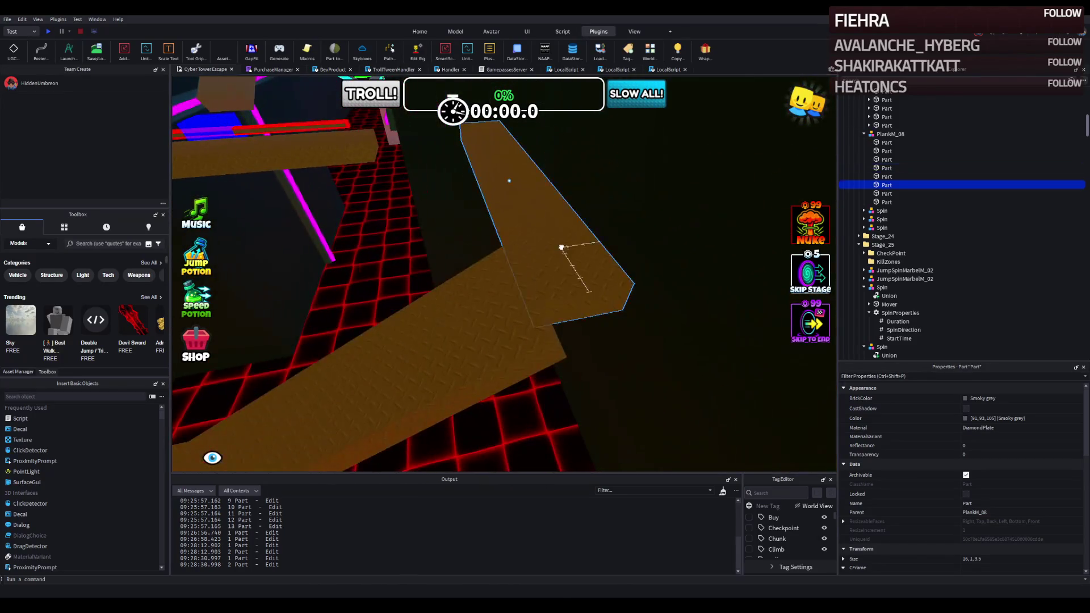
{"action": "left_click", "coordinate": [549, 250]}
{"action": "left_click_drag", "start_coordinate": [421, 281], "coordinate": [462, 271]}
{"action": "left_click_drag", "start_coordinate": [544, 283], "coordinate": [544, 282]}
{"action": "left_click_drag", "start_coordinate": [468, 278], "coordinate": [495, 282]}
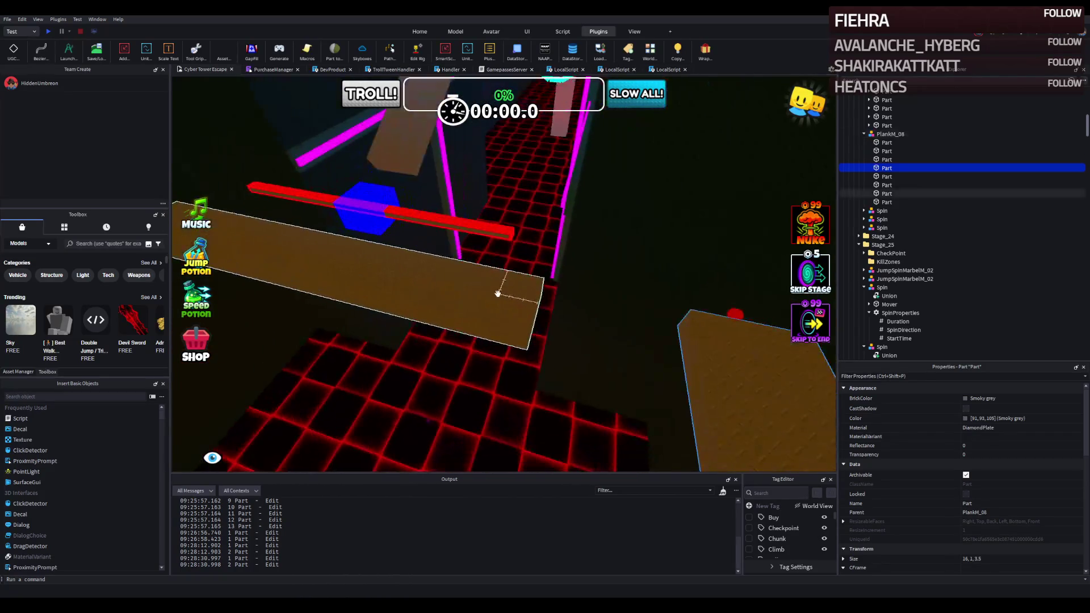
Select the next walkway plank in the tower and widen it to 3.5 studs
{"action": "left_click", "coordinate": [498, 292]}
{"action": "key", "text": "d"}
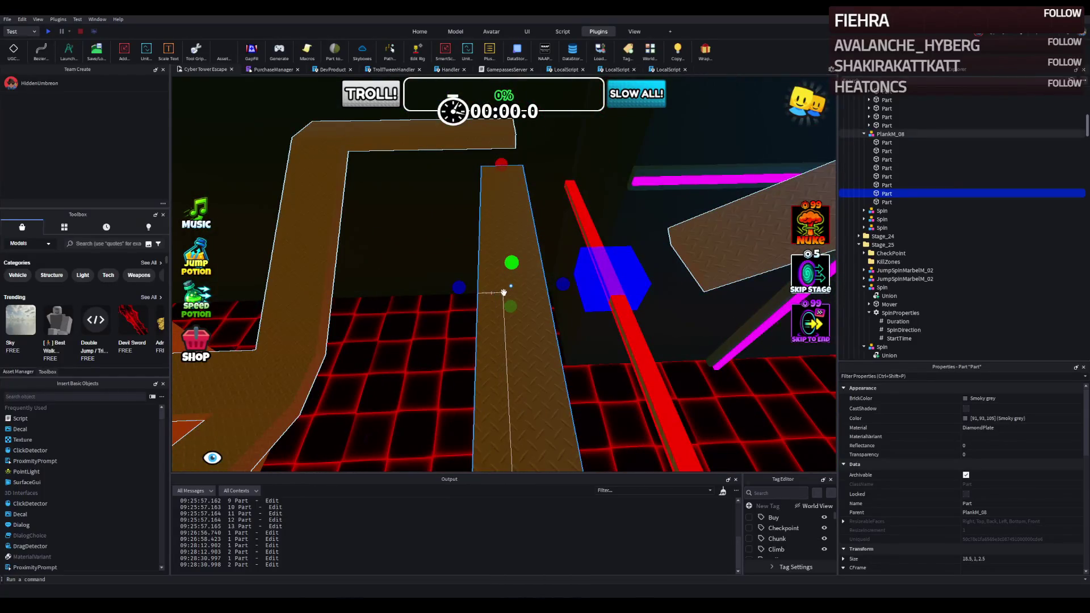
{"action": "key", "text": "d"}
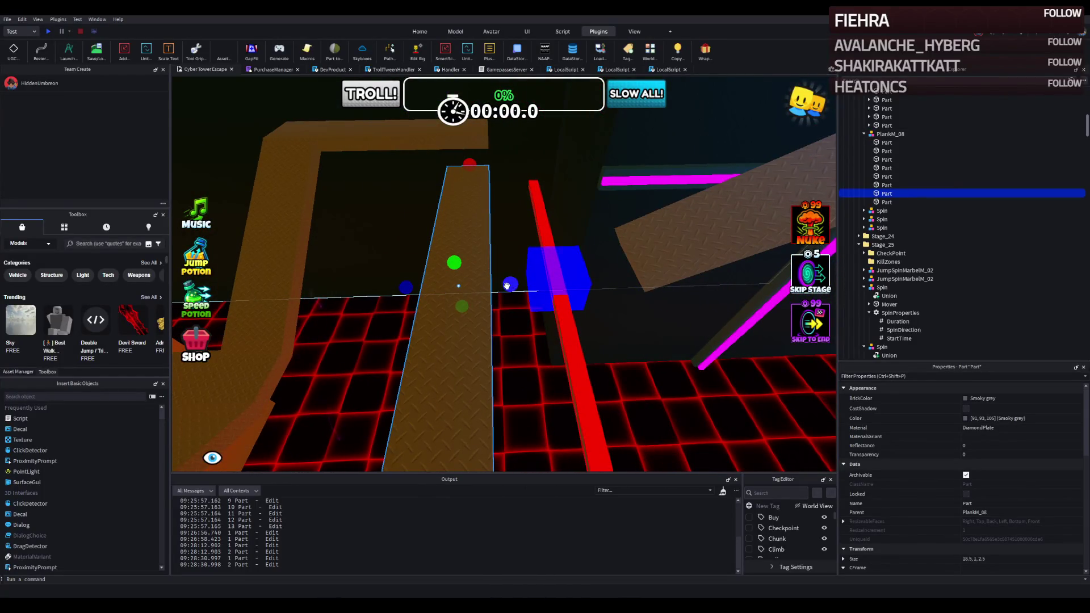
{"action": "key", "text": "a"}
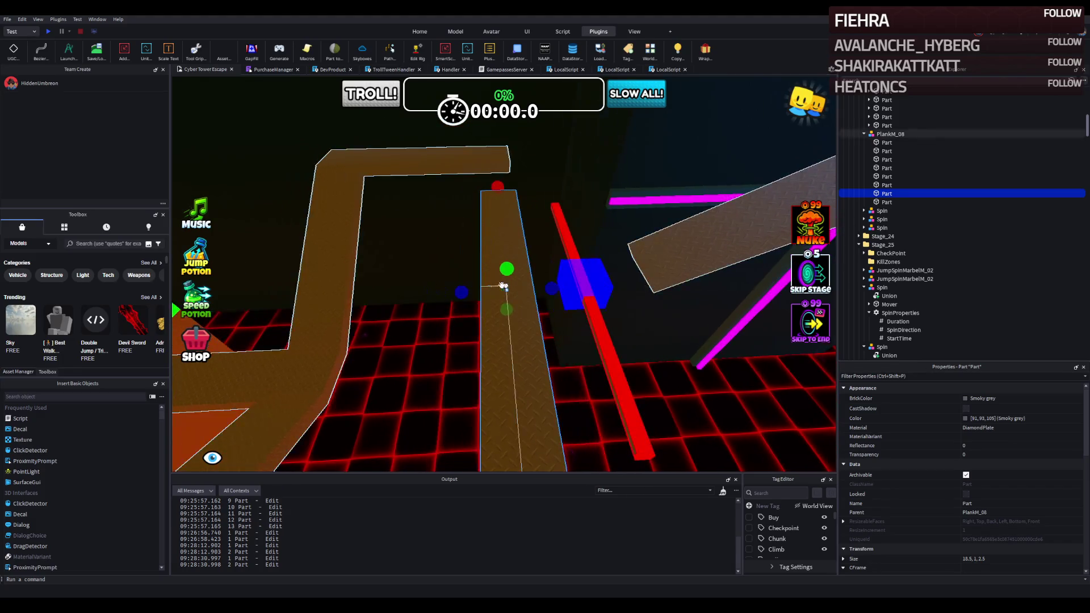
{"action": "left_click_drag", "start_coordinate": [469, 288], "coordinate": [459, 291]}
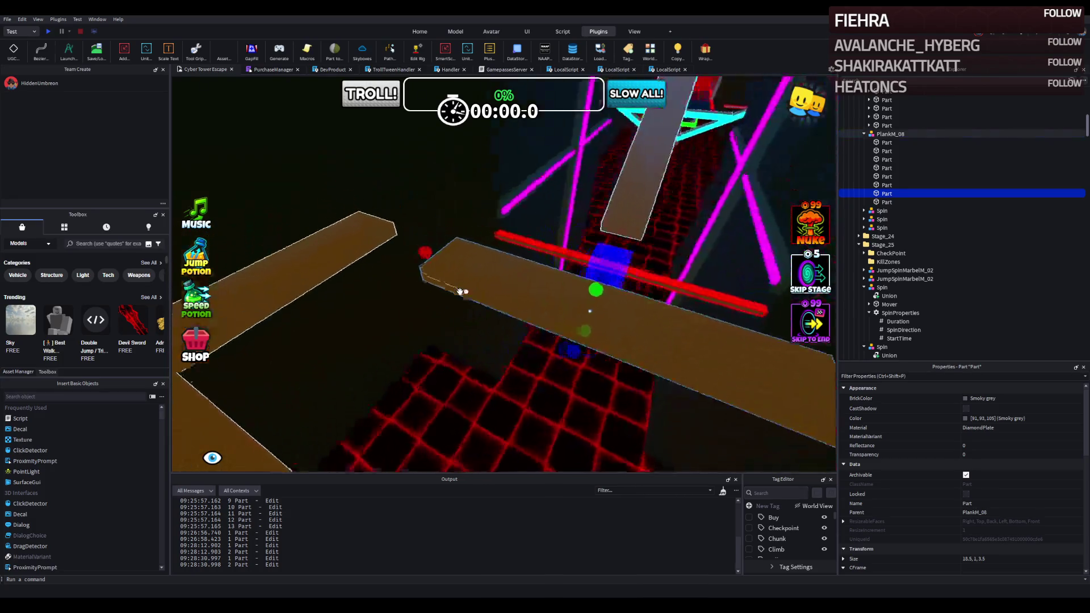
Fly the camera around the tower corridor to check the widened plank from several angles
{"action": "key", "text": "s"}
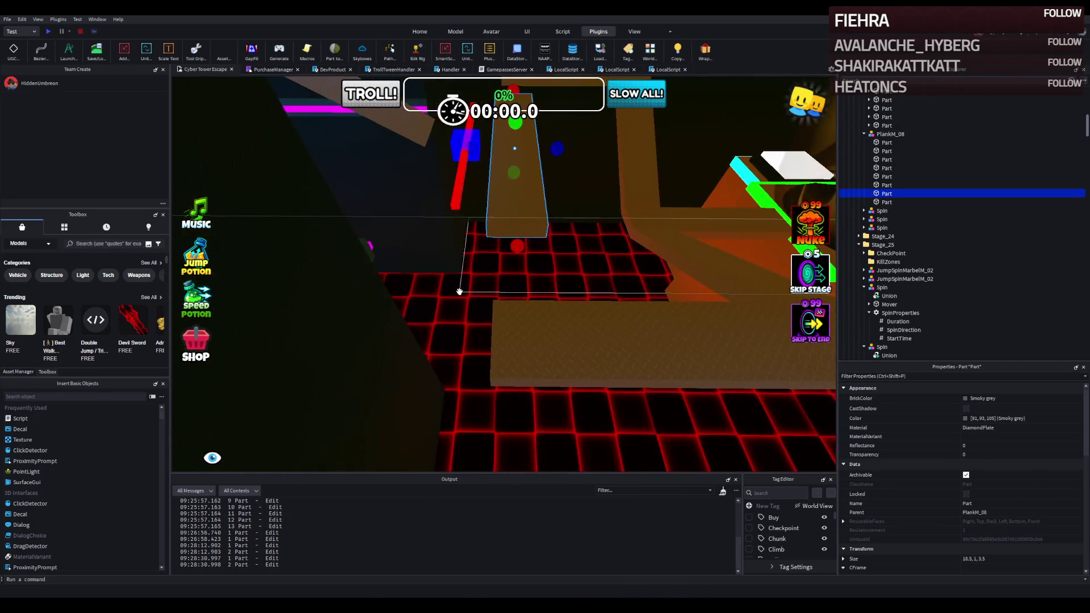
{"action": "key", "text": "a"}
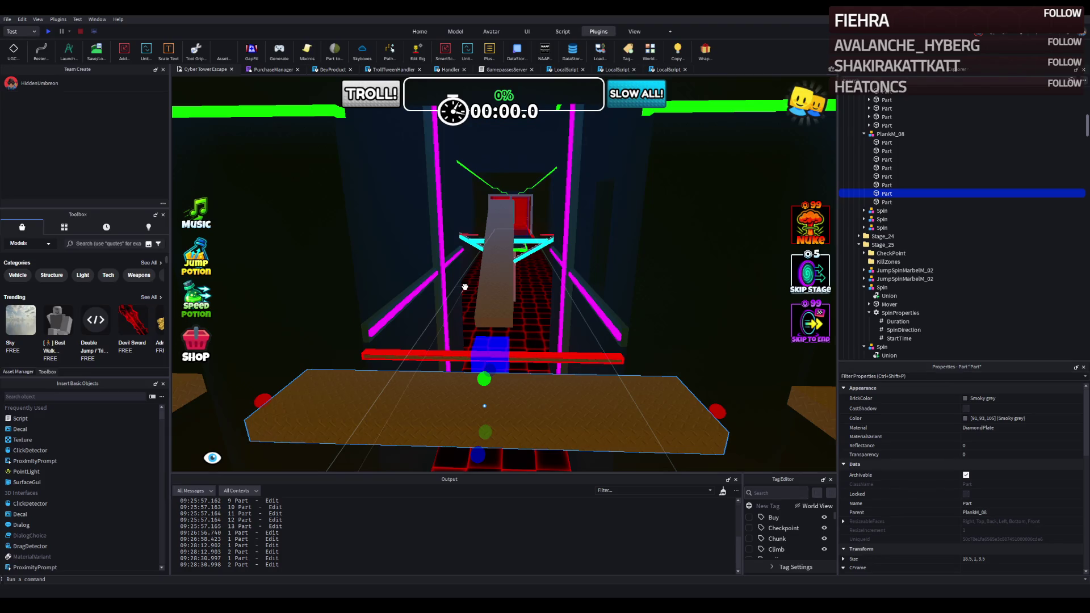
{"action": "key", "text": "s"}
{"action": "key", "text": "d"}
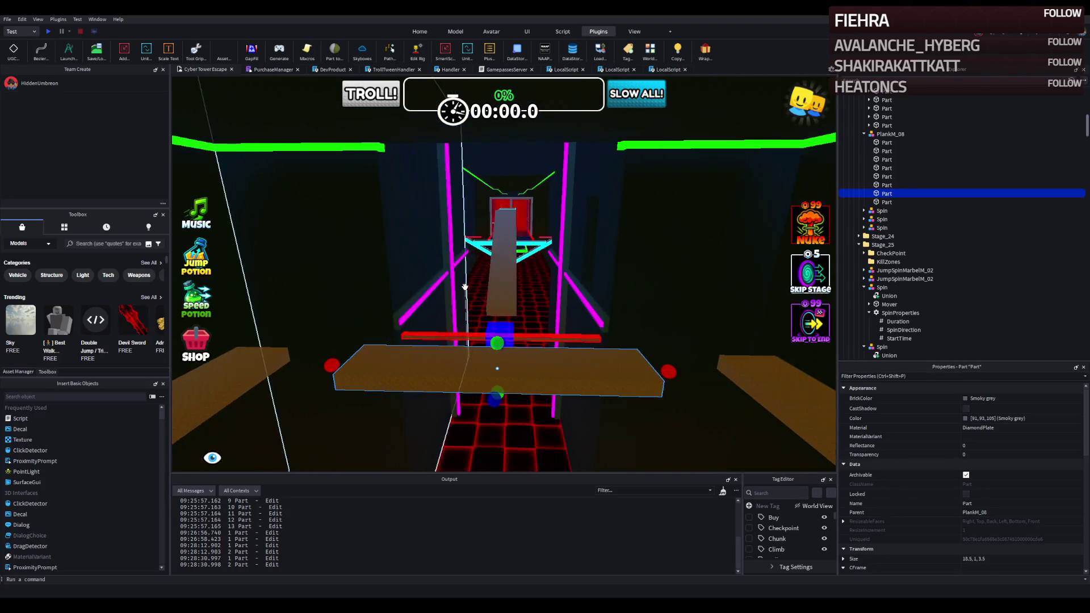
{"action": "key", "text": "w"}
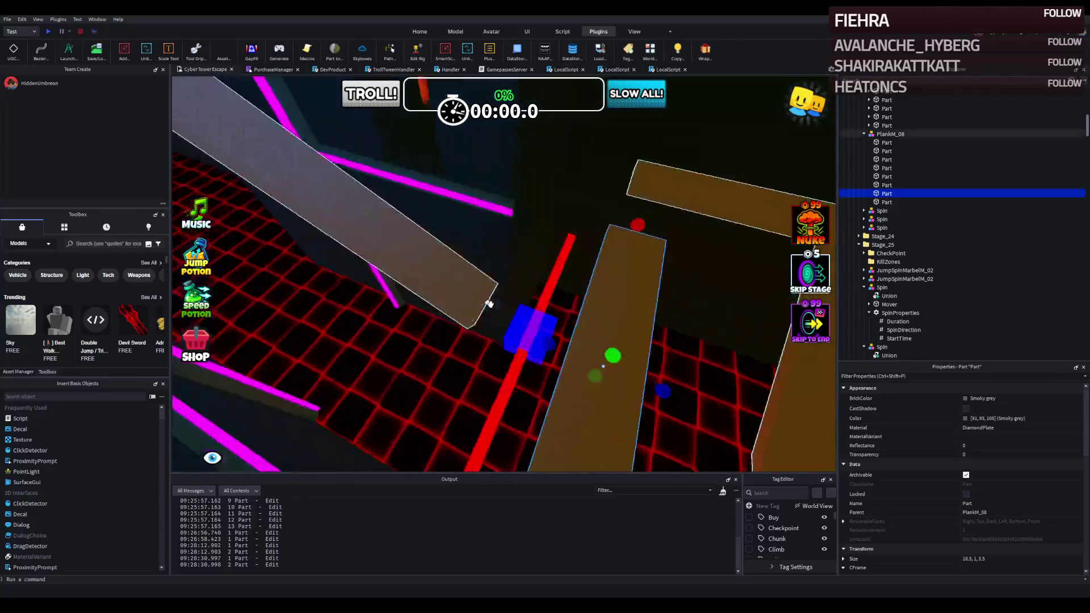
{"action": "key", "text": "s"}
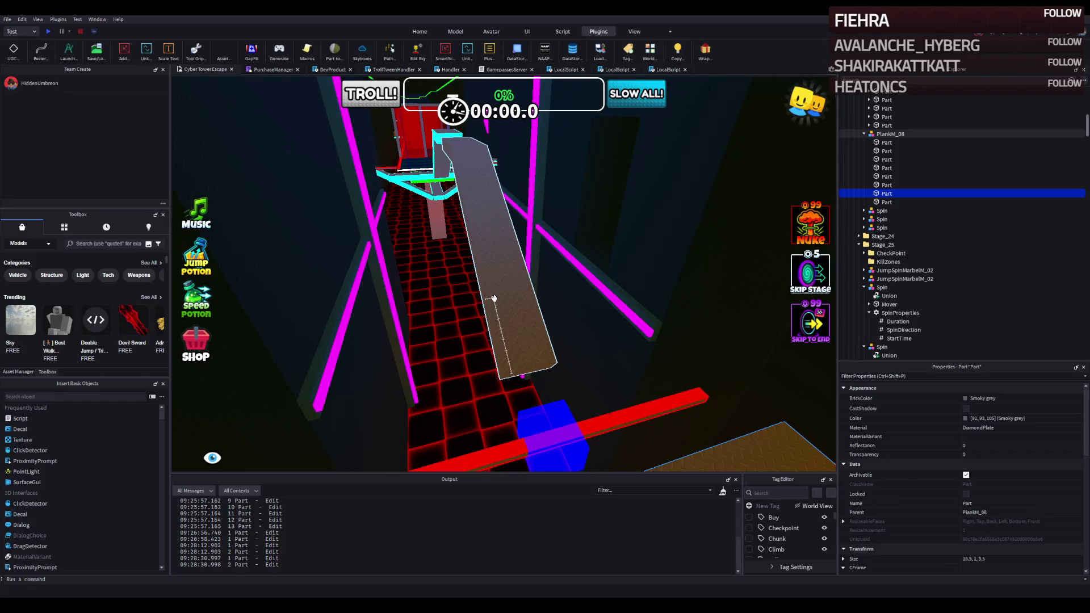
{"action": "key", "text": "s"}
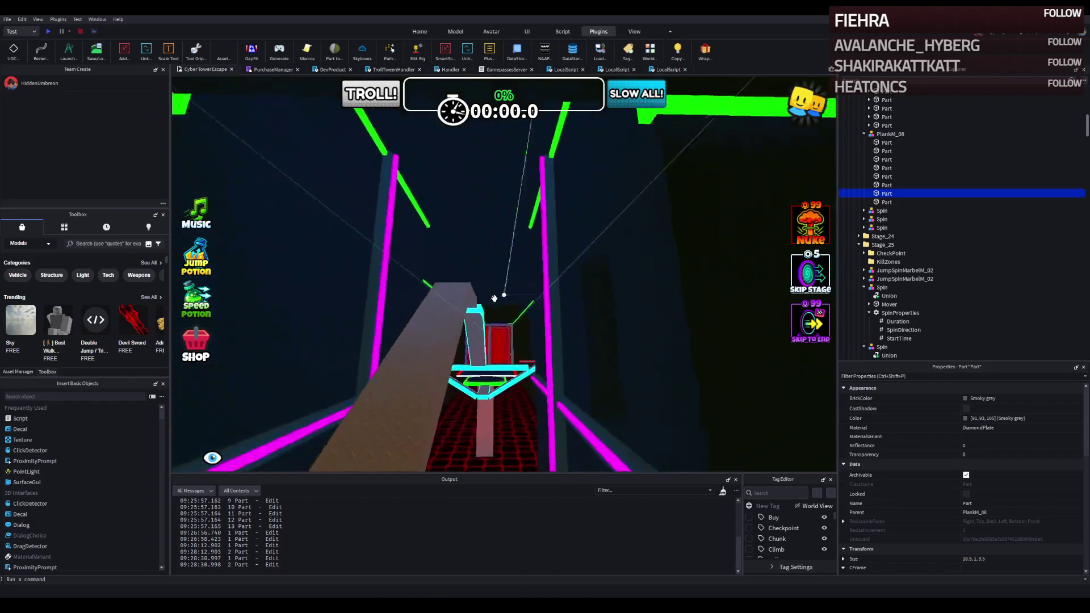
{"action": "key", "text": "a"}
{"action": "key", "text": "e"}
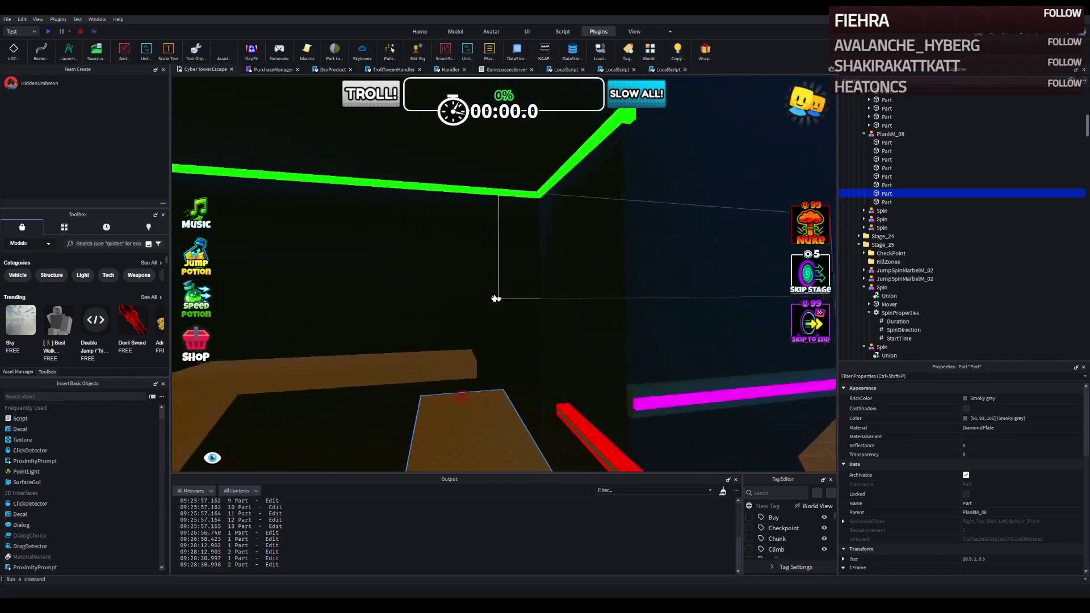
{"action": "key", "text": "d"}
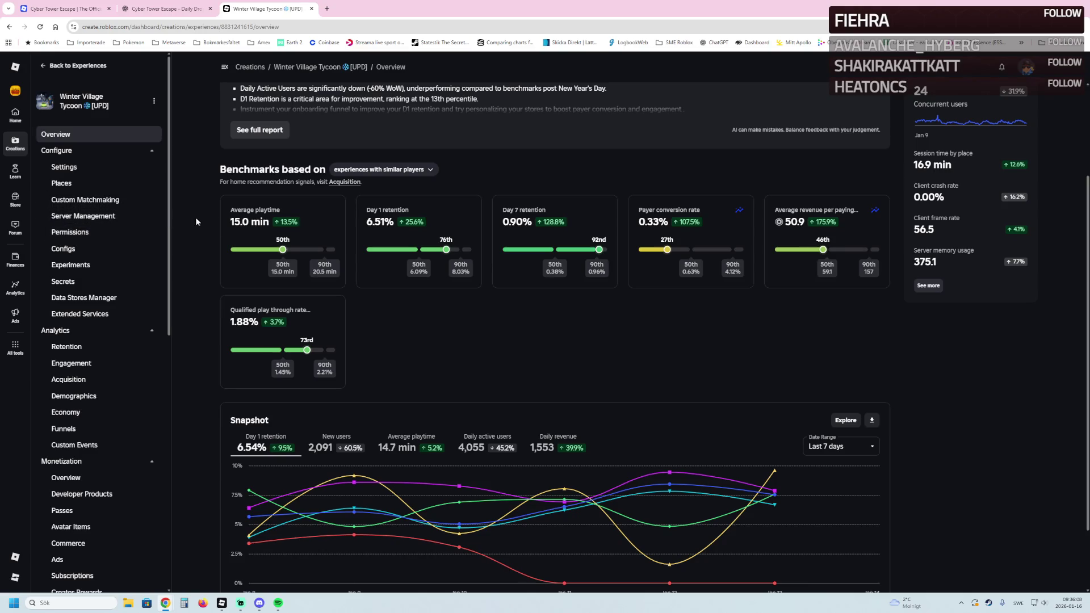
Return to the top of the Winter Village Tycoon overview, then go to its acquisition analytics
{"action": "scroll", "coordinate": [942, 220], "scroll_direction": "up", "scroll_amount": 2}
{"action": "mouse_move", "coordinate": [936, 206]}
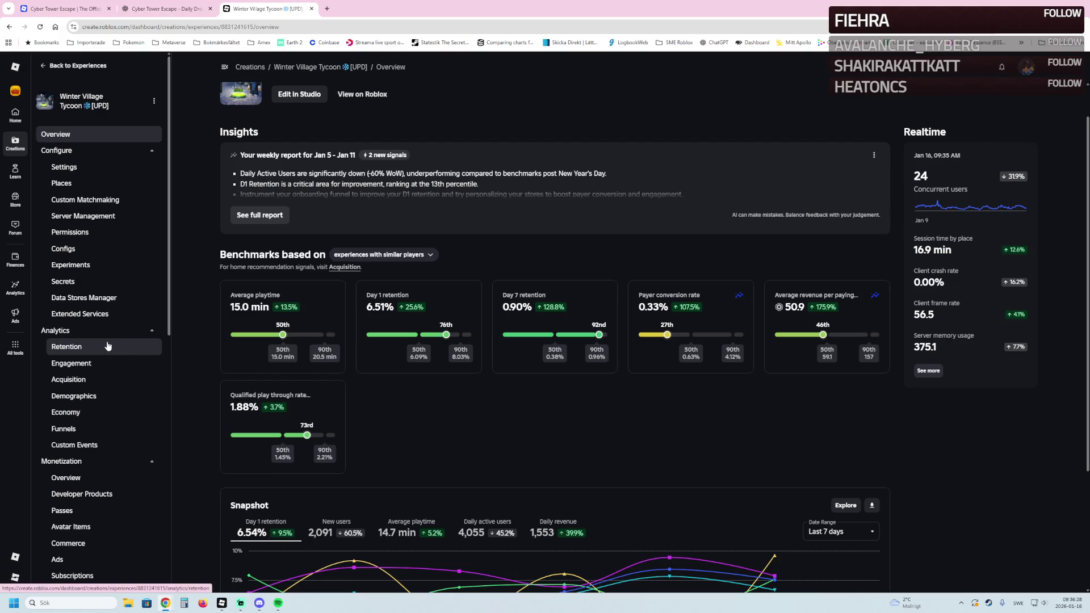
{"action": "left_click", "coordinate": [83, 379]}
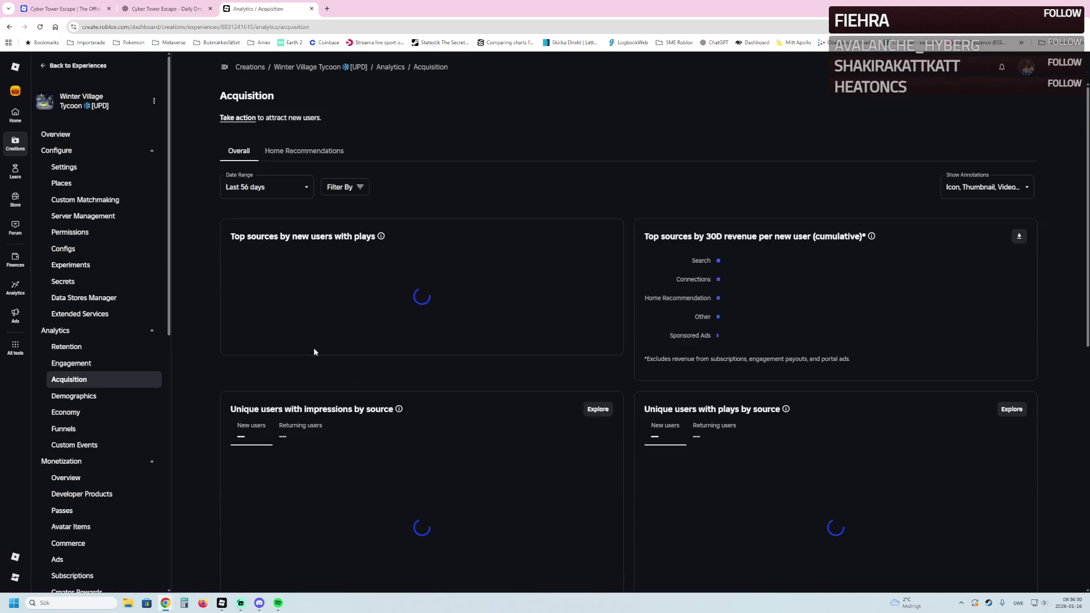
Scroll through the Overall new-user source charts for the last 56 days
{"action": "scroll", "coordinate": [460, 360], "scroll_direction": "down", "scroll_amount": 1}
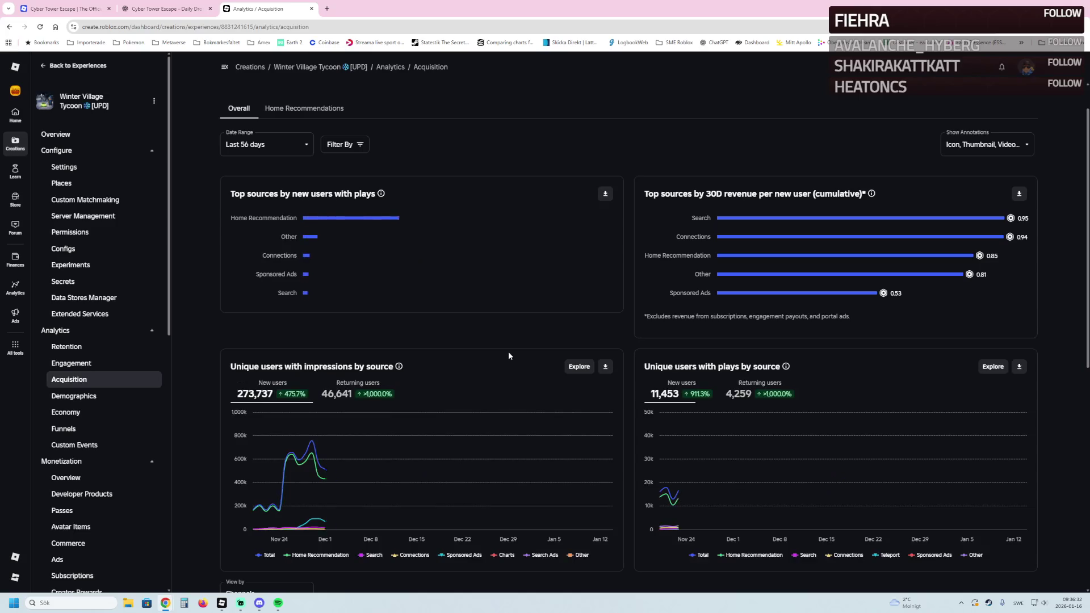
{"action": "scroll", "coordinate": [567, 425], "scroll_direction": "down", "scroll_amount": 2}
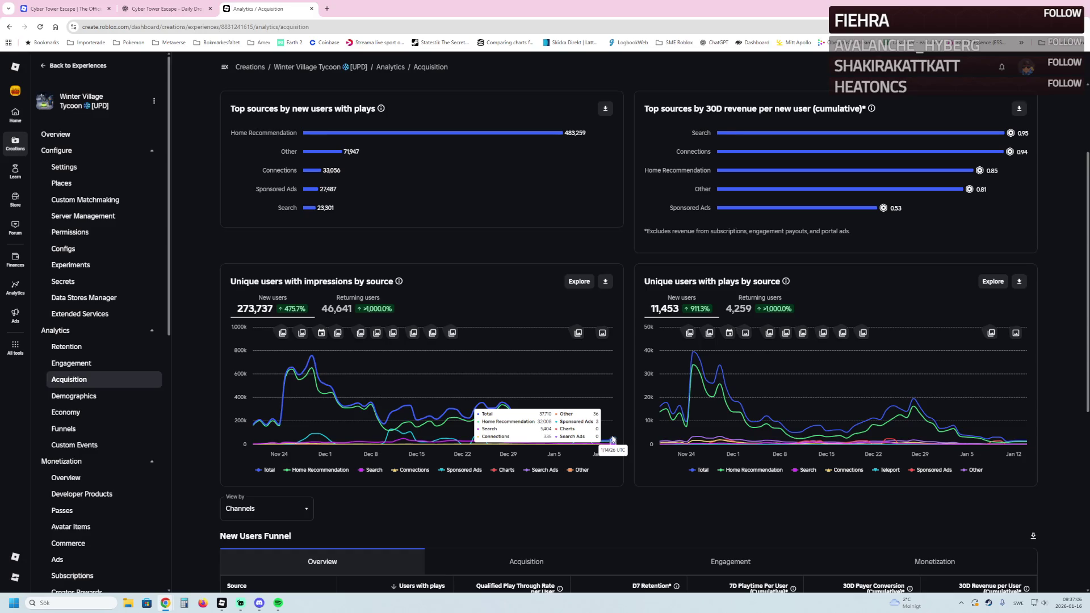
{"action": "scroll", "coordinate": [373, 299], "scroll_direction": "up", "scroll_amount": 3}
Show Home Recommendations acquisition data, narrowing the date range to Last 28 days, then Last 7 days
{"action": "left_click", "coordinate": [304, 151]}
{"action": "left_click", "coordinate": [267, 187]}
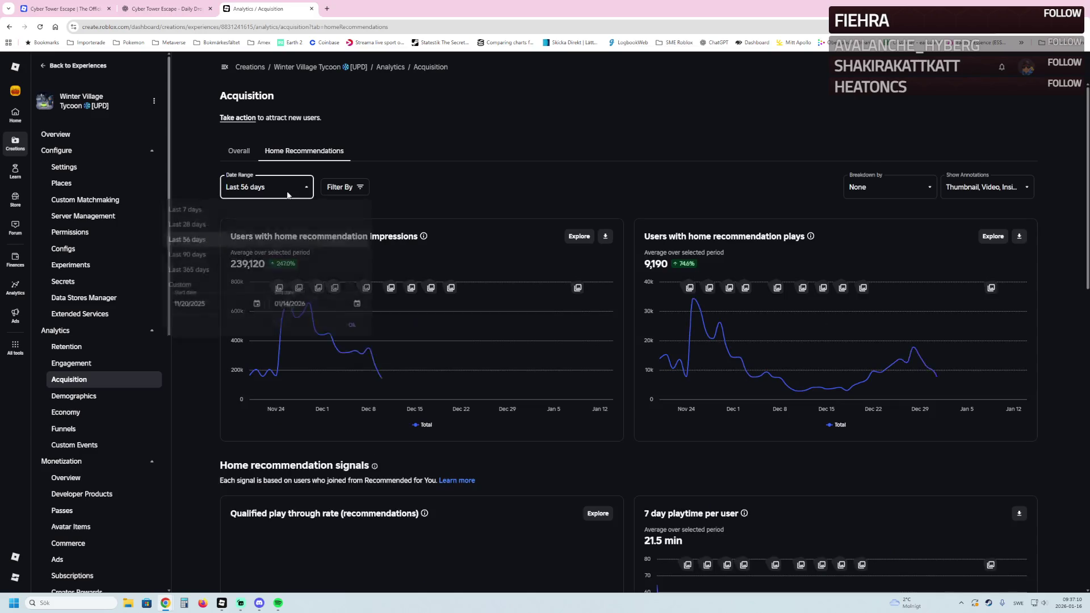
{"action": "left_click", "coordinate": [261, 223]}
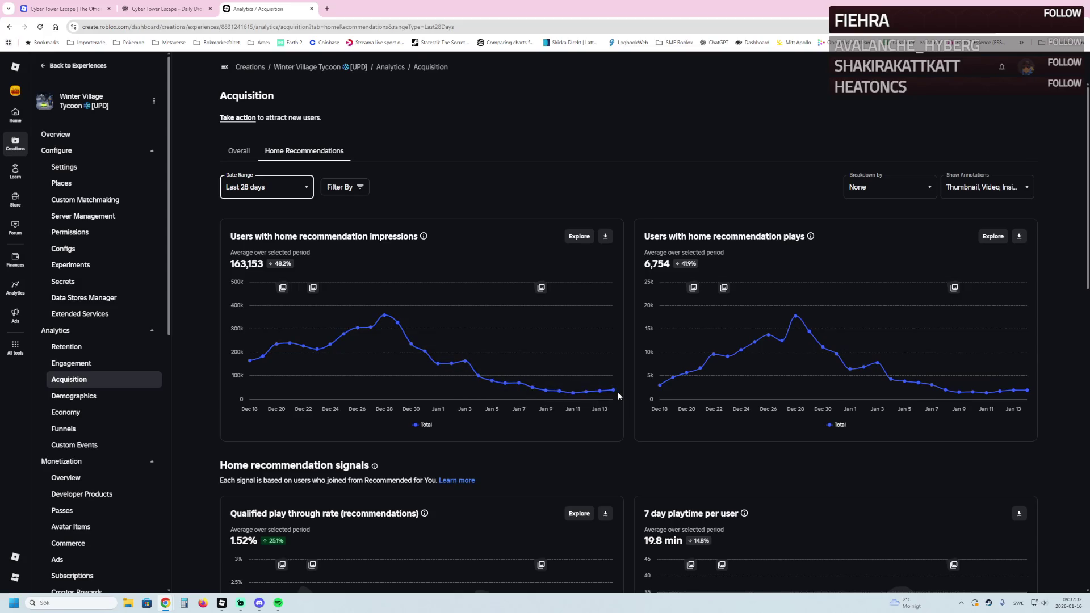
{"action": "left_click", "coordinate": [257, 189]}
{"action": "left_click", "coordinate": [244, 210]}
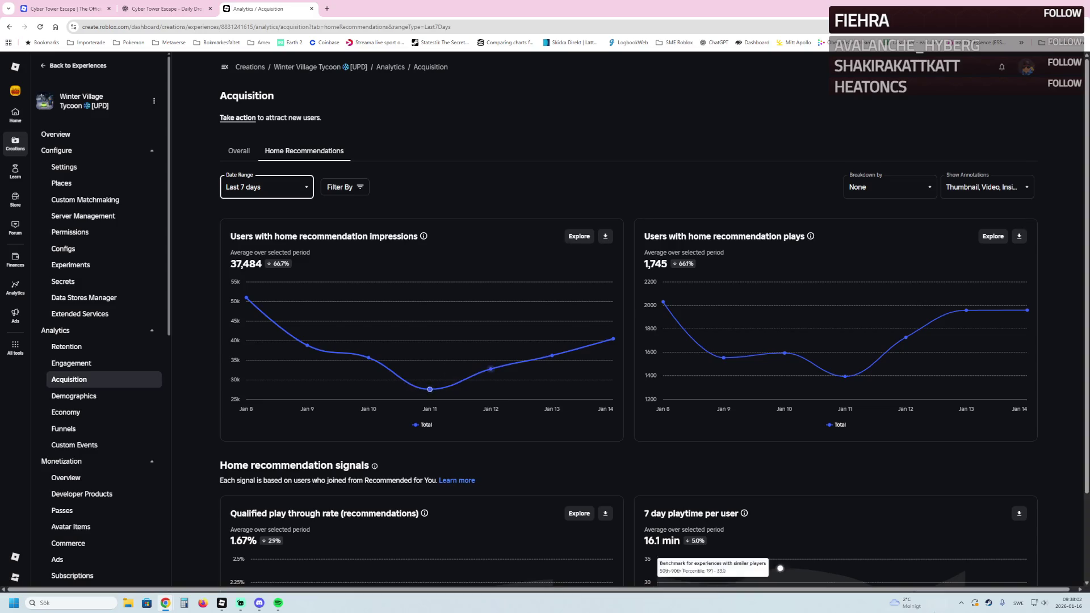
Check today's date on the system calendar, then go to Monetization > Overview
{"action": "left_click", "coordinate": [1073, 605]}
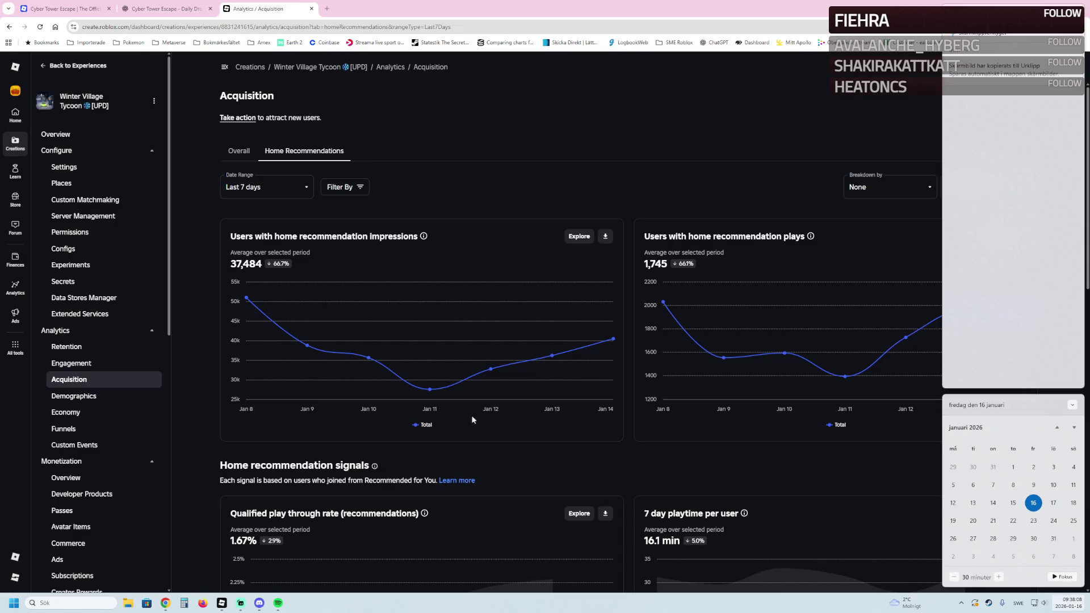
{"action": "left_click", "coordinate": [499, 443]}
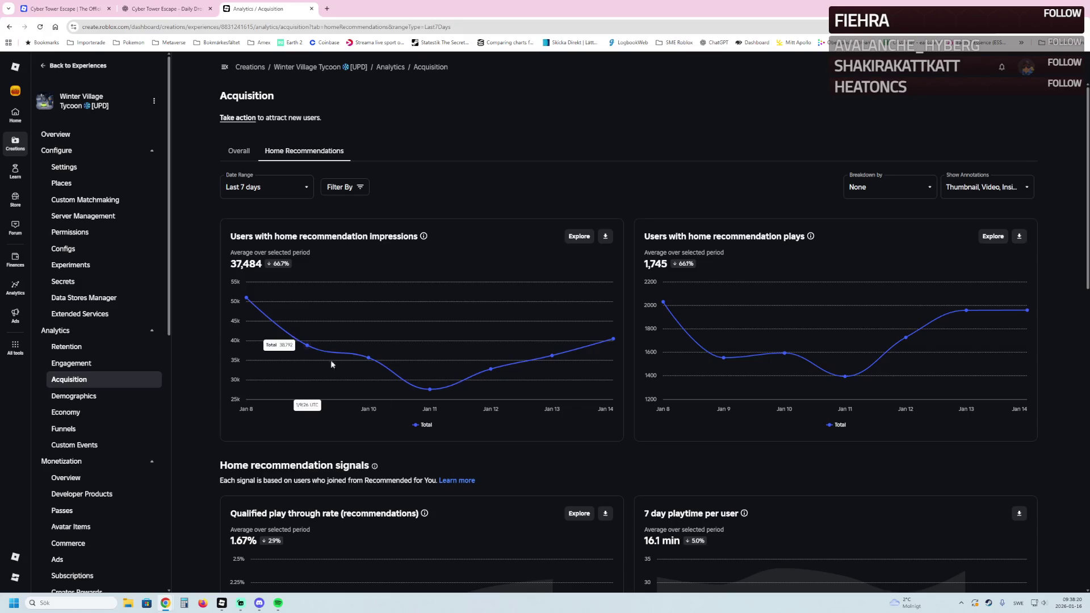
{"action": "left_click", "coordinate": [57, 477]}
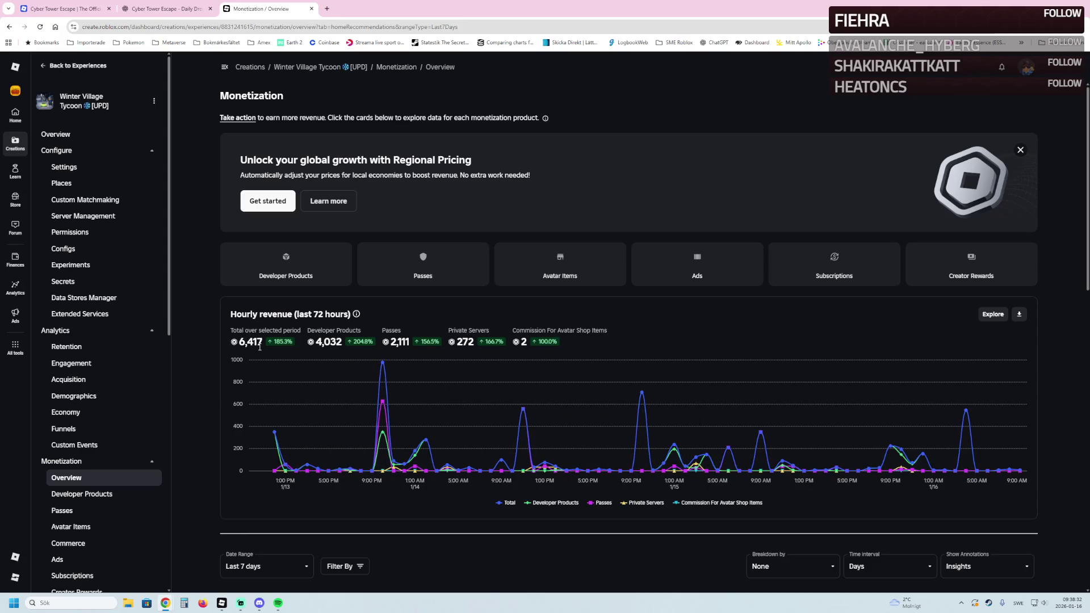
{"action": "scroll", "coordinate": [556, 437], "scroll_direction": "down", "scroll_amount": 7}
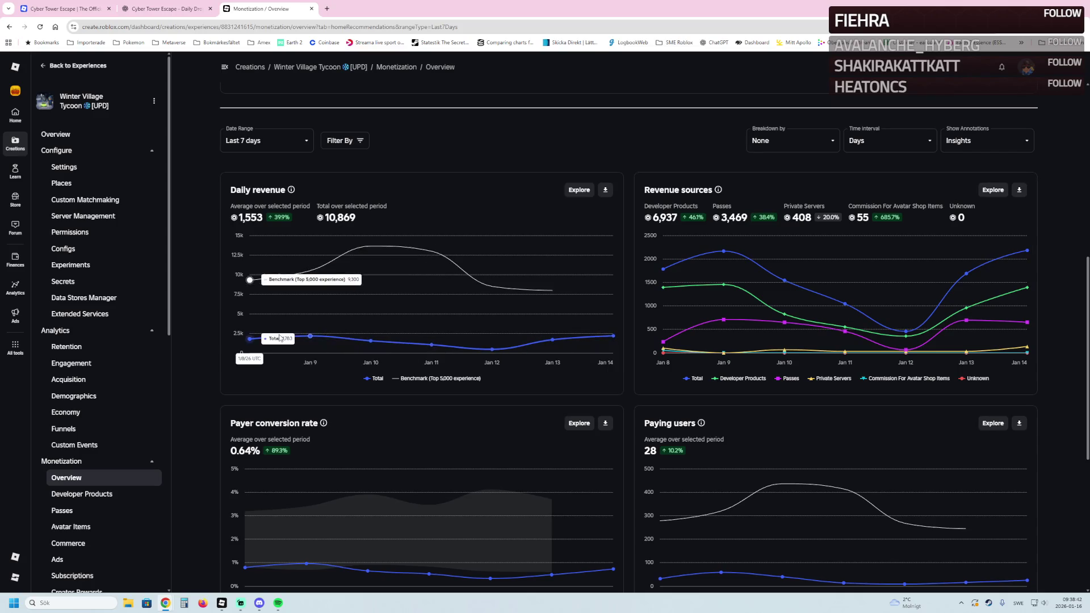
{"action": "scroll", "coordinate": [511, 372], "scroll_direction": "down", "scroll_amount": 2}
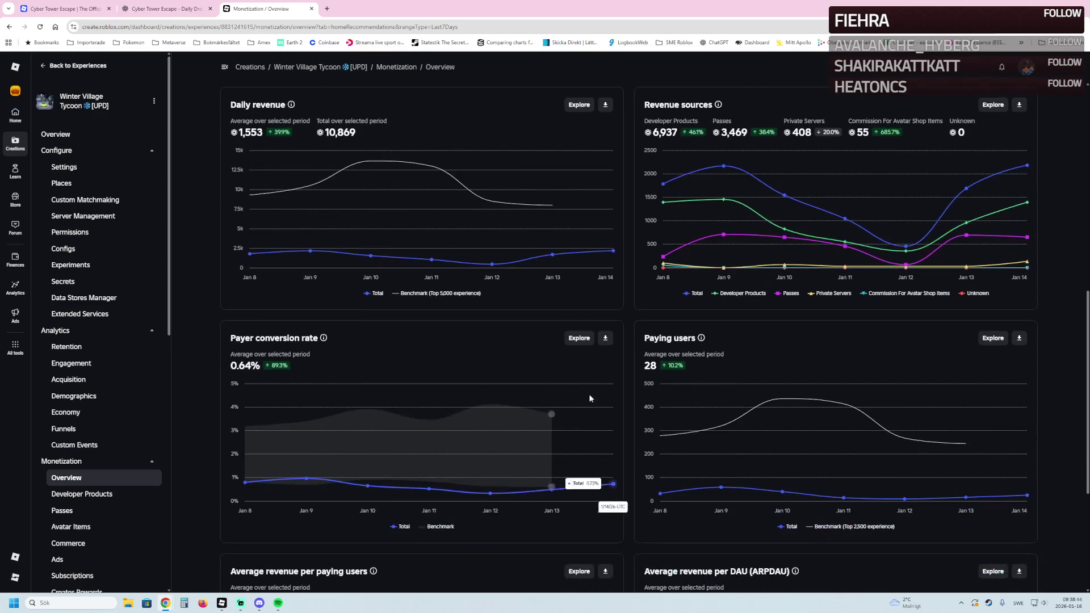
{"action": "scroll", "coordinate": [554, 366], "scroll_direction": "up", "scroll_amount": 7}
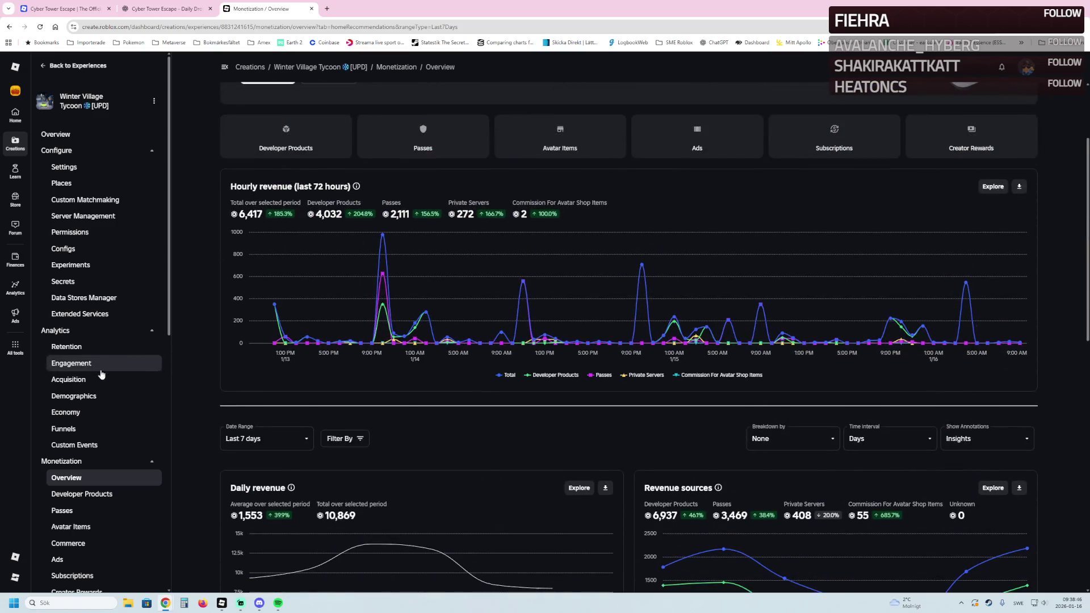
{"action": "left_click", "coordinate": [106, 379]}
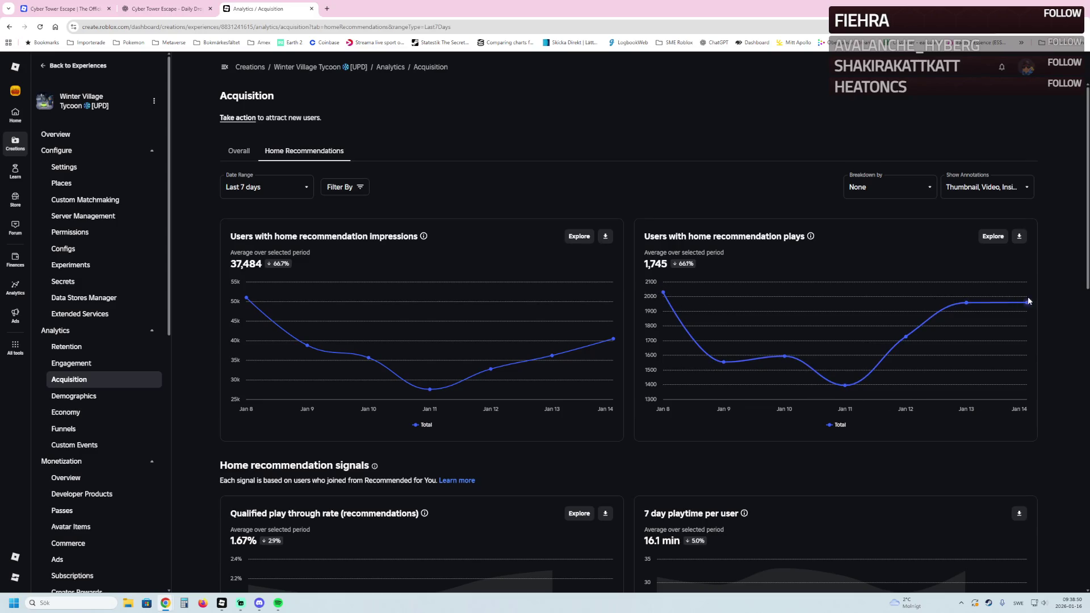
Scroll through the 7-day Home recommendation signals: 1.1758 play days, 0.0316 co-play days, 0.23 Robux per user
{"action": "scroll", "coordinate": [834, 369], "scroll_direction": "down", "scroll_amount": 3}
{"action": "scroll", "coordinate": [834, 369], "scroll_direction": "down", "scroll_amount": 2}
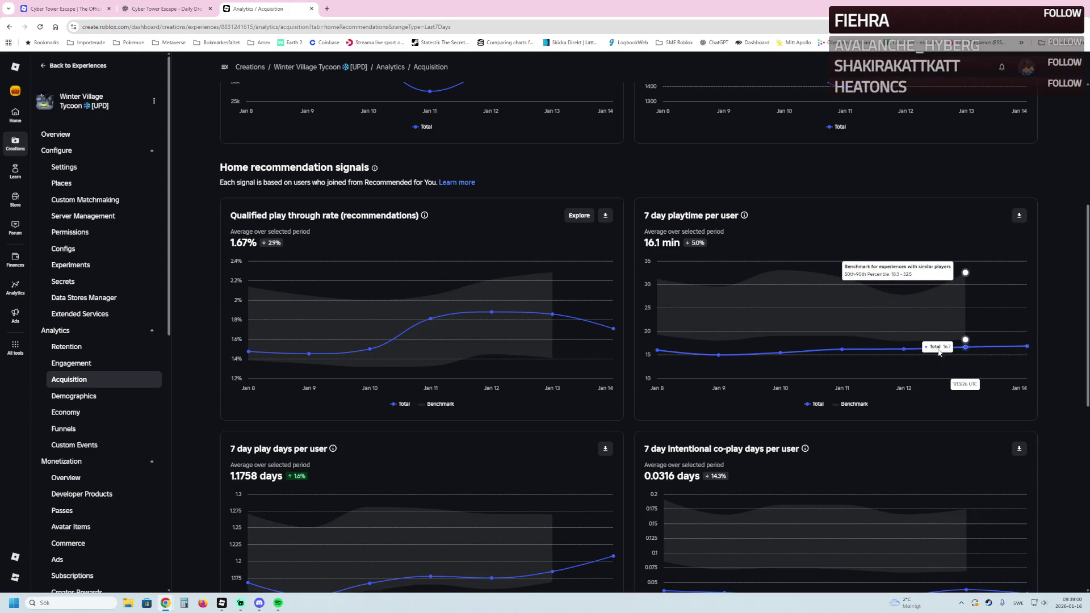
{"action": "scroll", "coordinate": [965, 352], "scroll_direction": "down", "scroll_amount": 4}
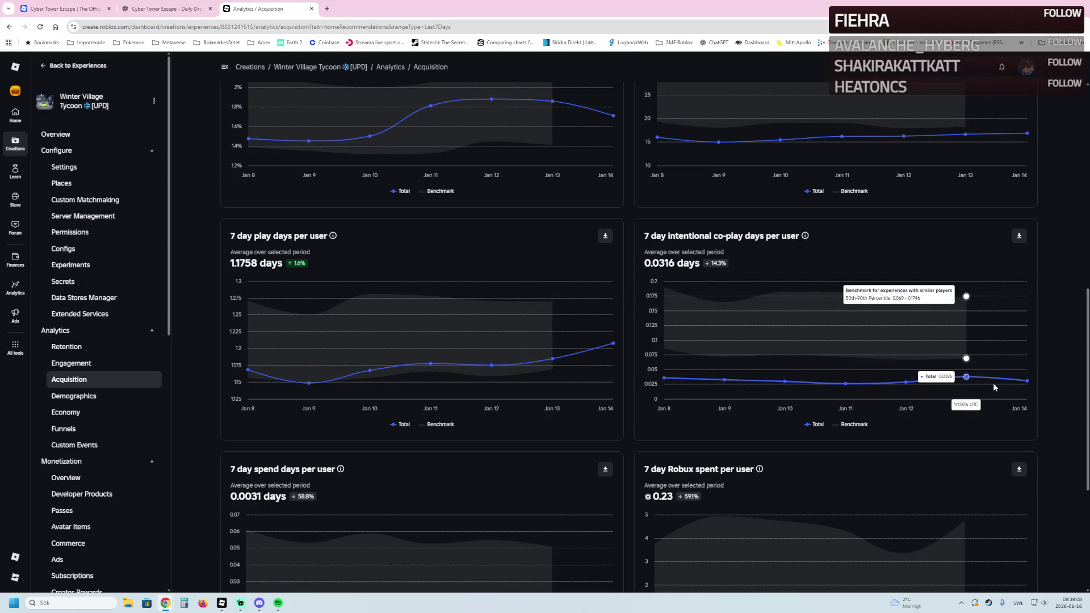
{"action": "scroll", "coordinate": [1016, 383], "scroll_direction": "down", "scroll_amount": 4}
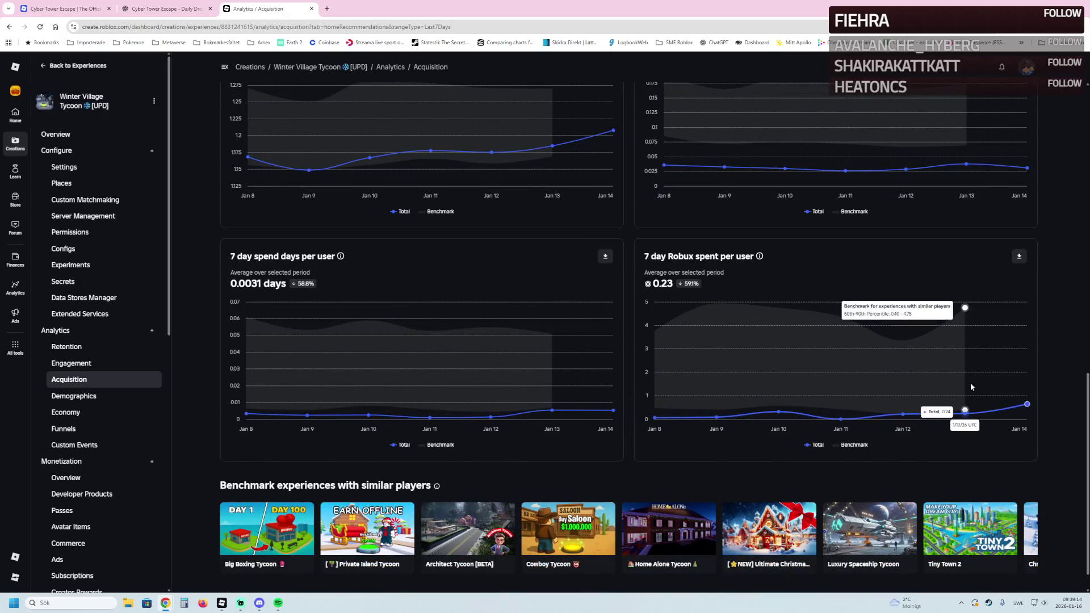
{"action": "scroll", "coordinate": [908, 352], "scroll_direction": "down", "scroll_amount": 1}
{"action": "scroll", "coordinate": [710, 375], "scroll_direction": "up", "scroll_amount": 3}
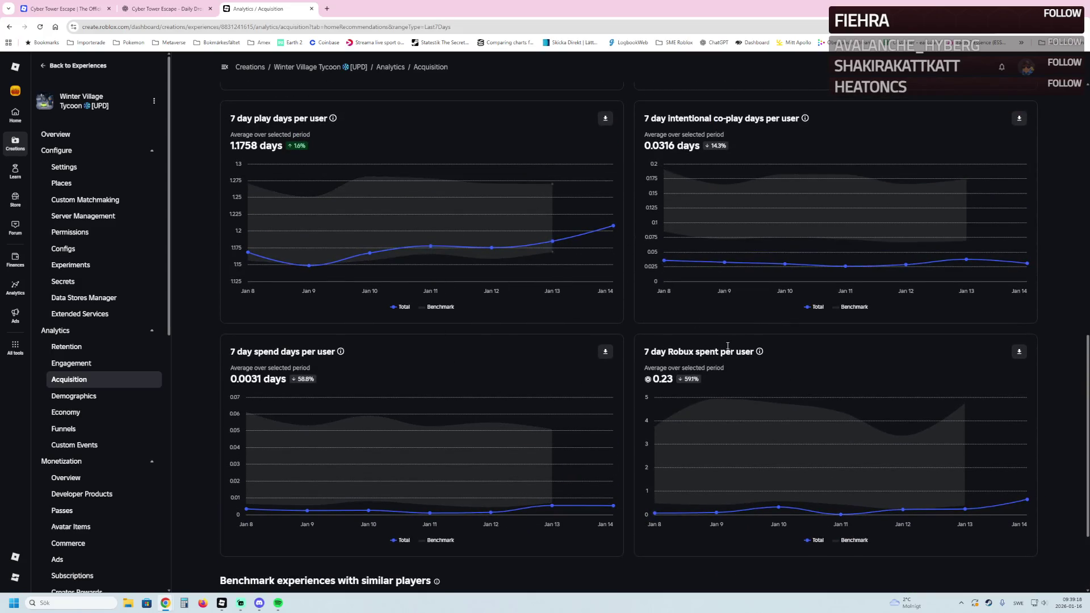
{"action": "scroll", "coordinate": [431, 317], "scroll_direction": "up", "scroll_amount": 7}
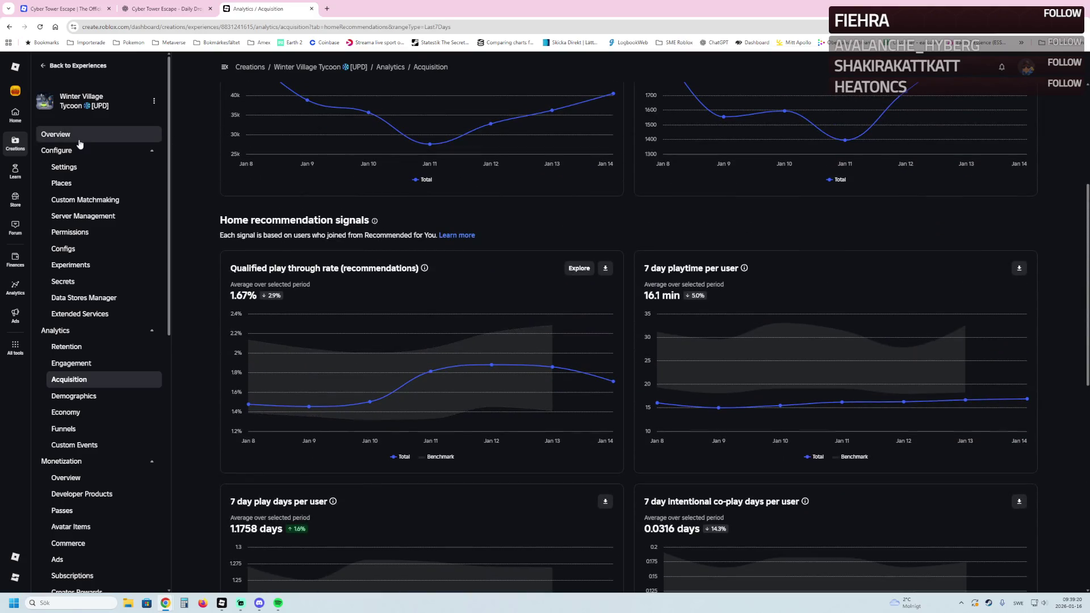
Go from the Winter Village Tycoon overview to its game page and choose Configure this Place
{"action": "left_click", "coordinate": [79, 140]}
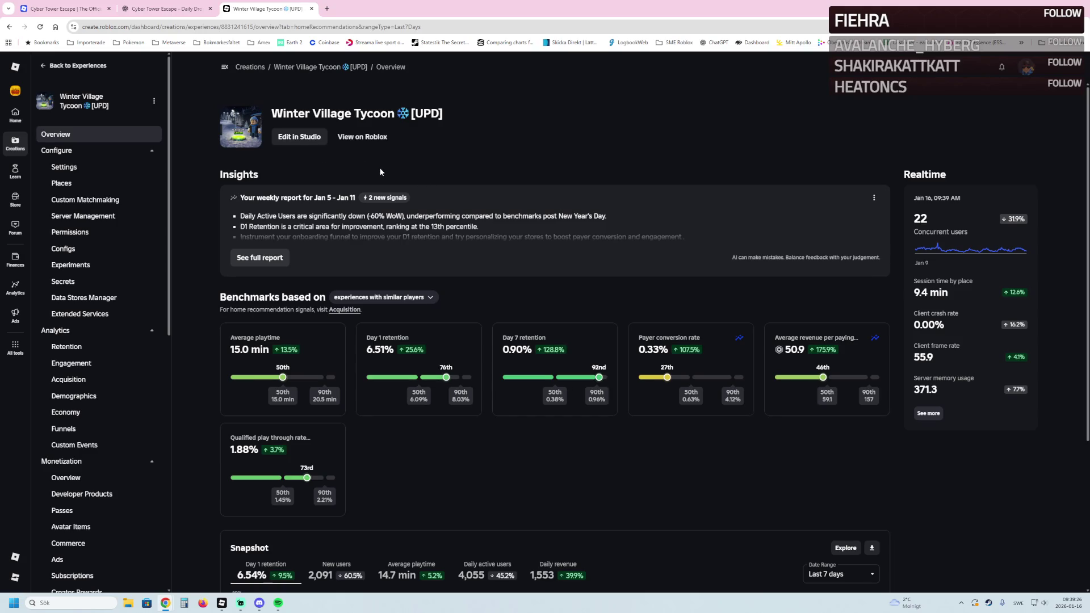
{"action": "left_click", "coordinate": [359, 139]}
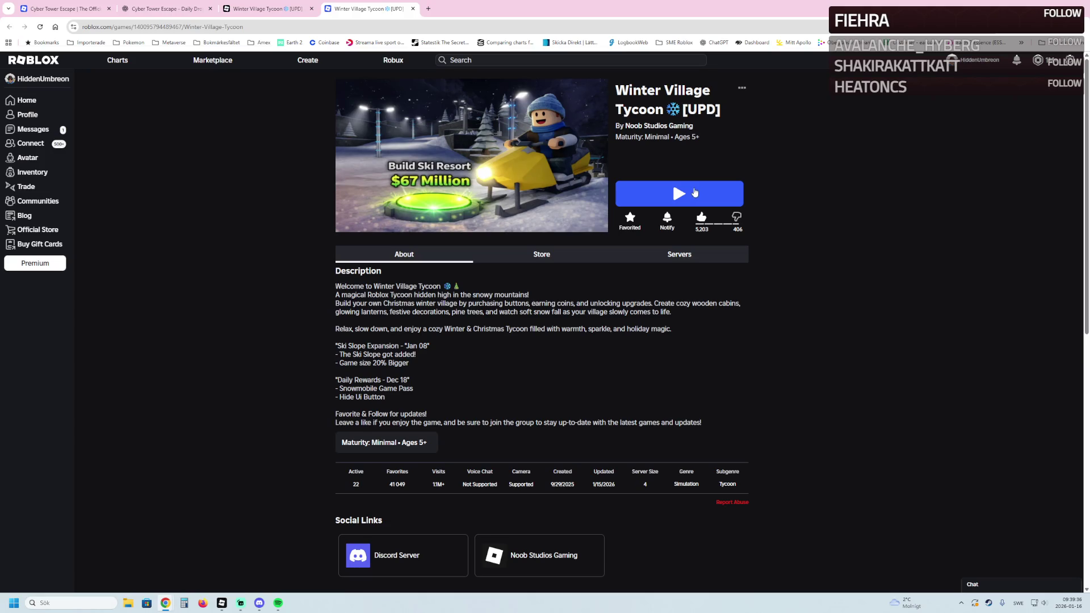
{"action": "left_click", "coordinate": [742, 89]}
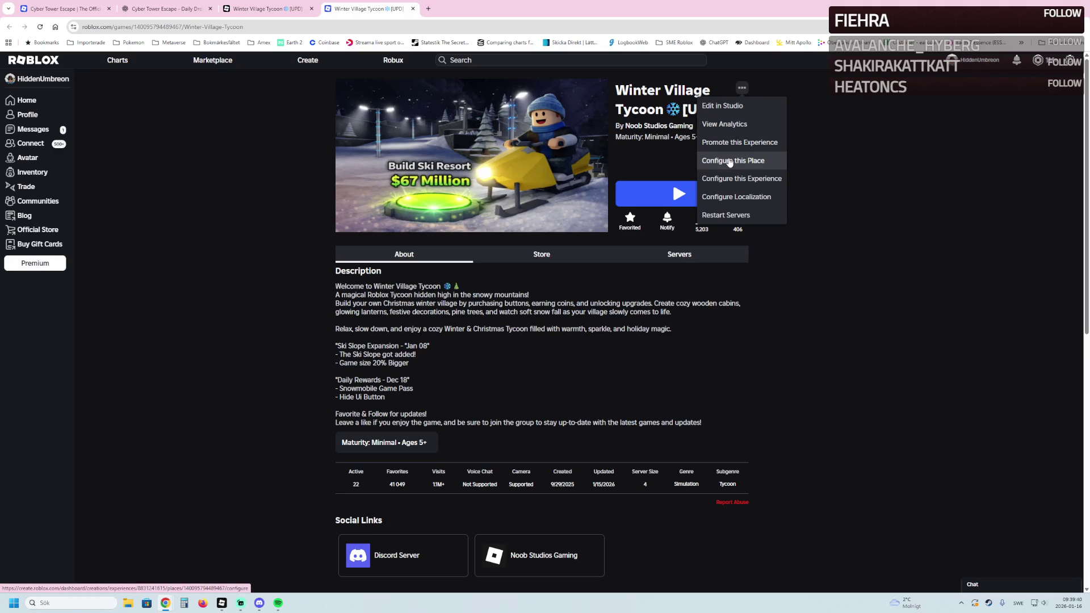
{"action": "left_click", "coordinate": [730, 161]}
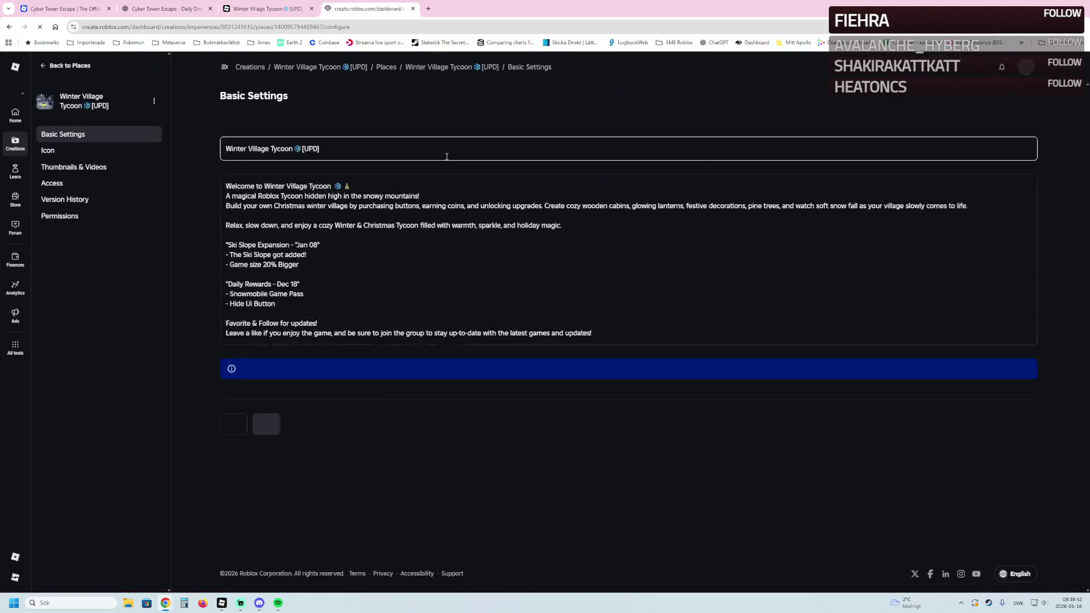
Drop [UPD] from the place name and replace the Daily Rewards - Dec 18 block with 'Latest UPD'
{"action": "left_click", "coordinate": [324, 158]}
{"action": "key", "text": "BackSpace"}
{"action": "key", "text": "BackSpace"}
{"action": "key", "text": "BackSpace"}
{"action": "key", "text": "BackSpace"}
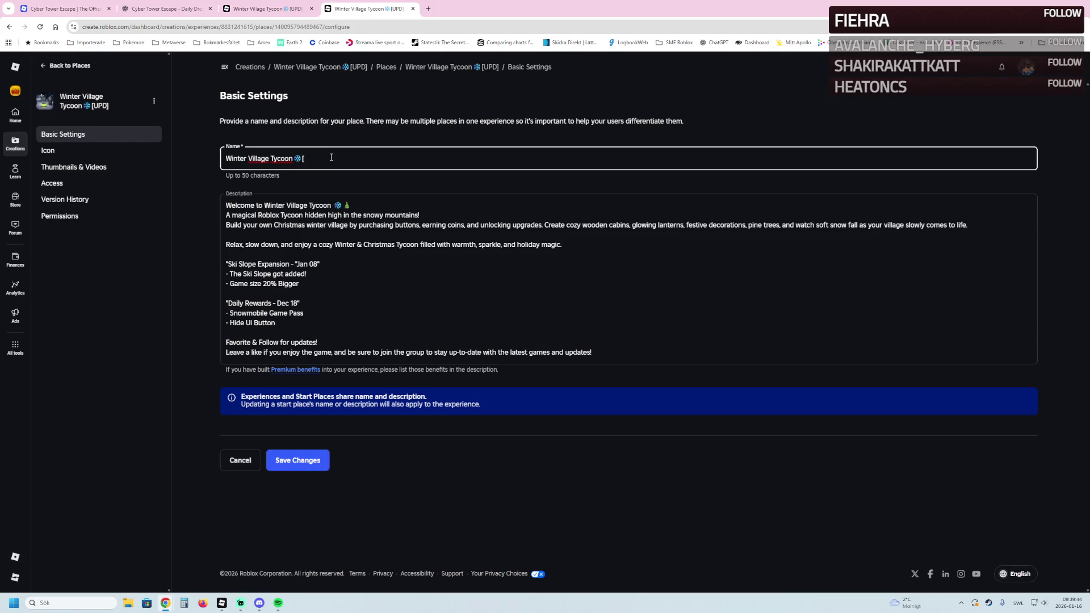
{"action": "left_click", "coordinate": [288, 322]}
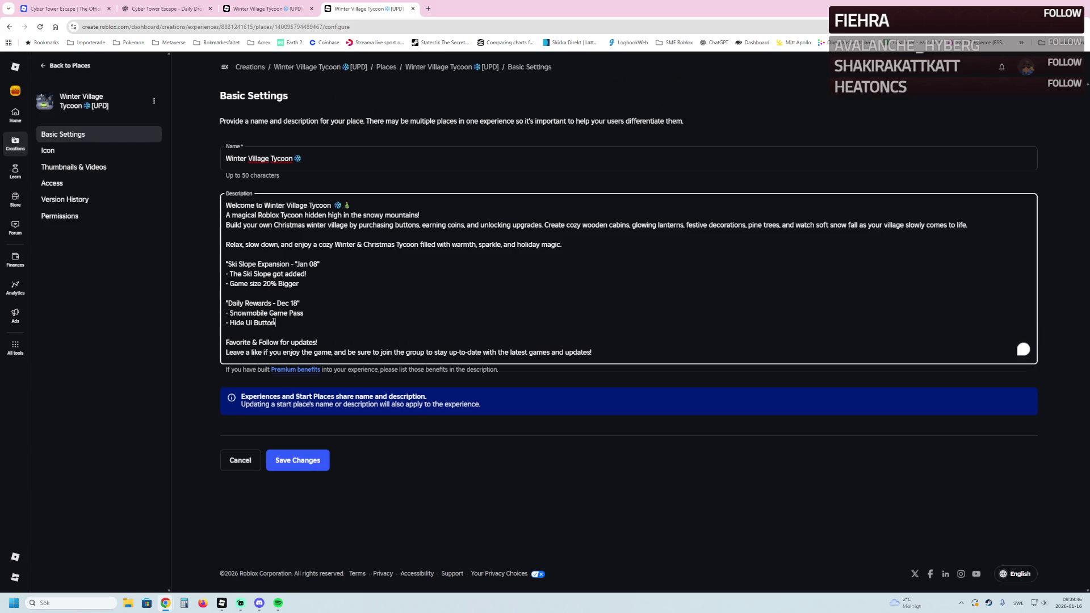
{"action": "left_click_drag", "start_coordinate": [288, 323], "coordinate": [226, 303]}
{"action": "key", "text": "BackSpace"}
{"action": "key", "text": "BackSpace"}
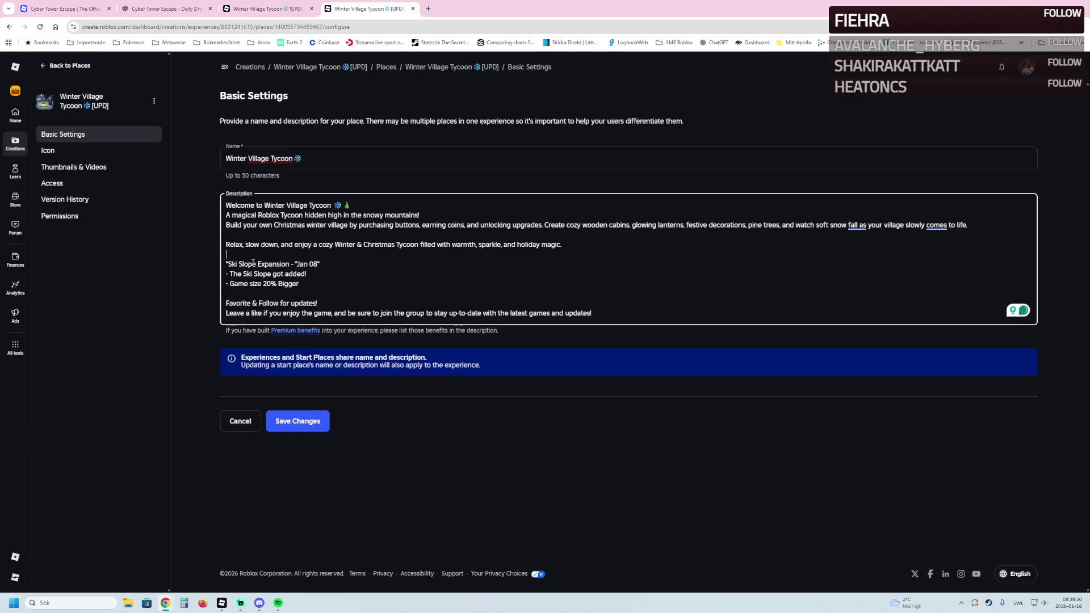
{"action": "type", "text": "Latest Up"}
{"action": "type", "text": "U"}
{"action": "key", "text": "BackSpace"}
{"action": "type", "text": "PD"}
Move the Jan 08 date after Latest UPD and put 'The Ski Slope got added!' on its own line
{"action": "mouse_move", "coordinate": [320, 264]}
{"action": "left_mouse_down"}
{"action": "mouse_move", "coordinate": [296, 265]}
{"action": "mouse_move", "coordinate": [304, 255]}
{"action": "left_mouse_up"}
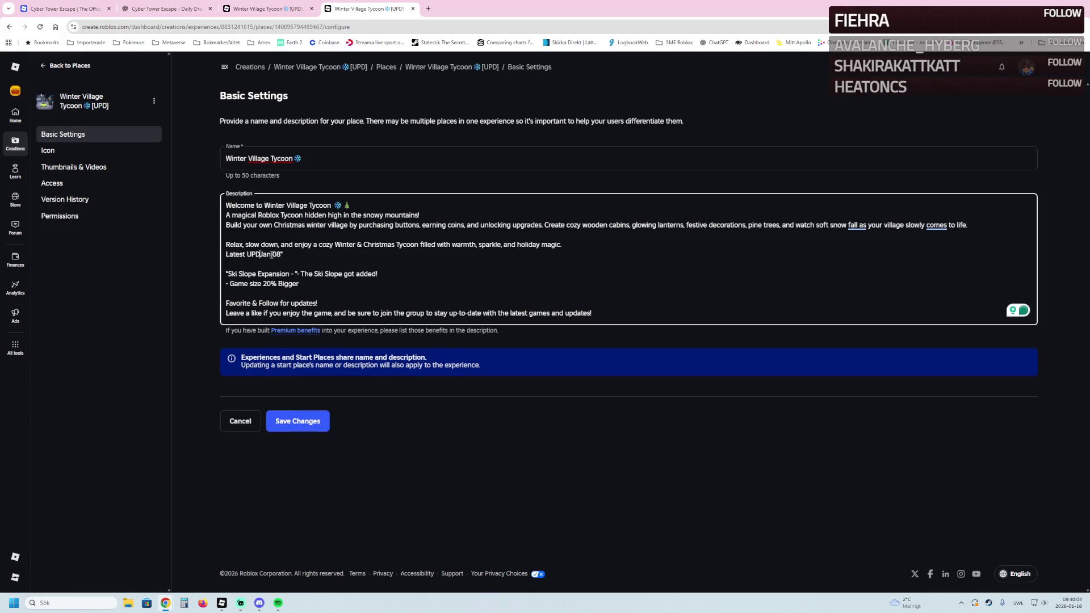
{"action": "key", "text": "End"}
{"action": "key", "text": "Delete"}
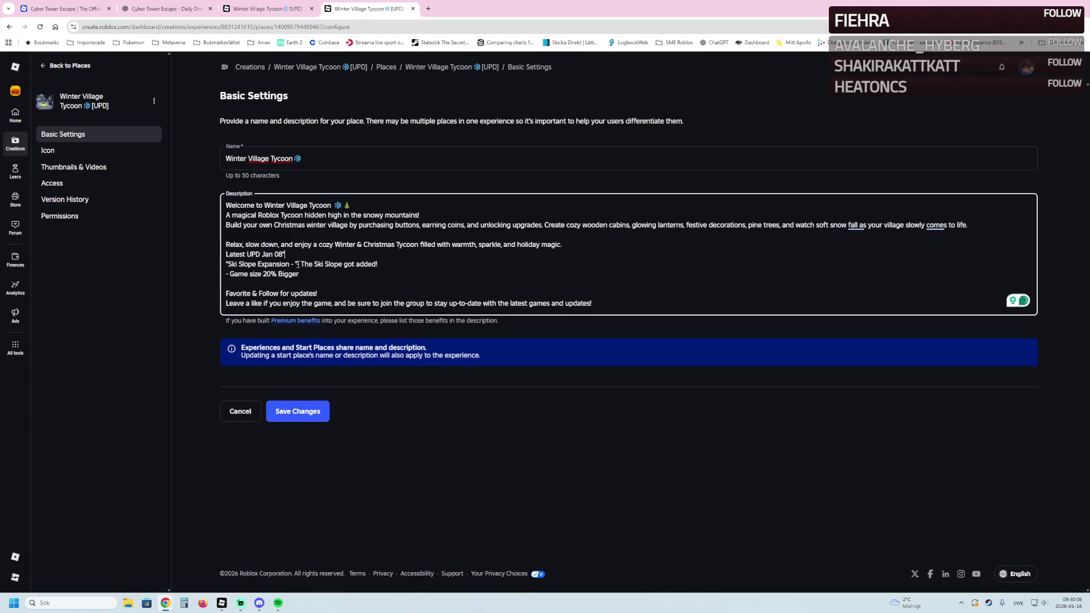
{"action": "key", "text": "Return"}
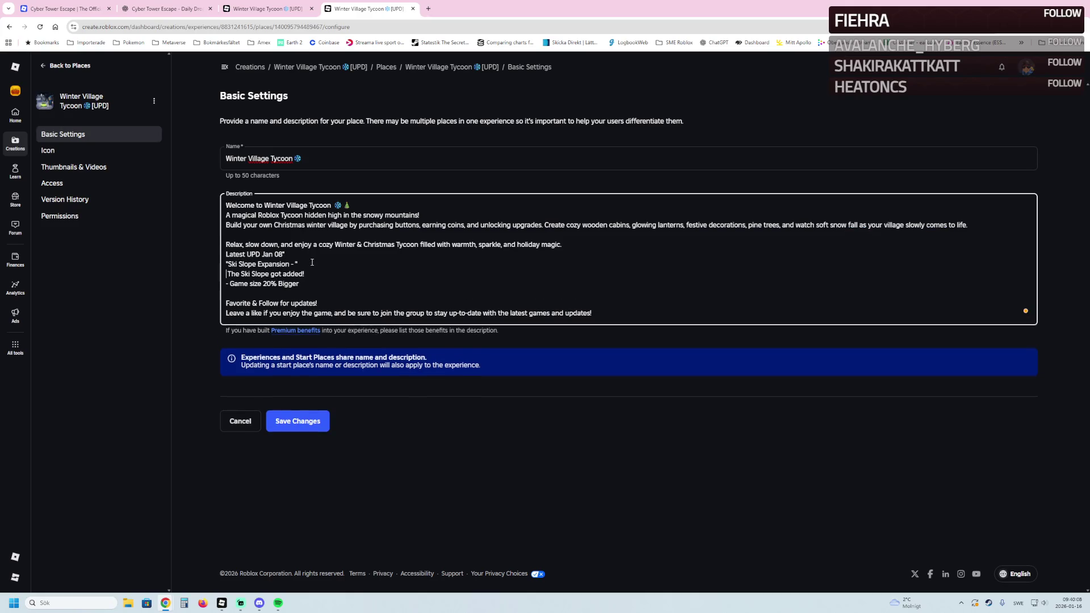
{"action": "type", "text": "- "}
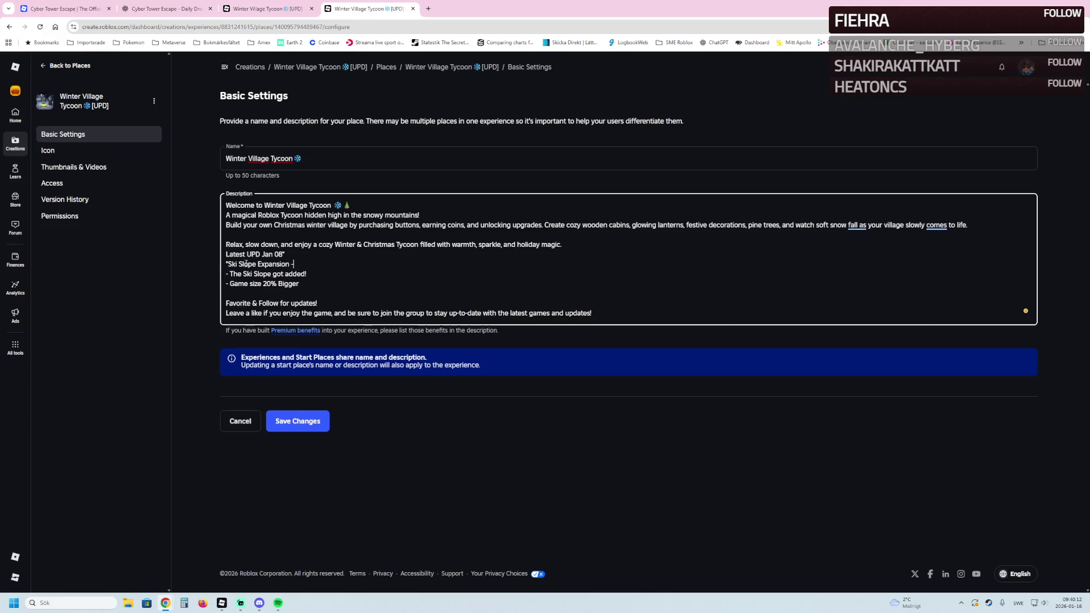
{"action": "type", "text": "\""}
{"action": "left_click", "coordinate": [229, 263]}
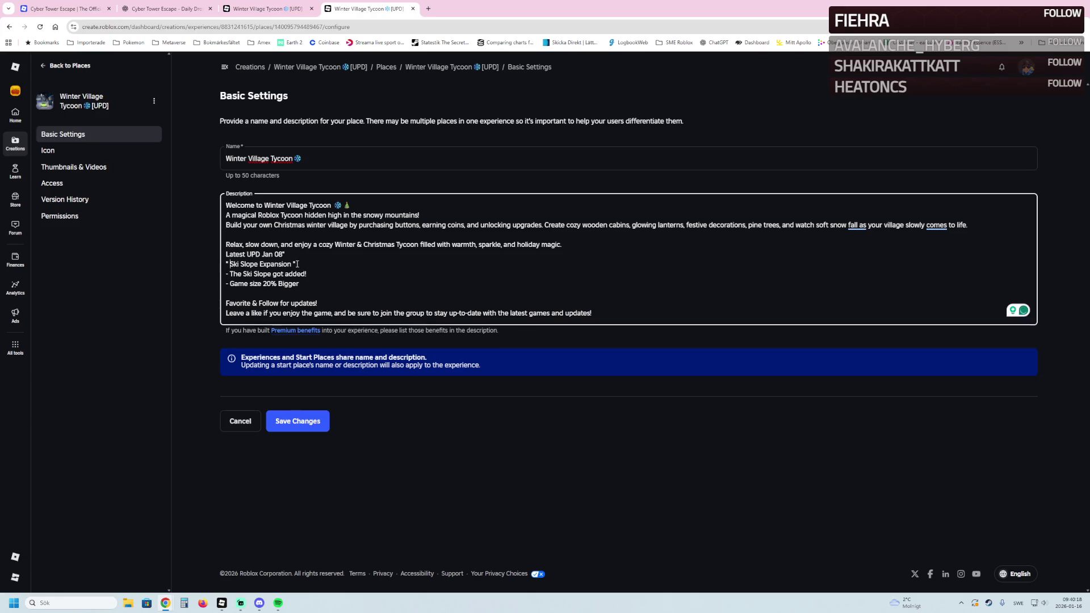
{"action": "type", "text": "The"}
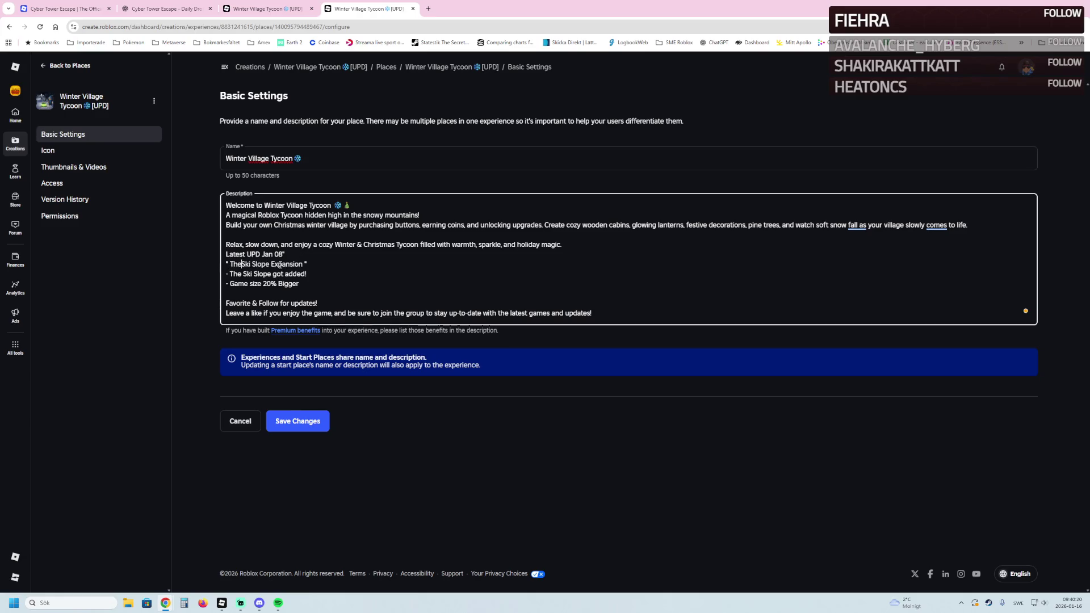
Insert a blank line after the holiday magic sentence and save the place changes
{"action": "left_click", "coordinate": [570, 245]}
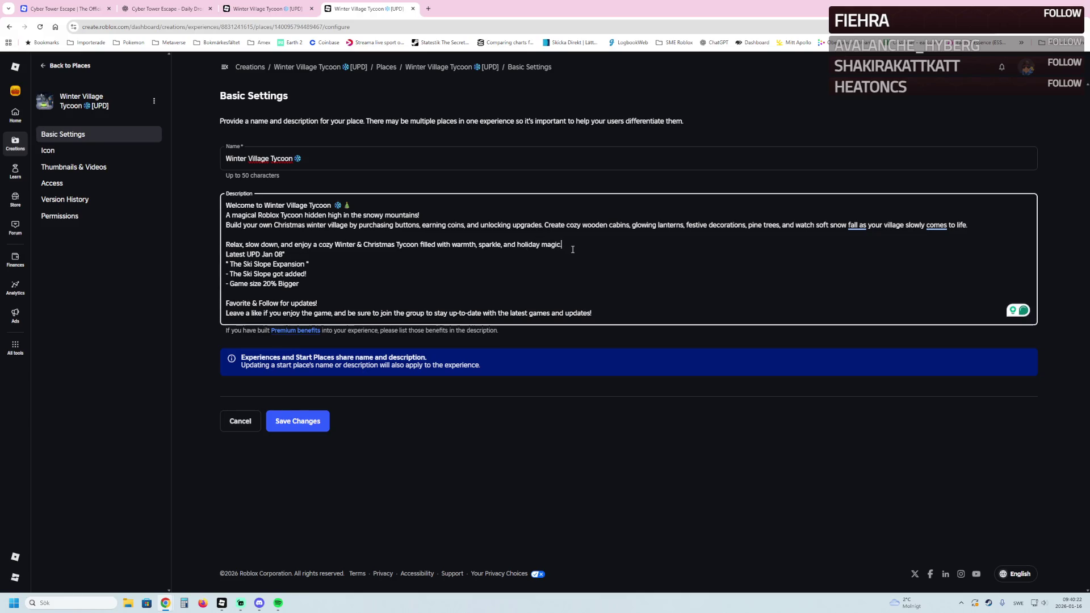
{"action": "key", "text": "Return"}
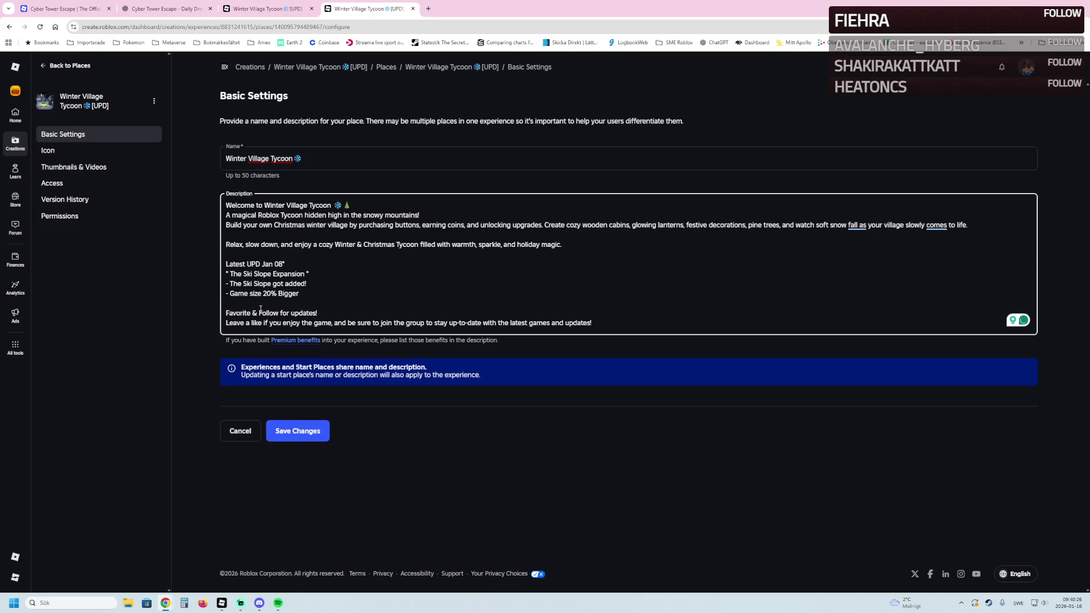
{"action": "left_click", "coordinate": [304, 431]}
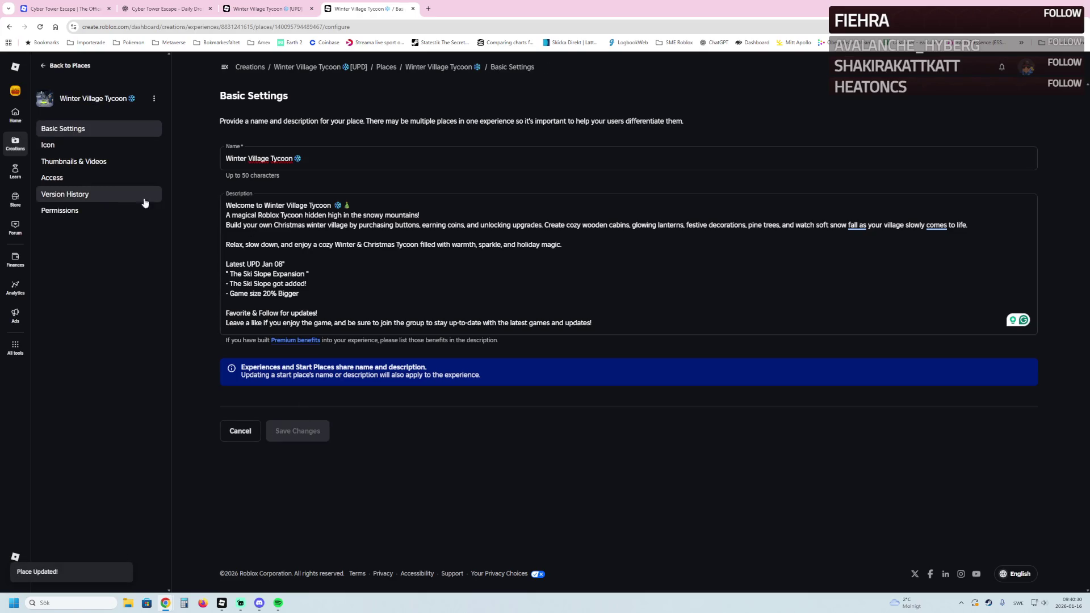
{"action": "left_click", "coordinate": [79, 164]}
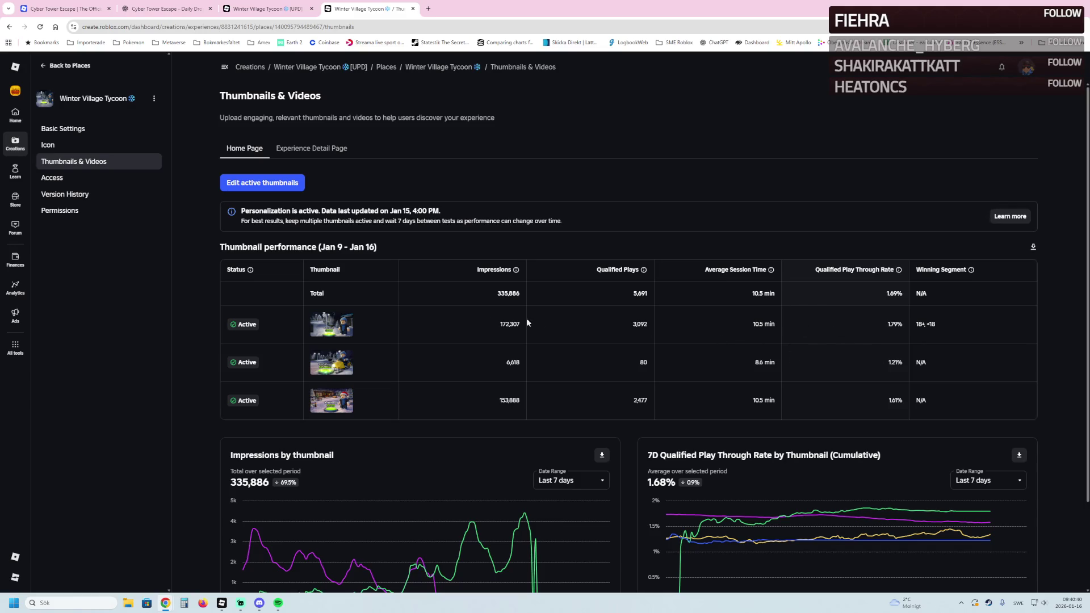
Go back to the Winter Village Tycoon overview and open its public Roblox game page
{"action": "left_click", "coordinate": [86, 66]}
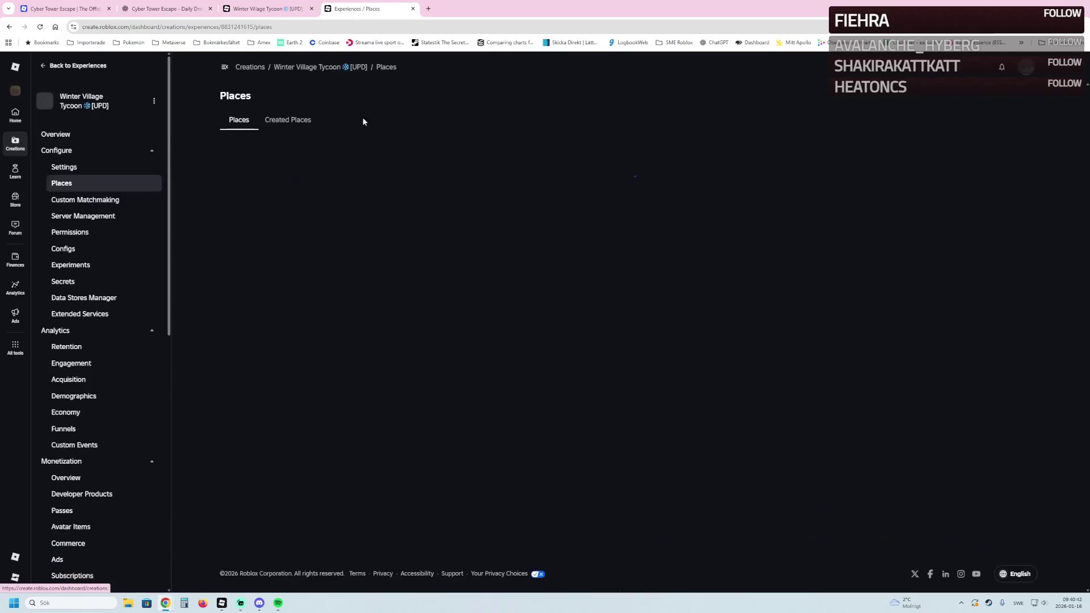
{"action": "left_click", "coordinate": [82, 135]}
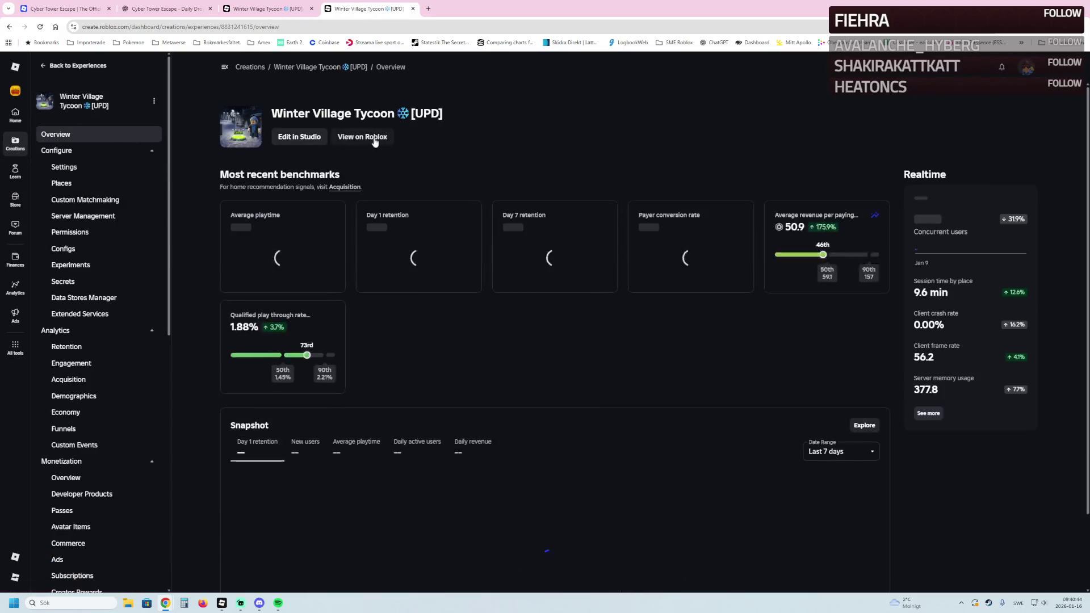
{"action": "left_click", "coordinate": [363, 136]}
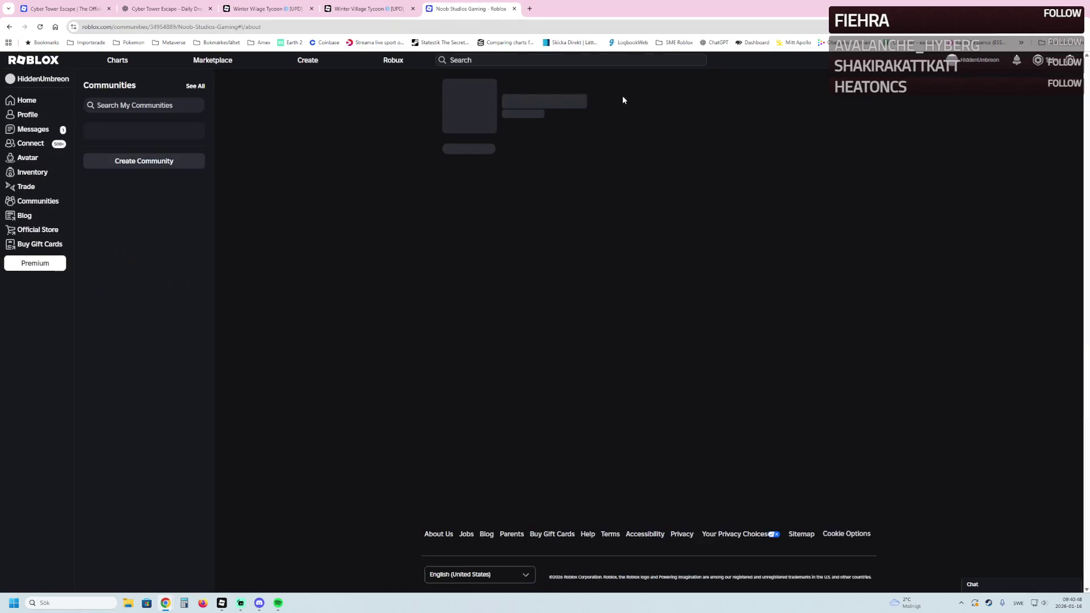
{"action": "scroll", "coordinate": [818, 238], "scroll_direction": "down", "scroll_amount": 6}
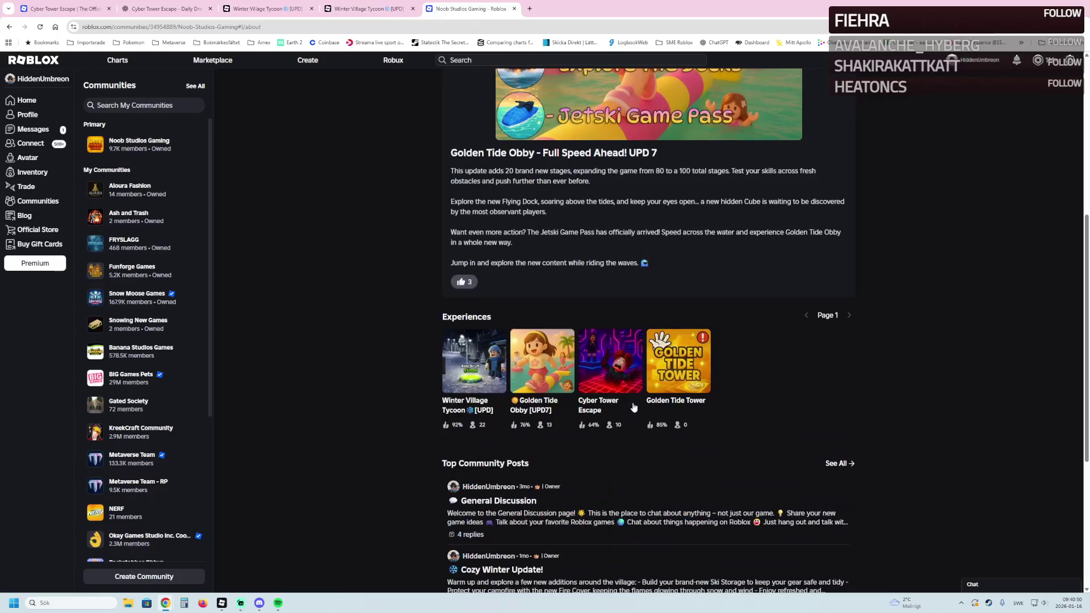
Switch to the Golden Tide Obby game page and choose View Analytics from its options menu
{"action": "left_click", "coordinate": [571, 8]}
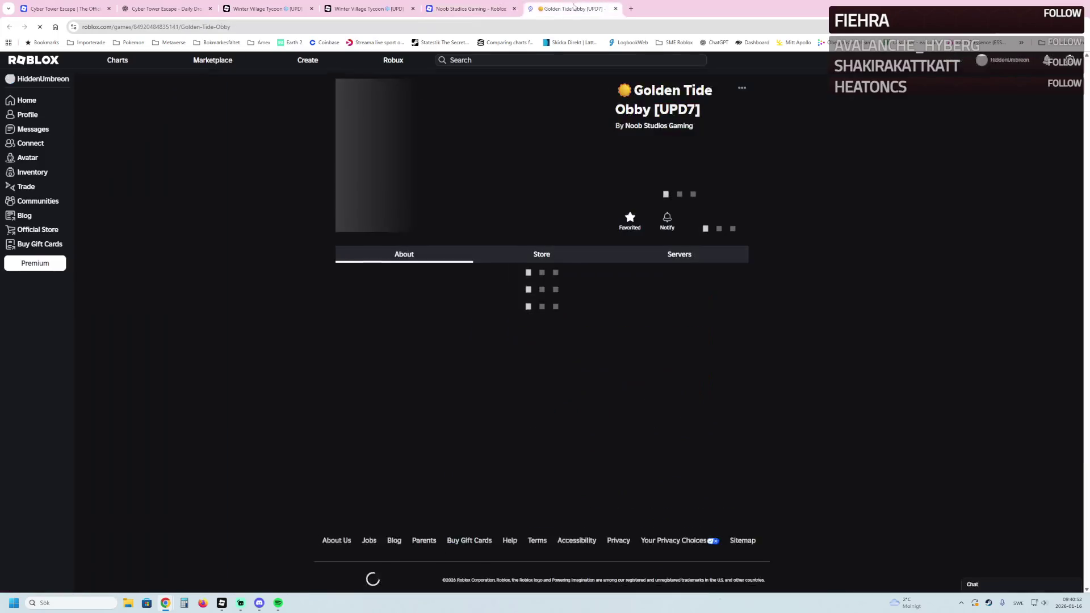
{"action": "scroll", "coordinate": [618, 189], "scroll_direction": "down", "scroll_amount": 4}
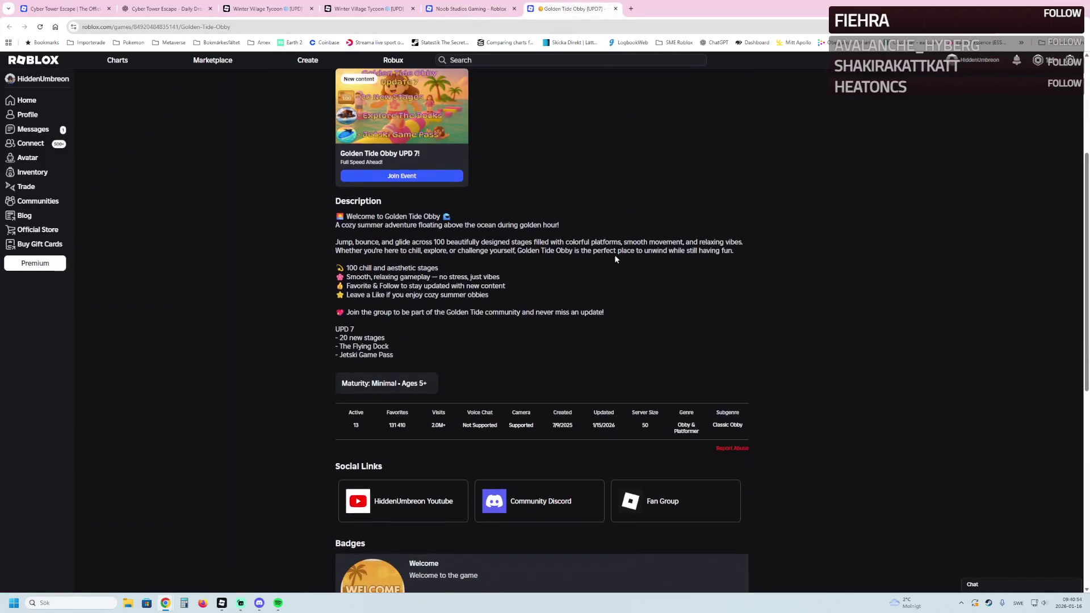
{"action": "scroll", "coordinate": [672, 171], "scroll_direction": "up", "scroll_amount": 4}
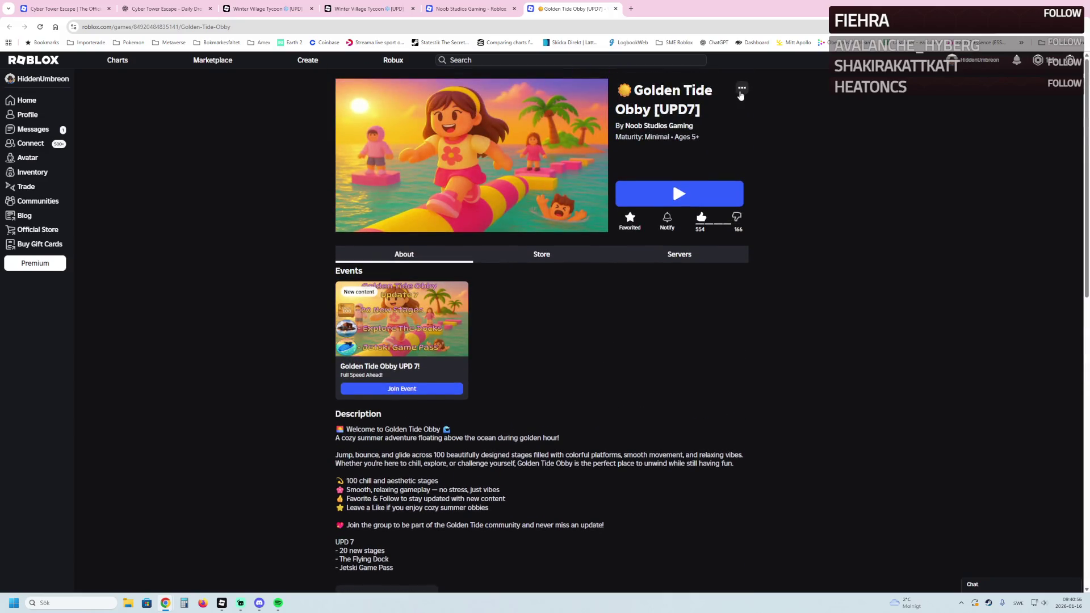
{"action": "left_click", "coordinate": [742, 87]}
{"action": "left_click", "coordinate": [721, 124]}
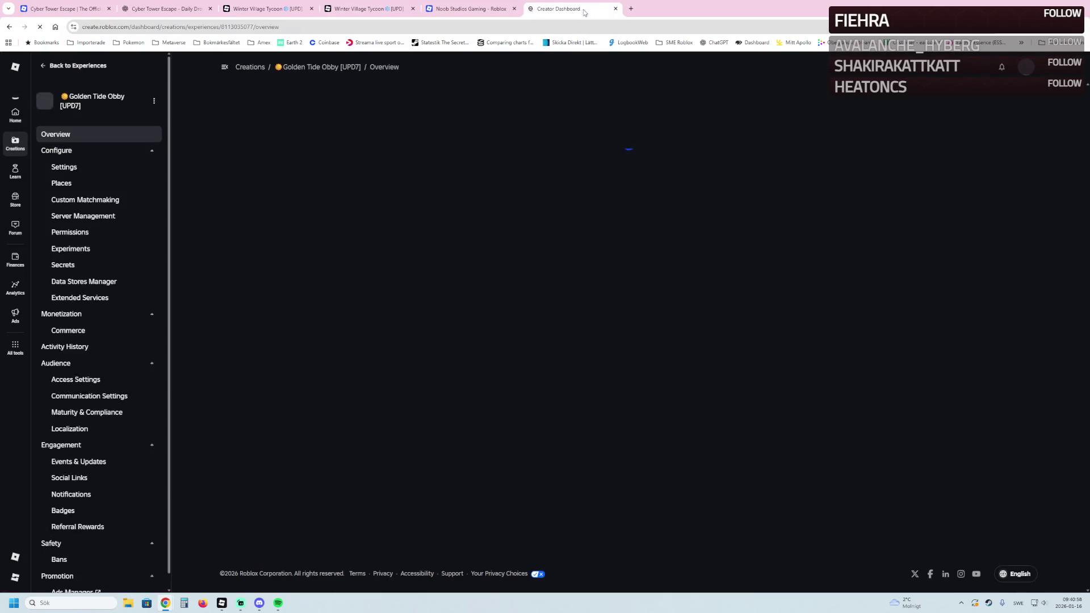
{"action": "left_click", "coordinate": [631, 11]}
Load ads.roblox.com and inspect the Golden Tide Obby campaign's details, showing 14.97 Ad Credit spent
{"action": "type", "text": "ads.roblox.com"}
{"action": "key", "text": "Return"}
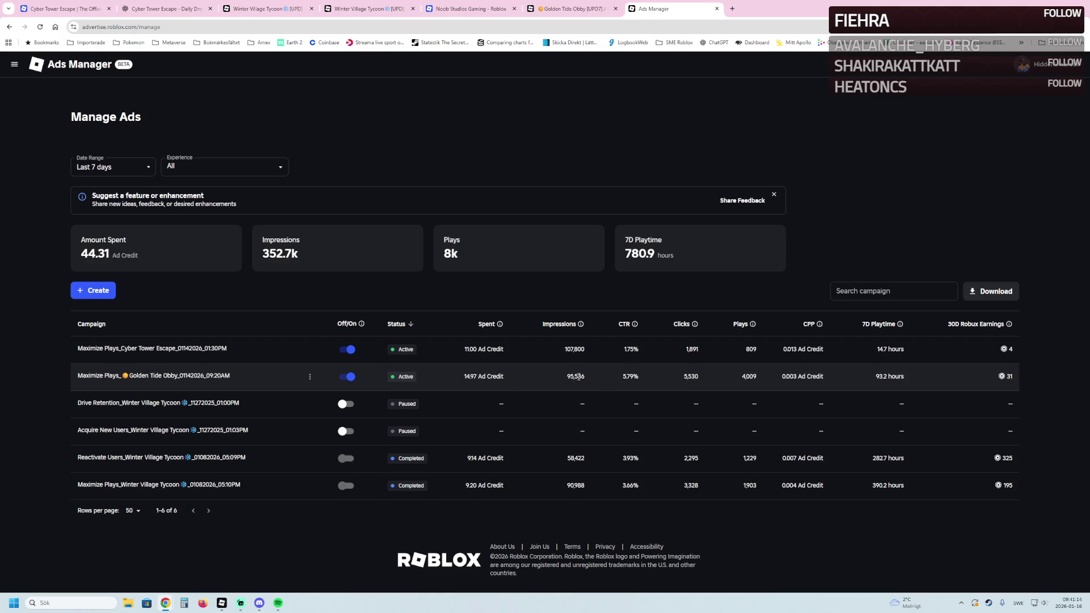
{"action": "mouse_move", "coordinate": [168, 377]}
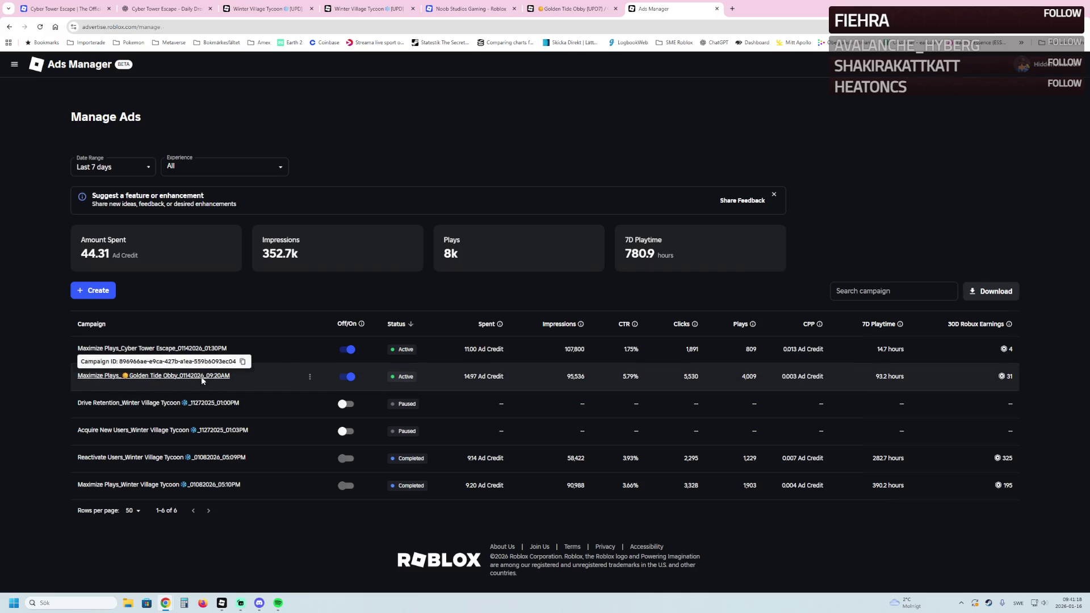
{"action": "left_click", "coordinate": [203, 378]}
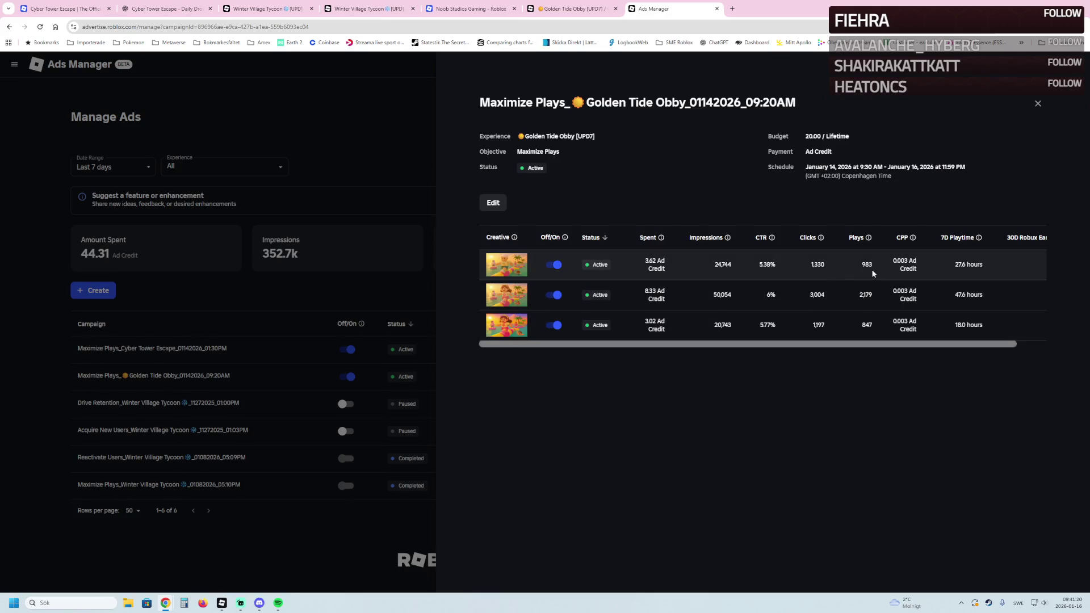
{"action": "left_click", "coordinate": [370, 299]}
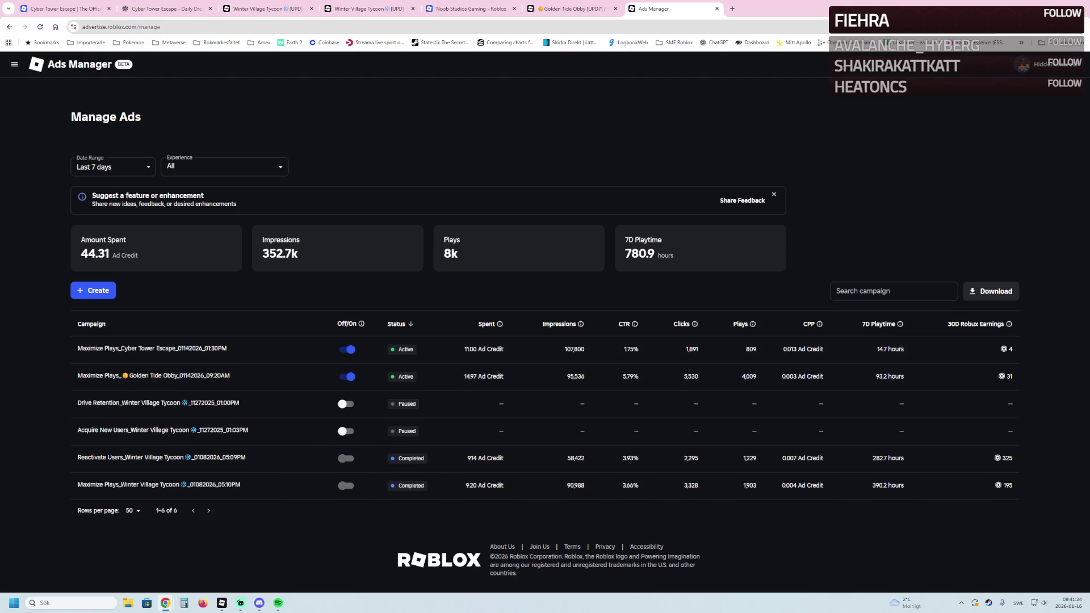
{"action": "left_click", "coordinate": [184, 603]}
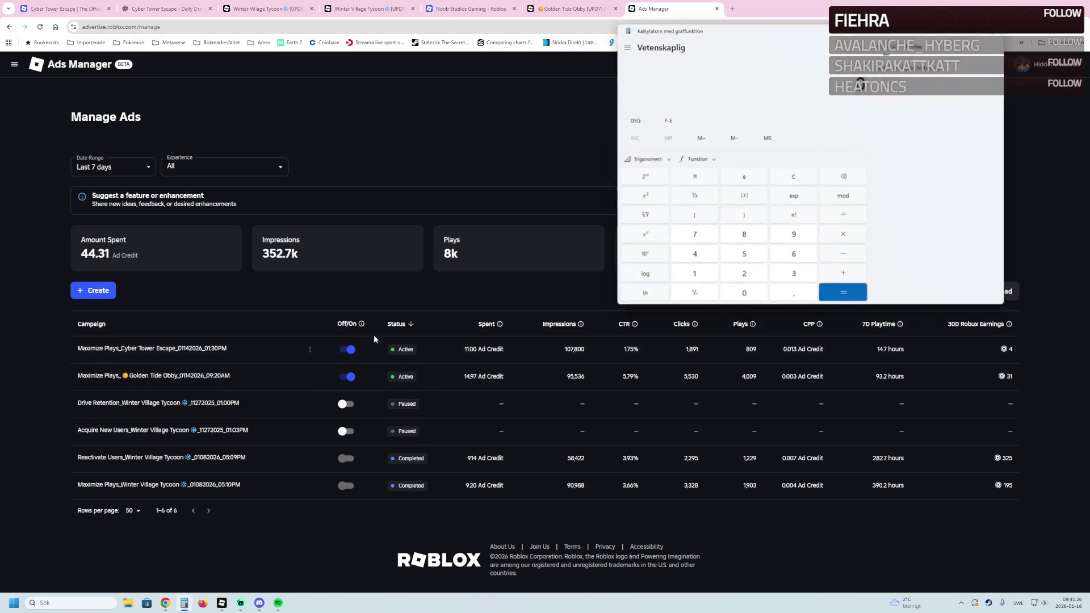
Calculate 0,003 × 263 = 0,789 and move the Calculator window off the campaign table
{"action": "type", "text": "0,003"}
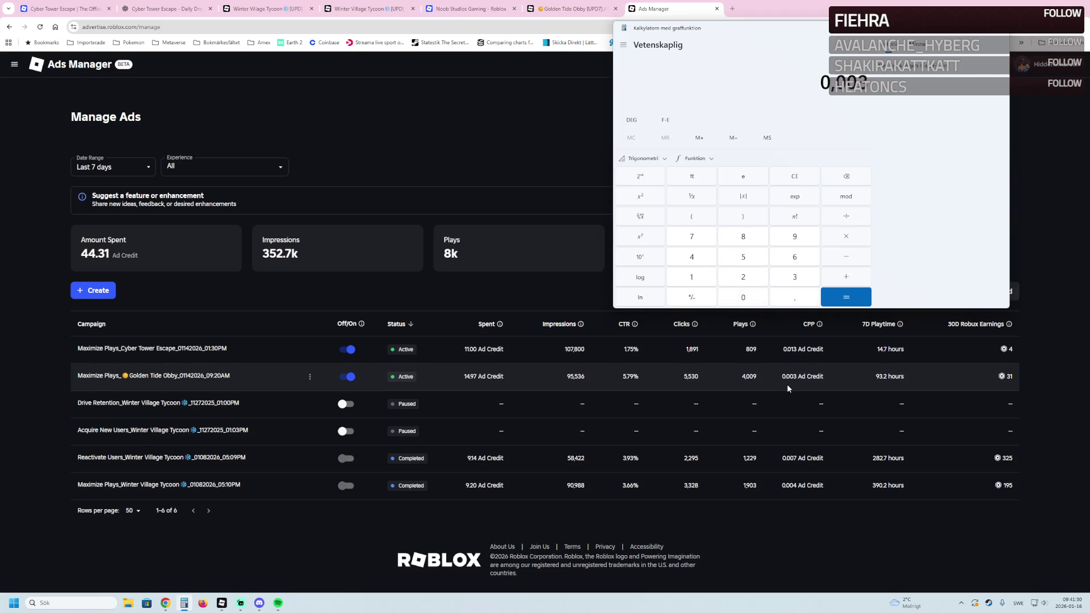
{"action": "type", "text": "*263"}
{"action": "key", "text": "Return"}
{"action": "left_click_drag", "start_coordinate": [765, 30], "coordinate": [640, 59]}
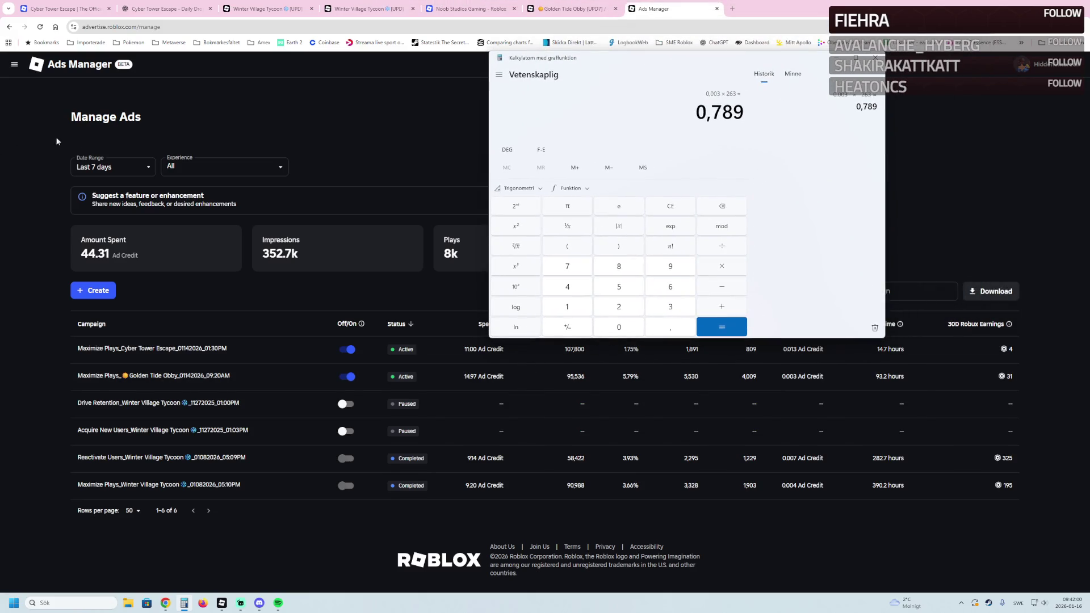
{"action": "left_click_drag", "start_coordinate": [612, 63], "coordinate": [617, 72]}
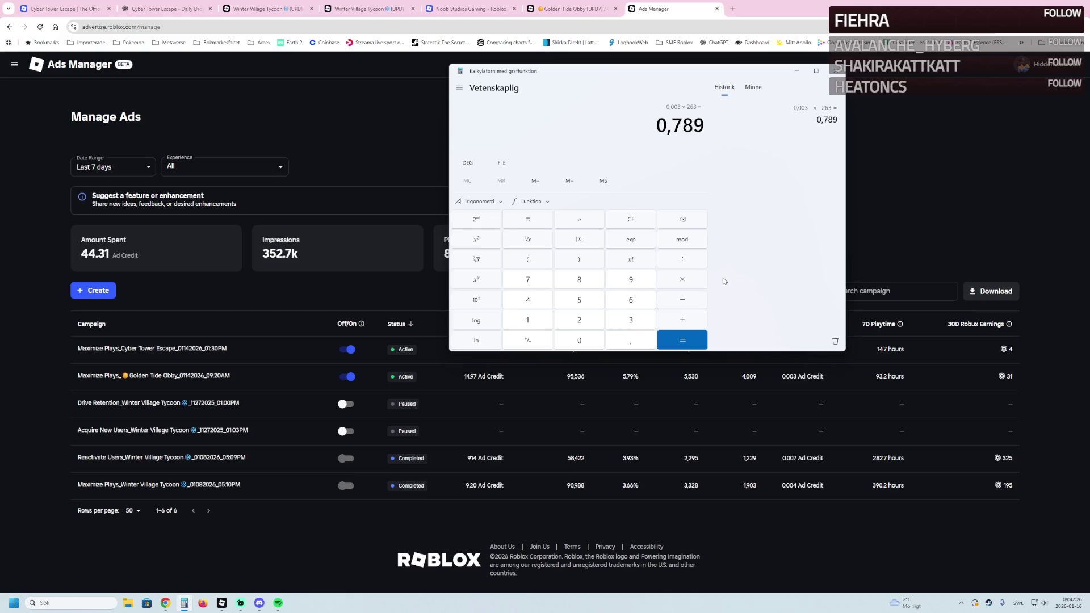
{"action": "left_click", "coordinate": [809, 482]}
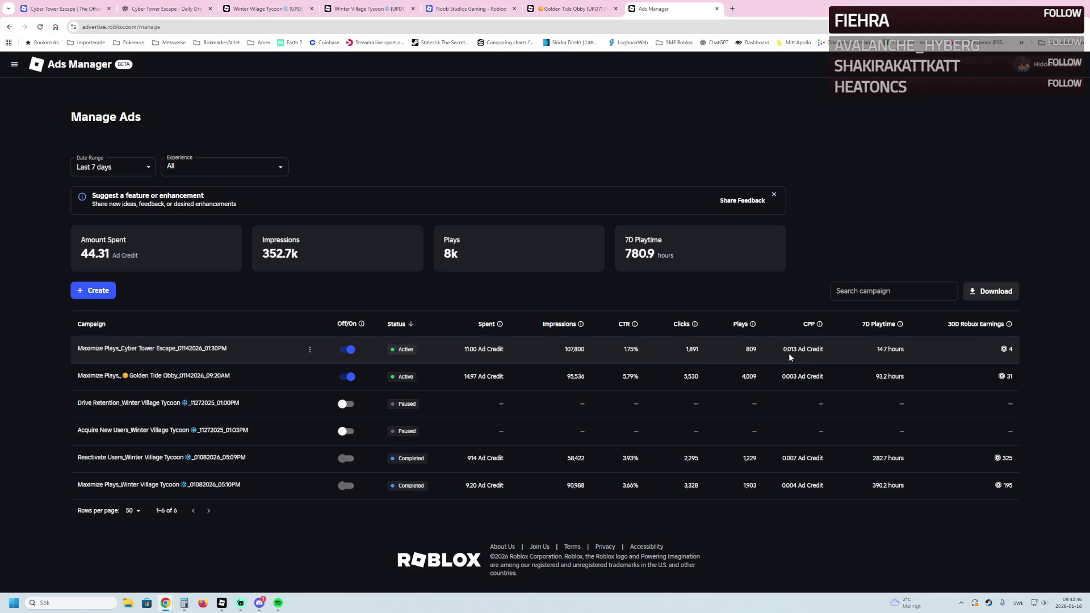
{"action": "left_click", "coordinate": [184, 602]}
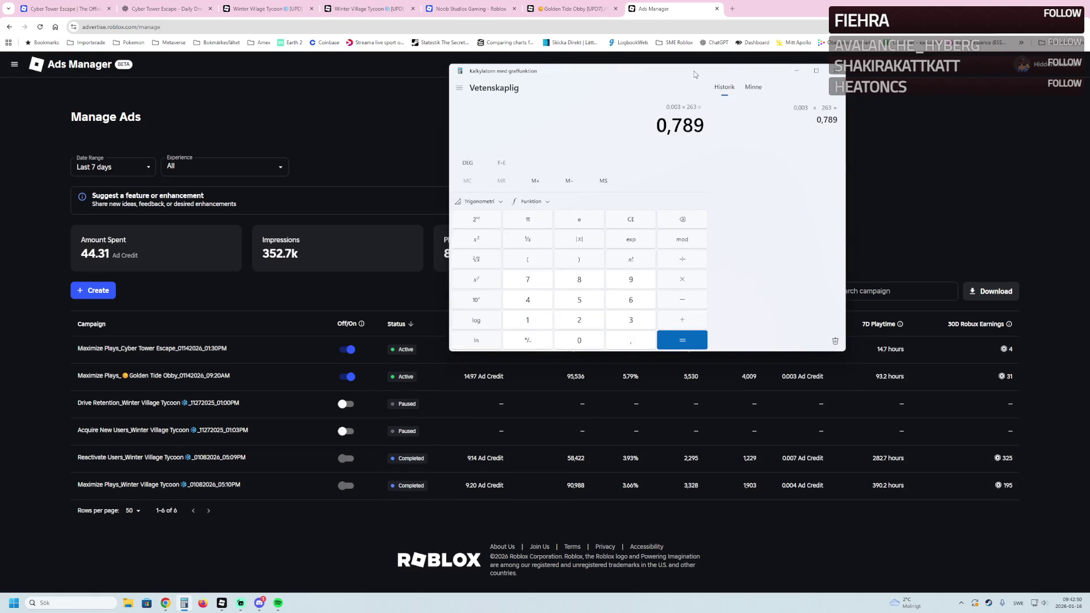
With the campaign table uncovered, calculate 0,013 × 263, then divide the result 3,419 by 0,08
{"action": "left_click_drag", "start_coordinate": [696, 71], "coordinate": [526, 69]}
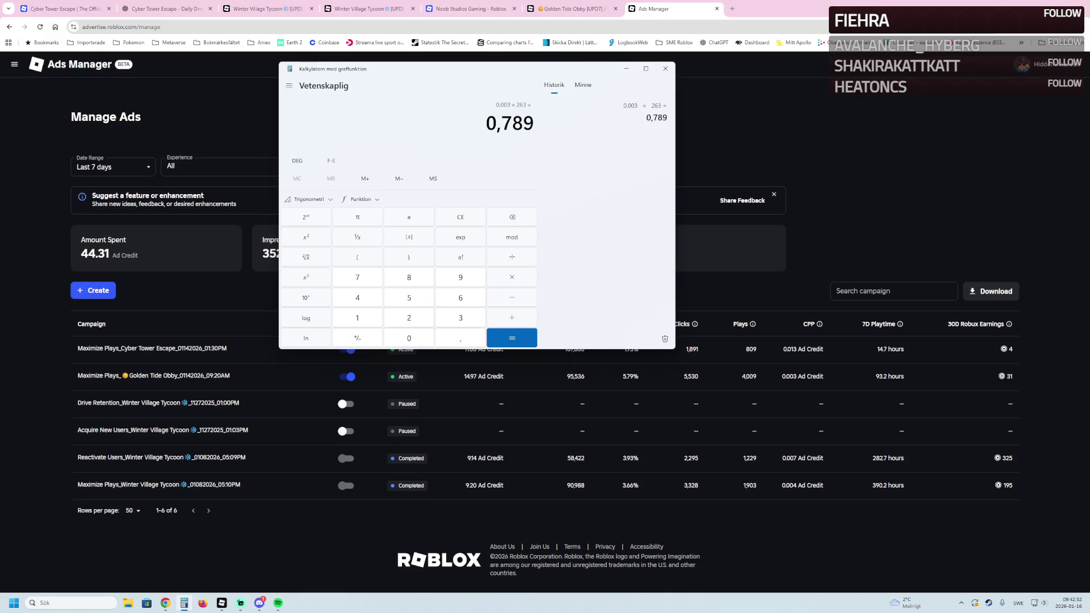
{"action": "left_click", "coordinate": [482, 212]}
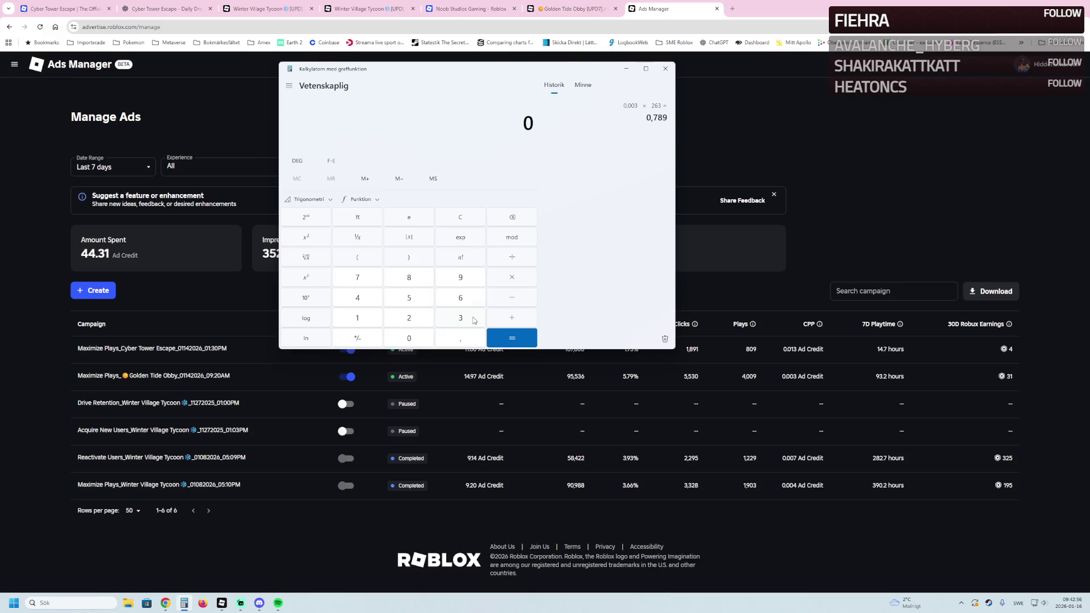
{"action": "type", "text": ","}
{"action": "type", "text": "013"}
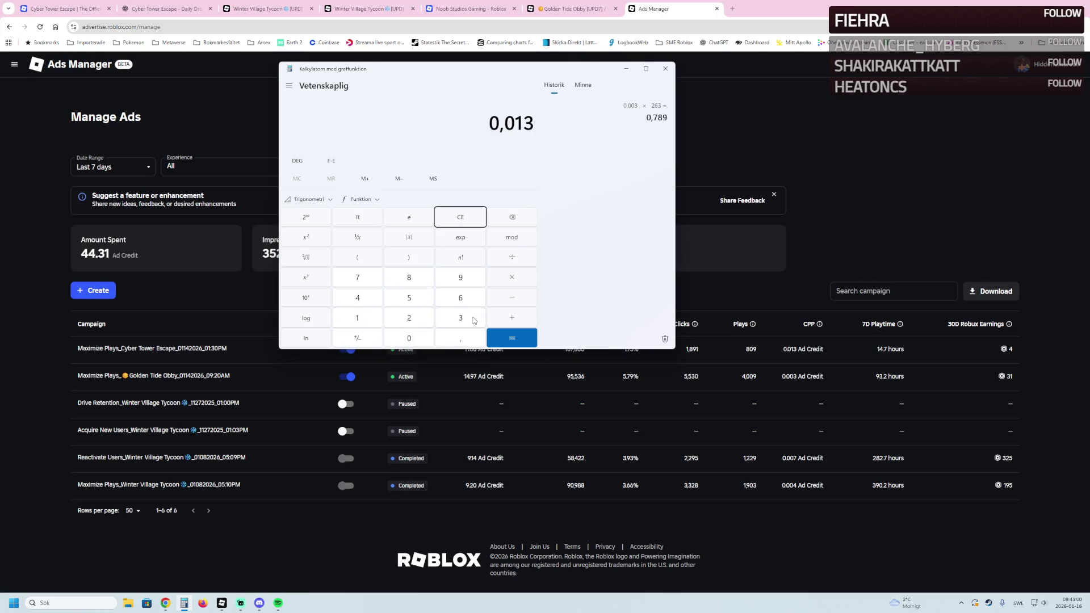
{"action": "type", "text": "*26"}
{"action": "key", "text": "Return"}
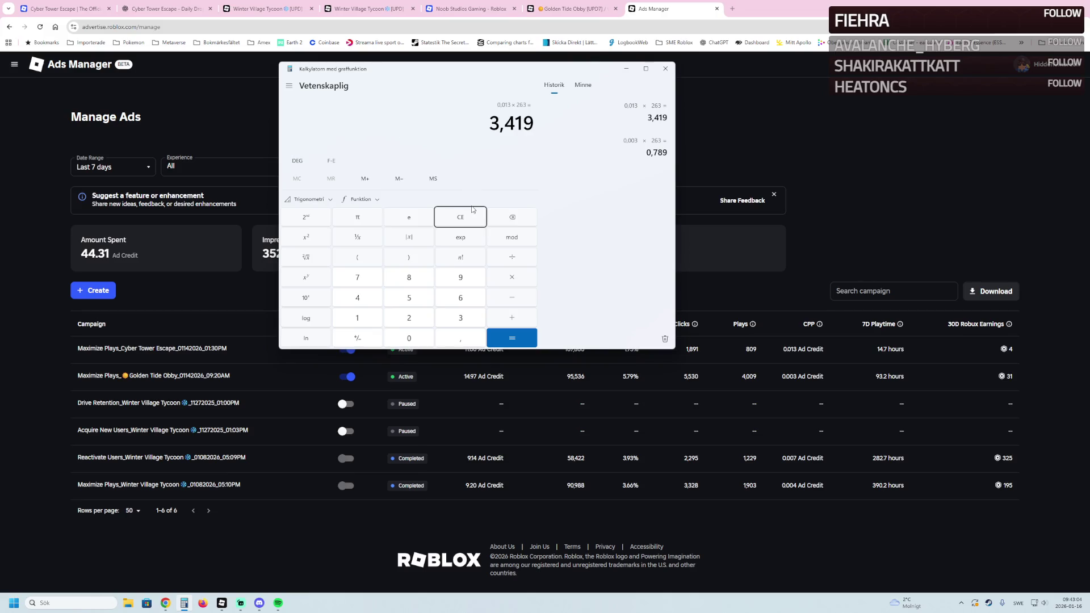
{"action": "type", "text": "/0,"}
{"action": "type", "text": "08"}
{"action": "key", "text": "Return"}
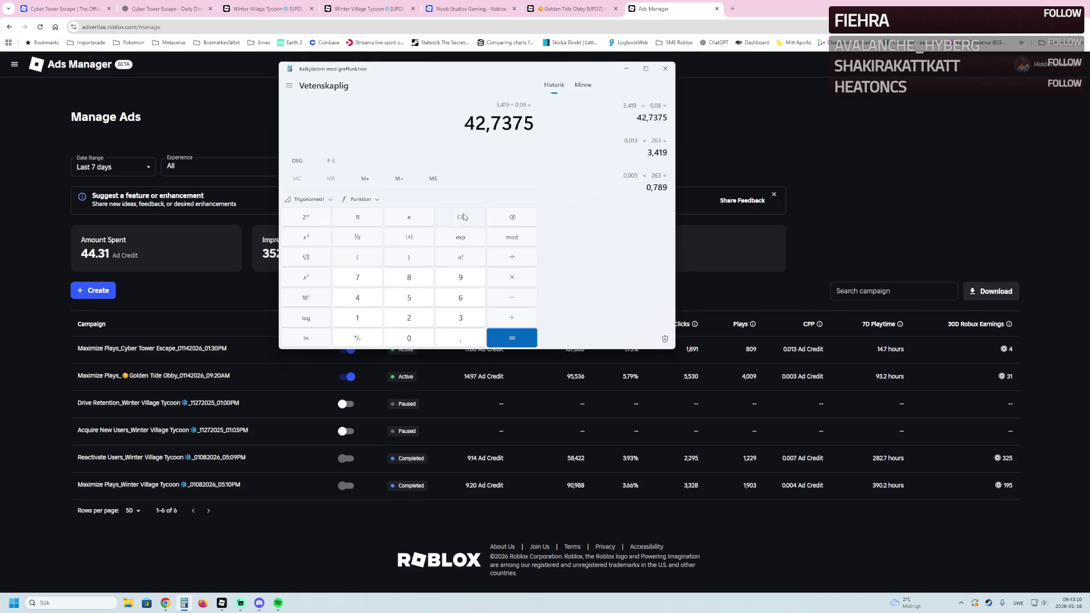
Calculate 0,8 ÷ 3,4, then close the calculator and the Ads Manager page
{"action": "left_click", "coordinate": [466, 215]}
{"action": "type", "text": ",8"}
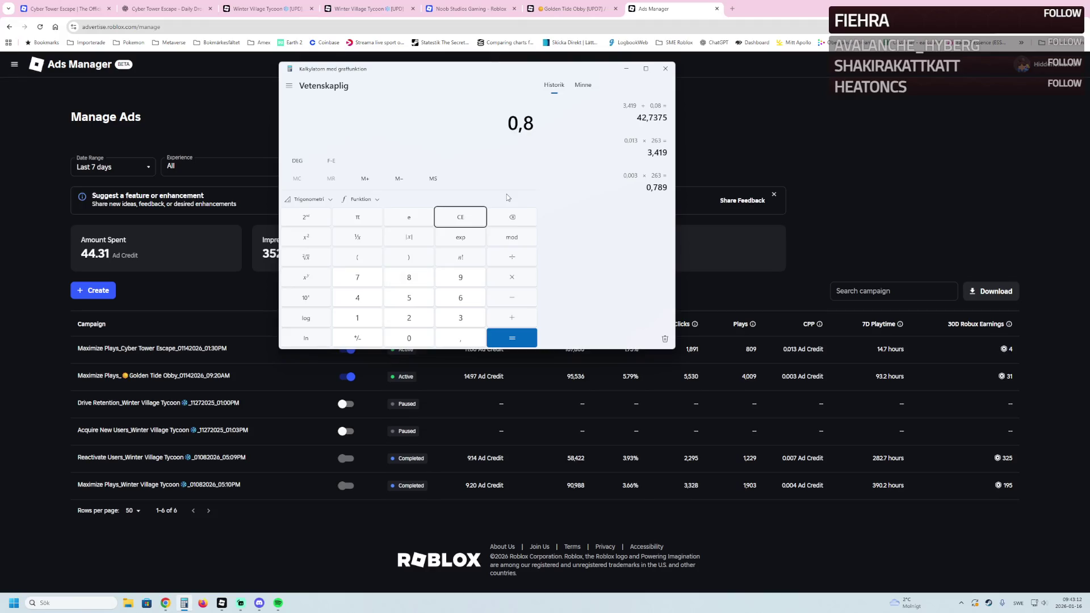
{"action": "key", "text": "slash"}
{"action": "type", "text": "3,4"}
{"action": "key", "text": "Return"}
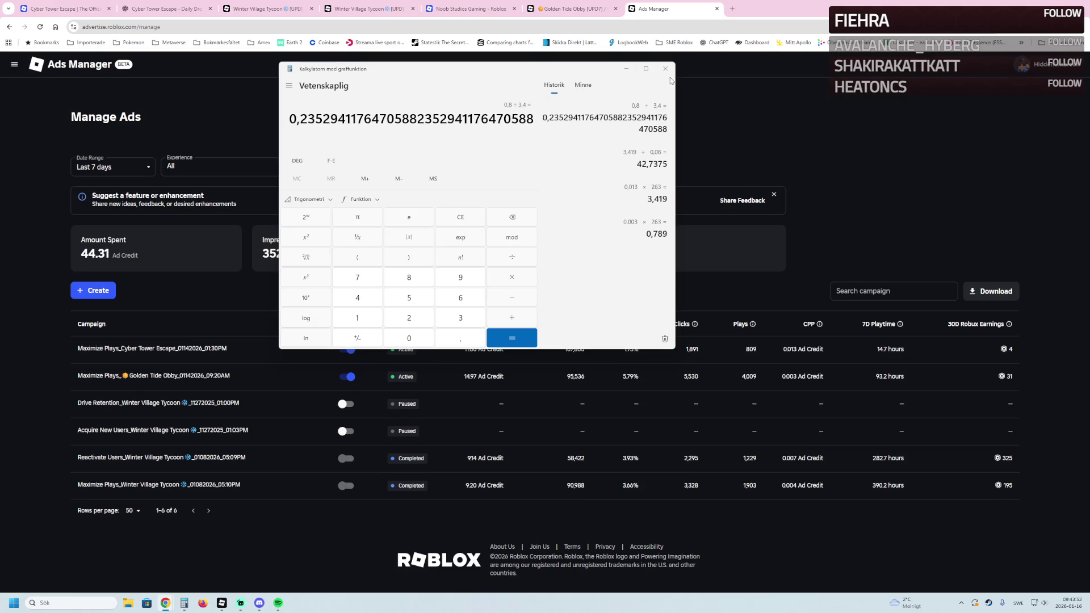
{"action": "left_click", "coordinate": [665, 68]}
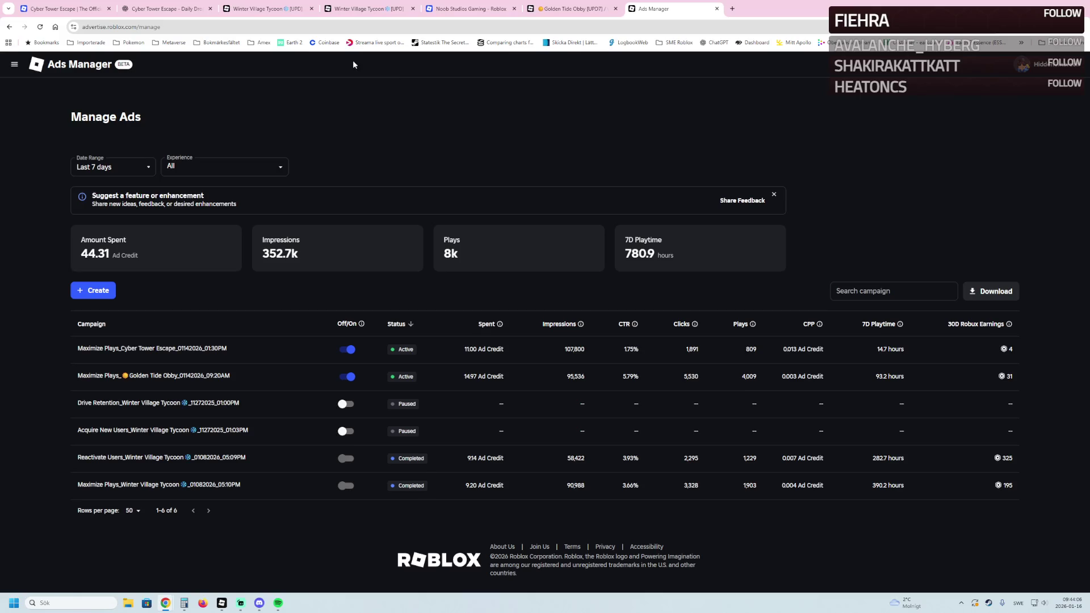
{"action": "left_click", "coordinate": [716, 9]}
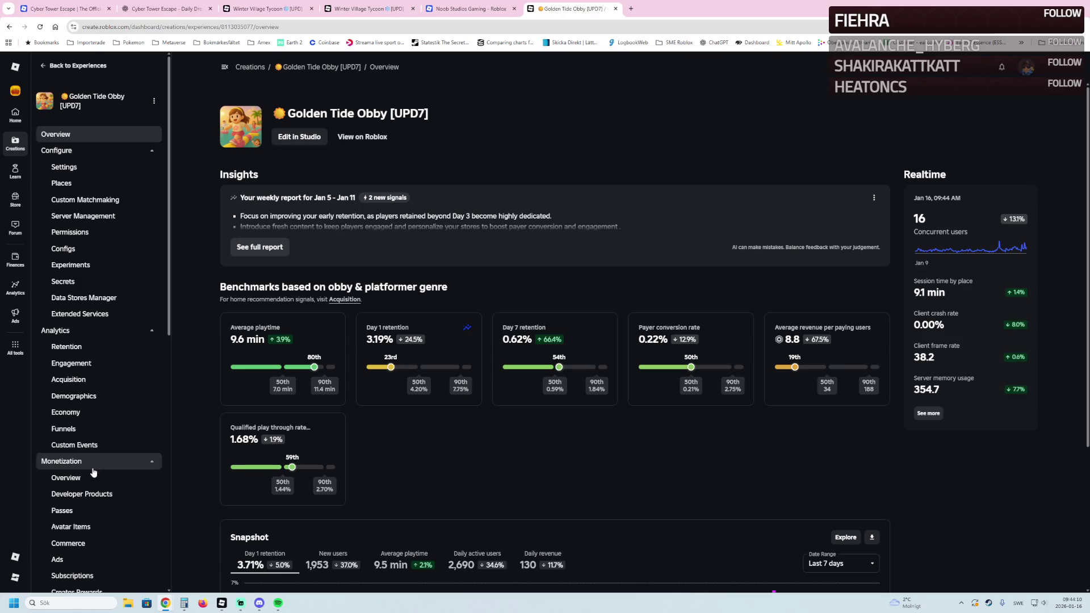
Review Golden Tide Obby's pass analytics (1,491 earned from 50 sales) and open the VIP pass's settings
{"action": "left_click", "coordinate": [65, 477]}
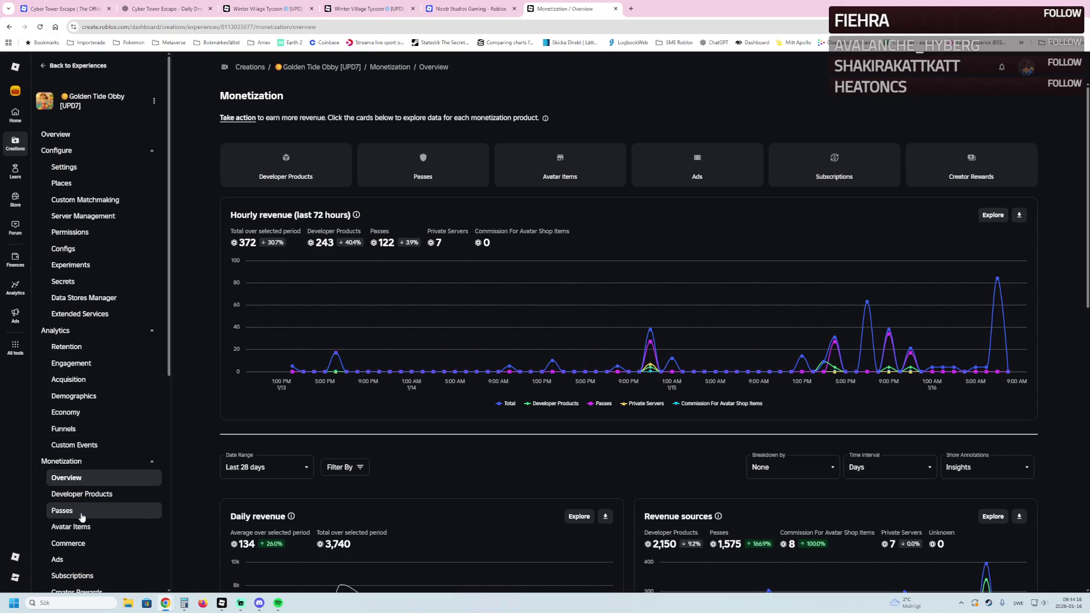
{"action": "left_click", "coordinate": [62, 510]}
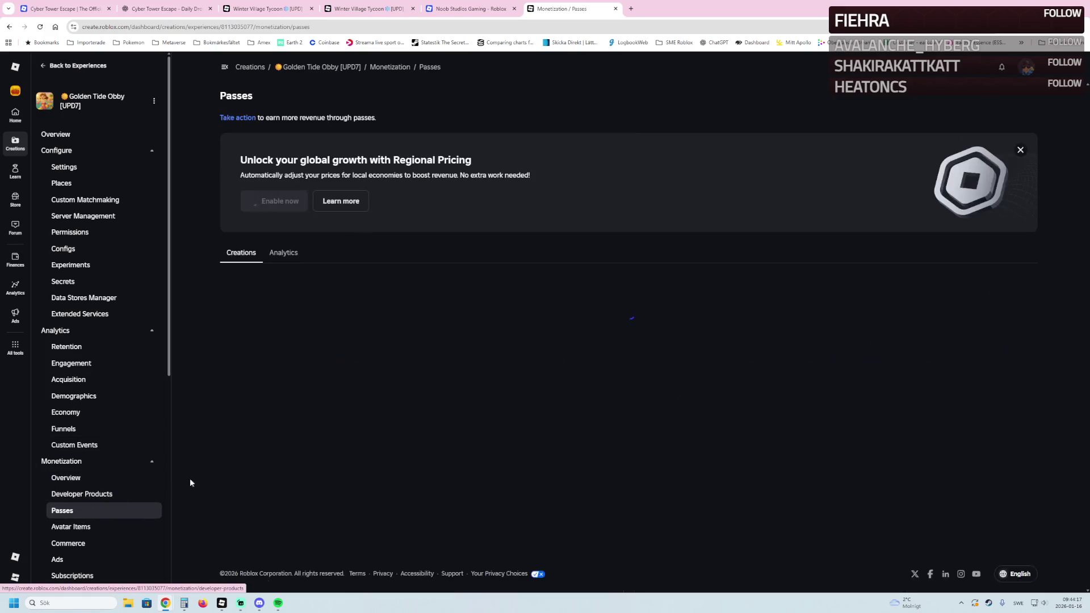
{"action": "left_click", "coordinate": [267, 253]}
{"action": "scroll", "coordinate": [591, 335], "scroll_direction": "down", "scroll_amount": 3}
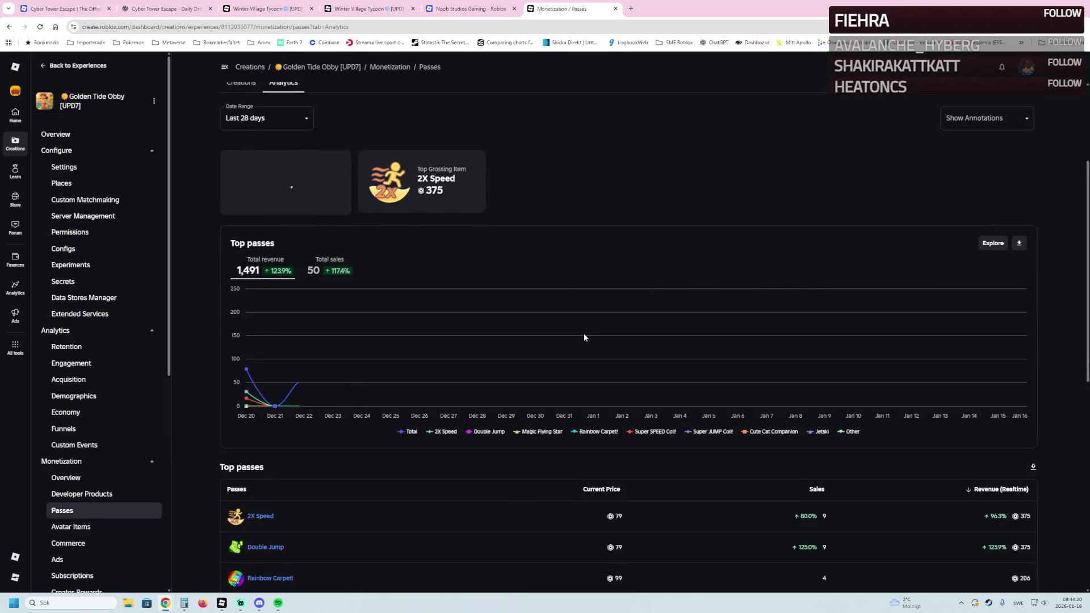
{"action": "scroll", "coordinate": [584, 337], "scroll_direction": "down", "scroll_amount": 5}
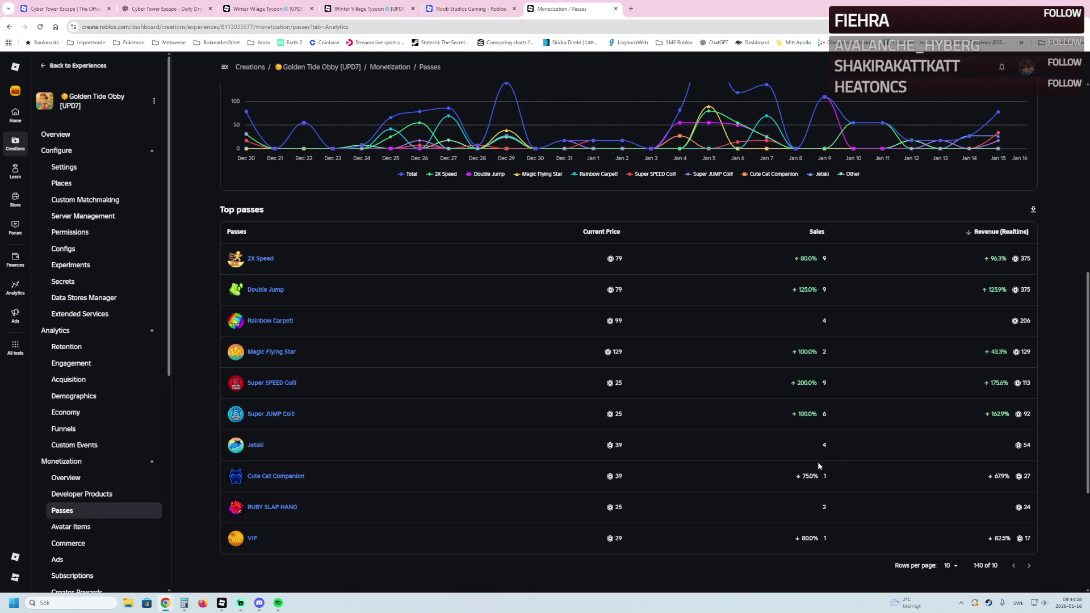
{"action": "scroll", "coordinate": [809, 459], "scroll_direction": "up", "scroll_amount": 4}
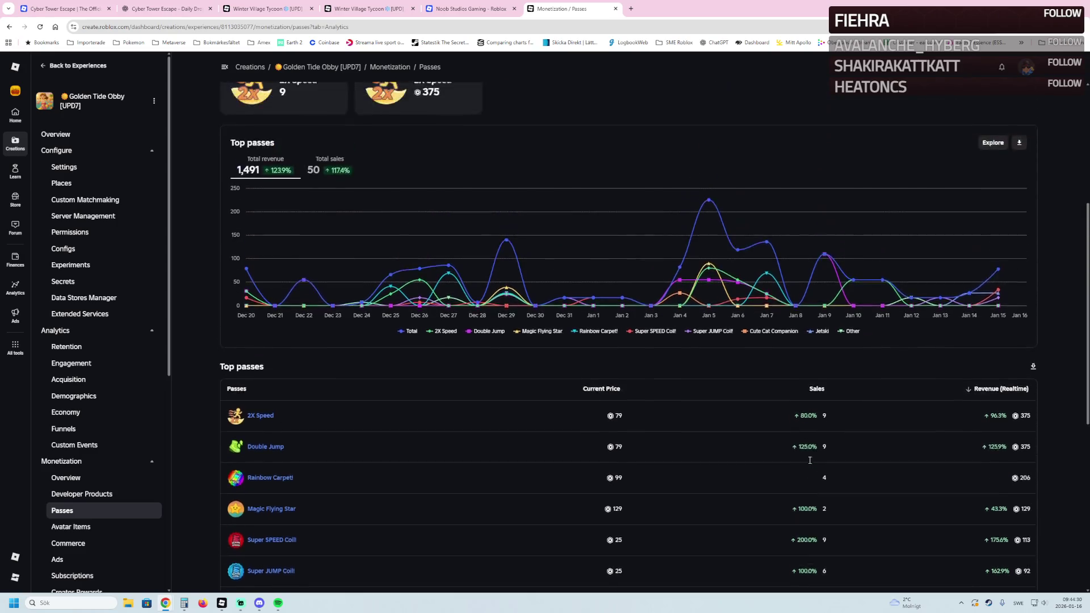
{"action": "scroll", "coordinate": [733, 406], "scroll_direction": "down", "scroll_amount": 7}
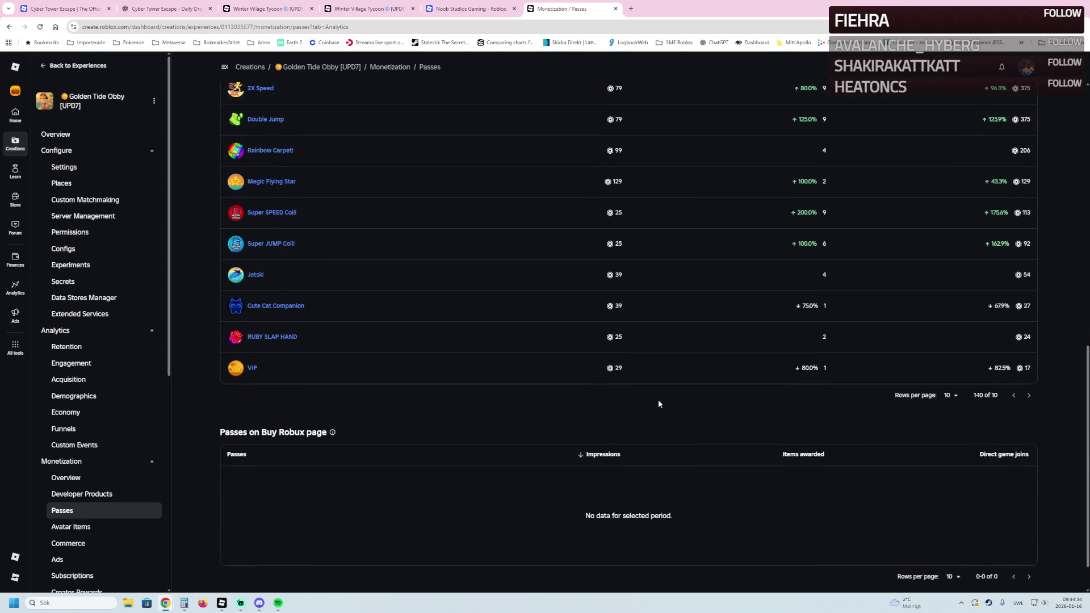
{"action": "scroll", "coordinate": [659, 403], "scroll_direction": "up", "scroll_amount": 1}
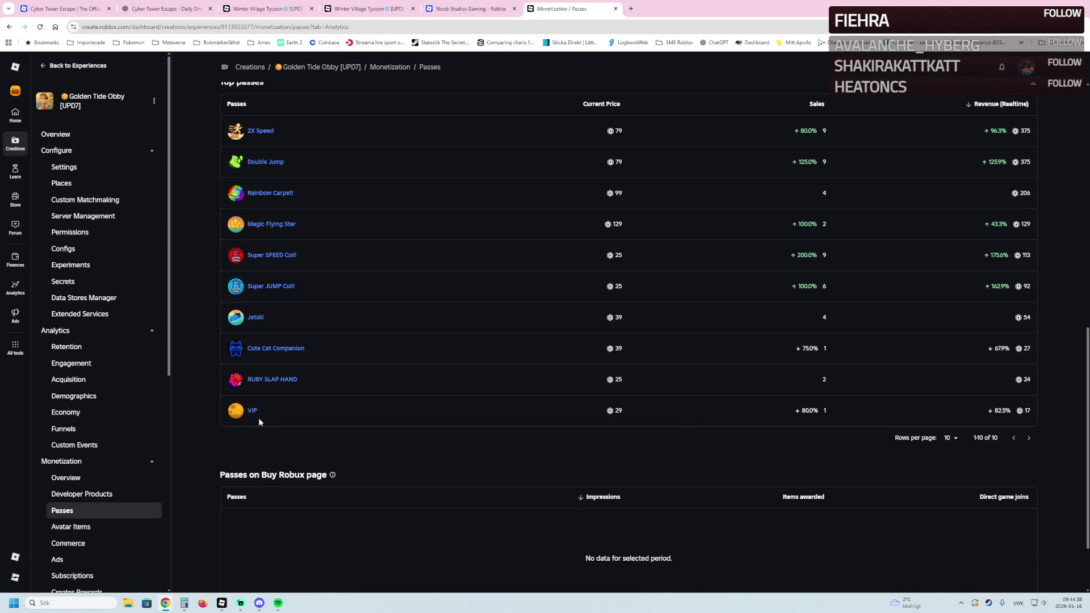
{"action": "scroll", "coordinate": [256, 414], "scroll_direction": "up", "scroll_amount": 8}
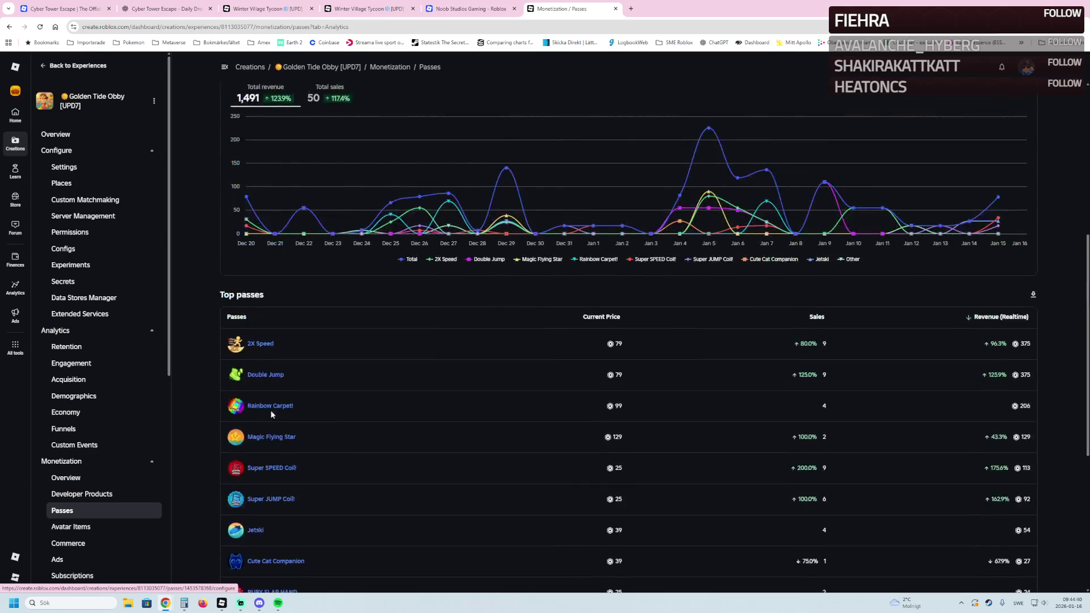
{"action": "scroll", "coordinate": [272, 411], "scroll_direction": "down", "scroll_amount": 7}
{"action": "scroll", "coordinate": [269, 423], "scroll_direction": "down", "scroll_amount": 1}
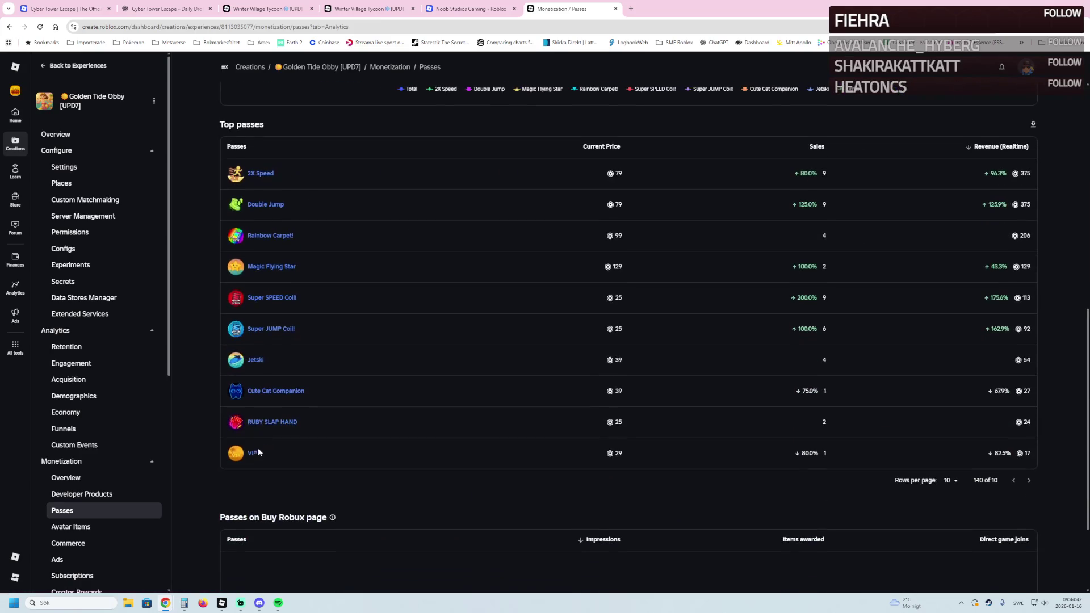
{"action": "left_click", "coordinate": [254, 454]}
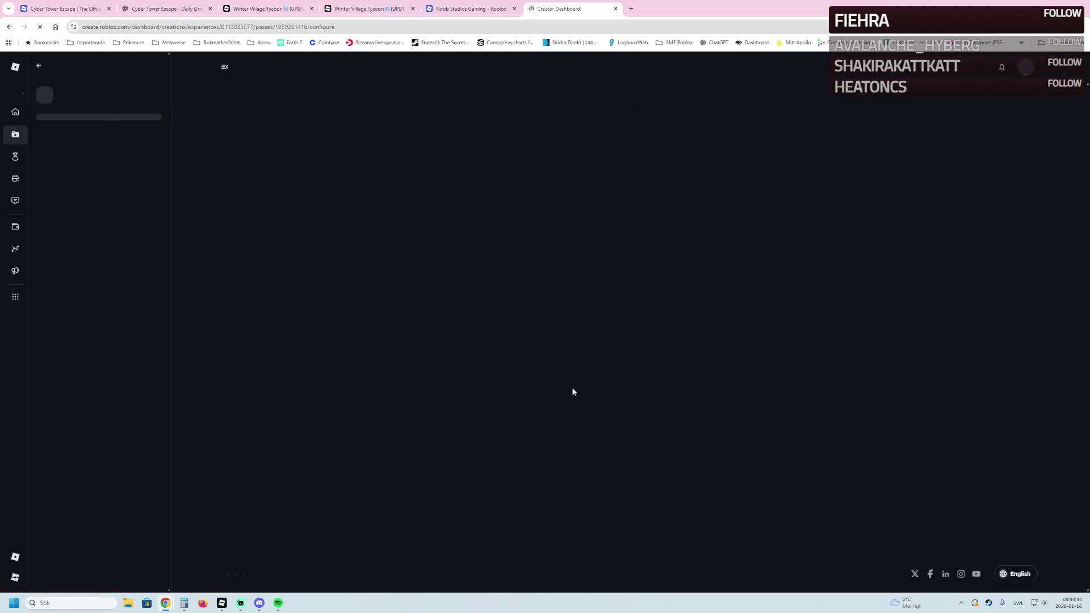
Change the VIP pass's default price from 29 to 25 and save
{"action": "left_click", "coordinate": [82, 146]}
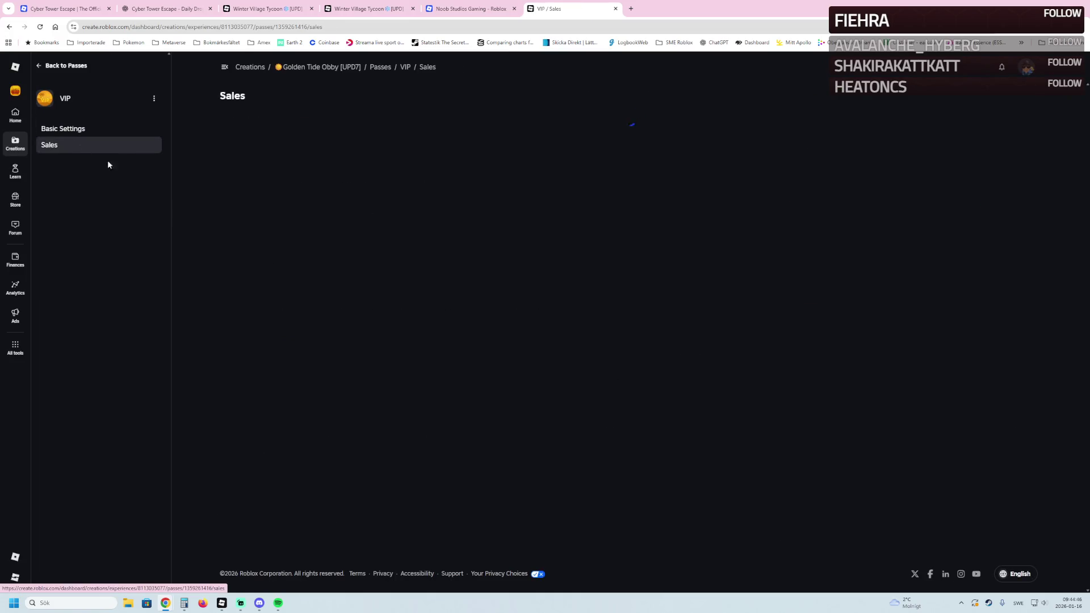
{"action": "left_click", "coordinate": [244, 204]}
{"action": "double_click", "coordinate": [245, 206]}
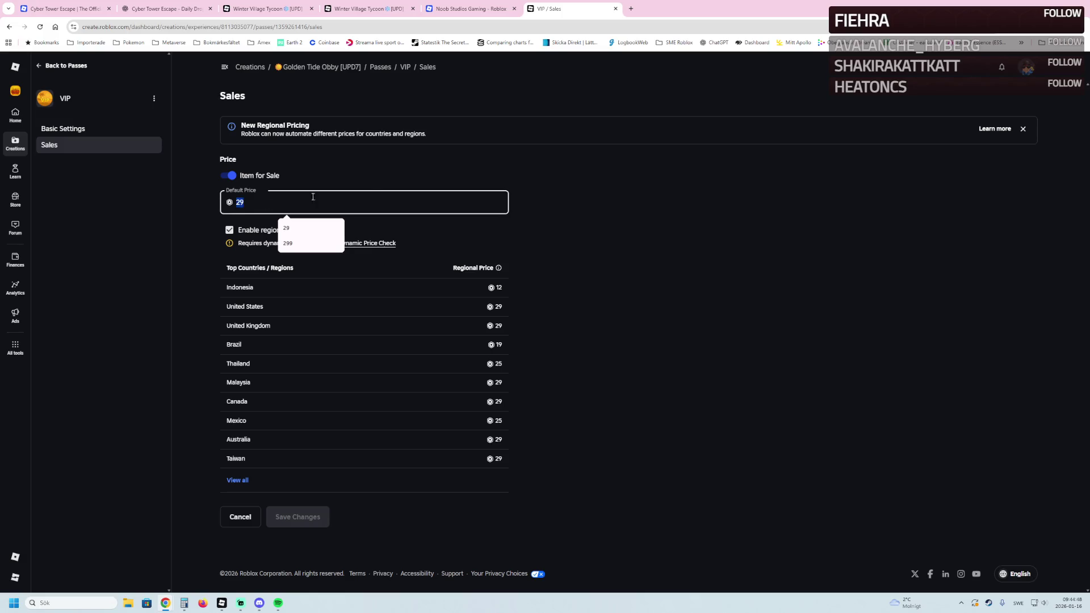
{"action": "type", "text": "25"}
{"action": "left_click", "coordinate": [311, 517]}
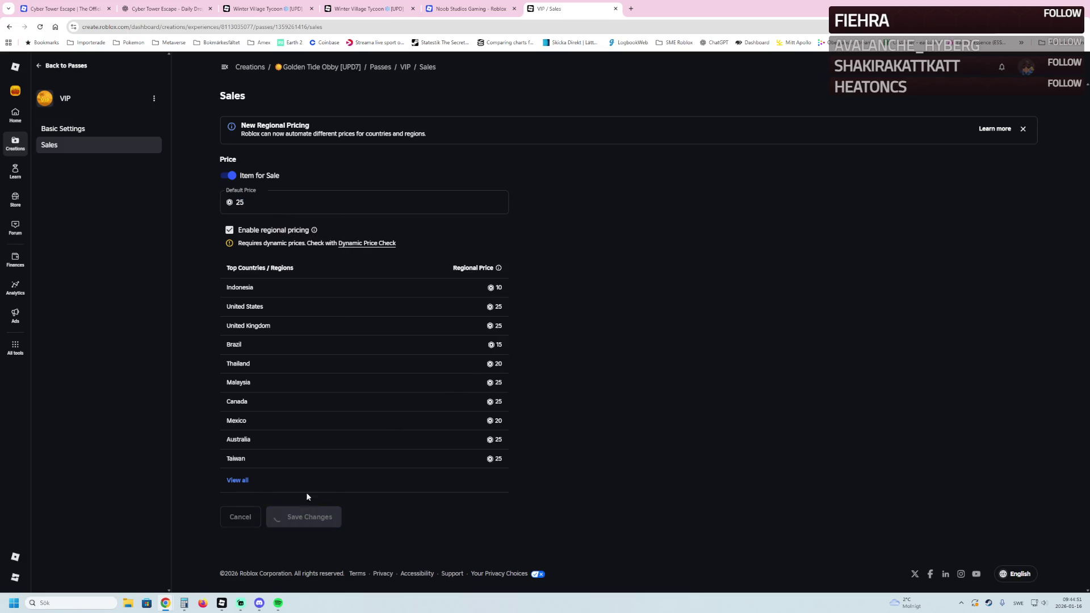
Back on the passes list, open Cute Cat Companion in a new tab and close the Winter Village Tycoon tabs
{"action": "left_click", "coordinate": [65, 66]}
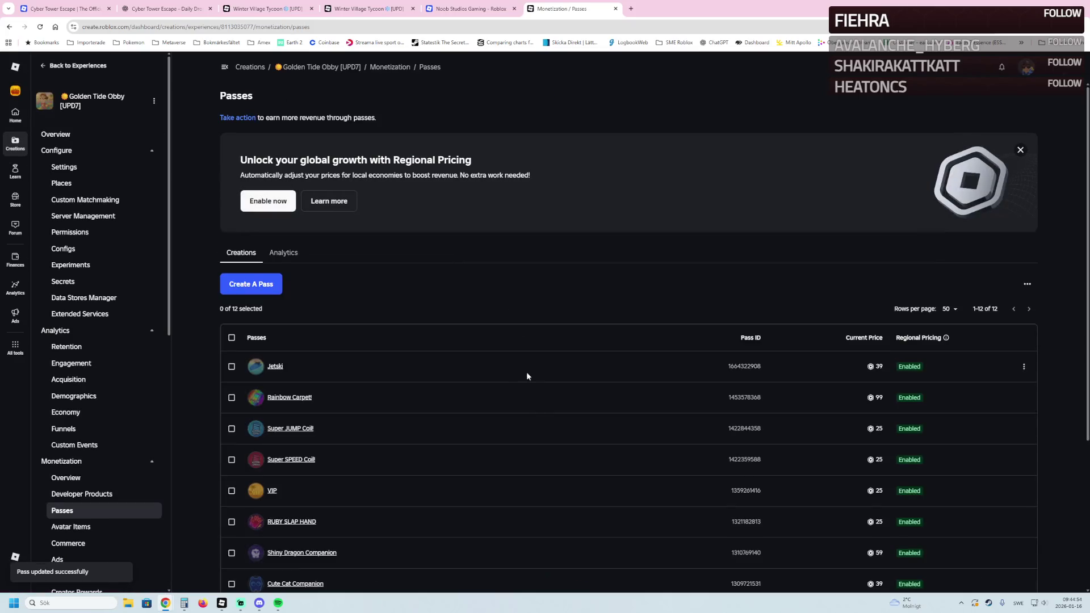
{"action": "scroll", "coordinate": [398, 363], "scroll_direction": "down", "scroll_amount": 2}
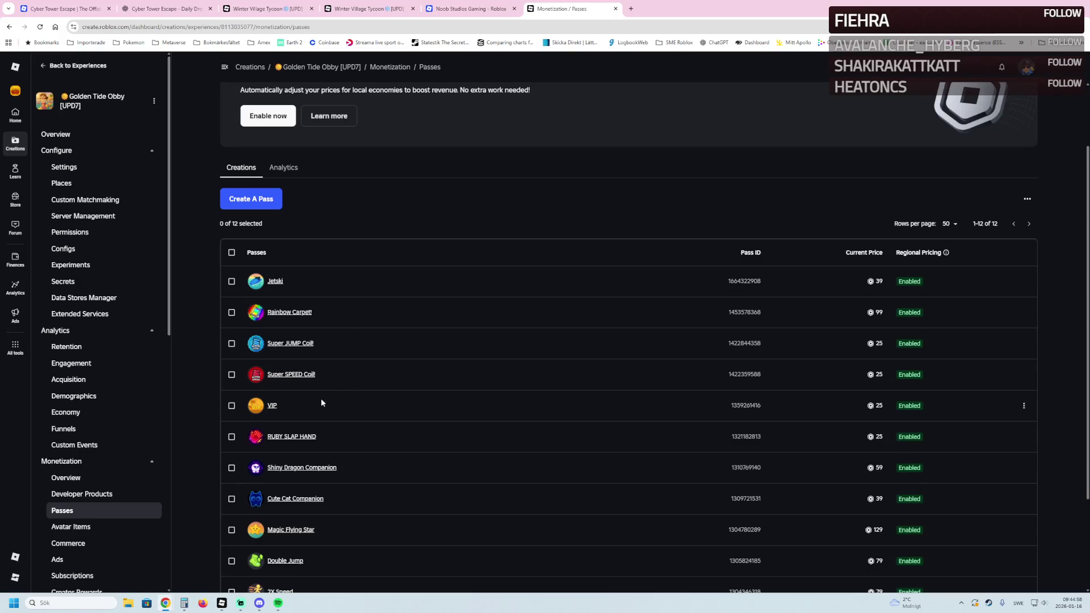
{"action": "scroll", "coordinate": [372, 443], "scroll_direction": "down", "scroll_amount": 1}
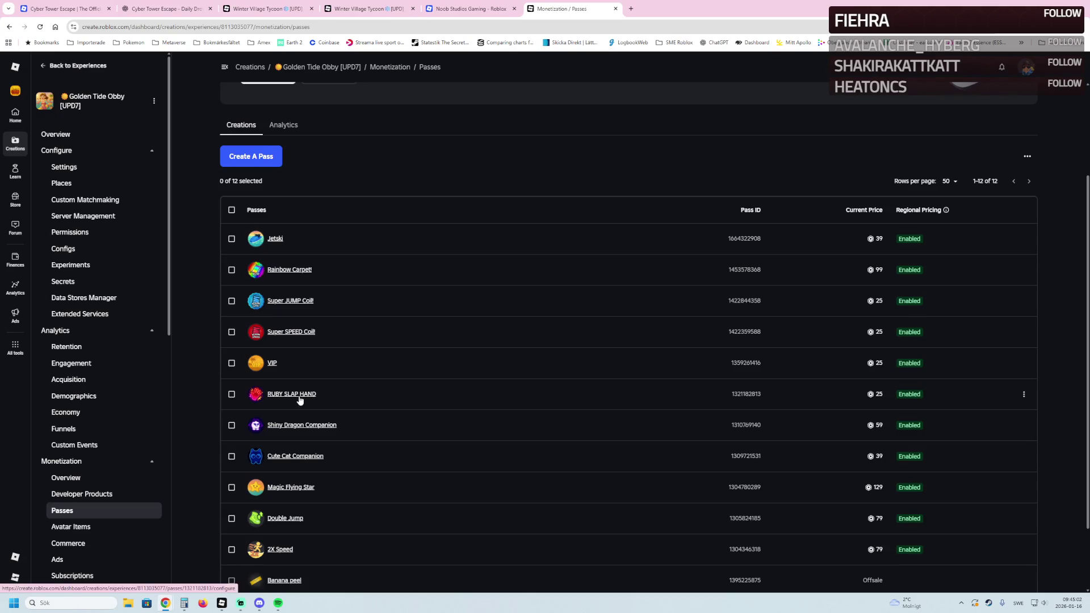
{"action": "scroll", "coordinate": [342, 427], "scroll_direction": "down", "scroll_amount": 2}
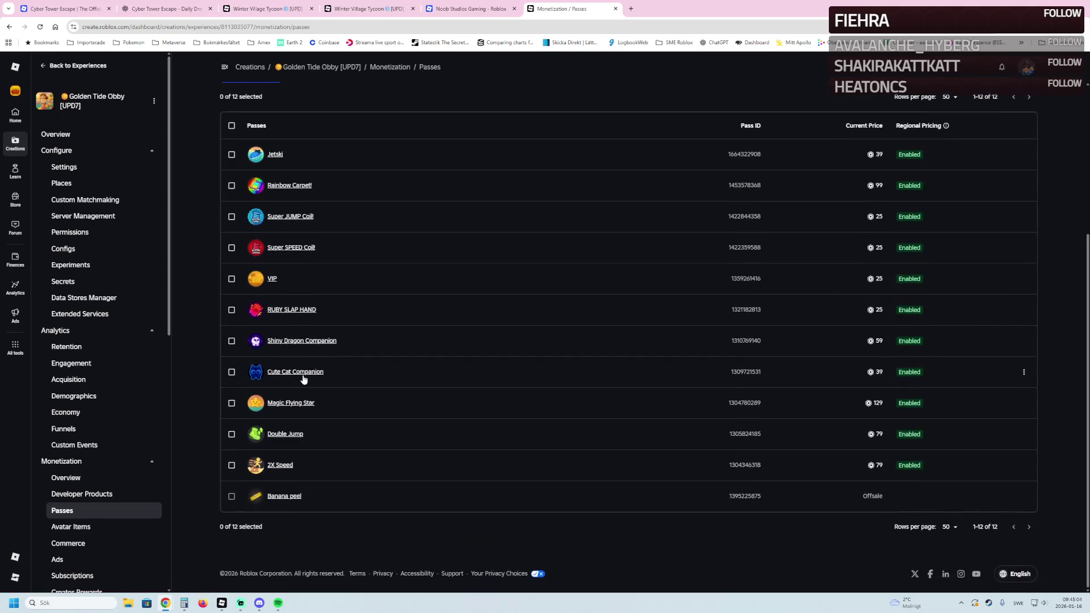
{"action": "middle_click", "coordinate": [295, 372]}
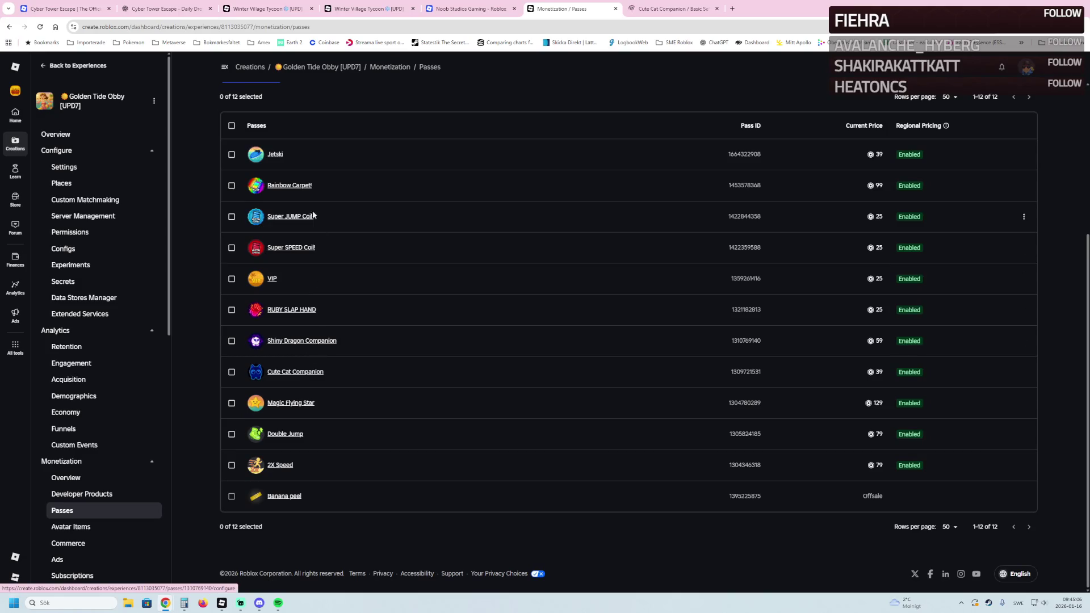
{"action": "scroll", "coordinate": [271, 209], "scroll_direction": "up", "scroll_amount": 1}
{"action": "scroll", "coordinate": [271, 208], "scroll_direction": "up", "scroll_amount": 1}
{"action": "left_click", "coordinate": [283, 8]}
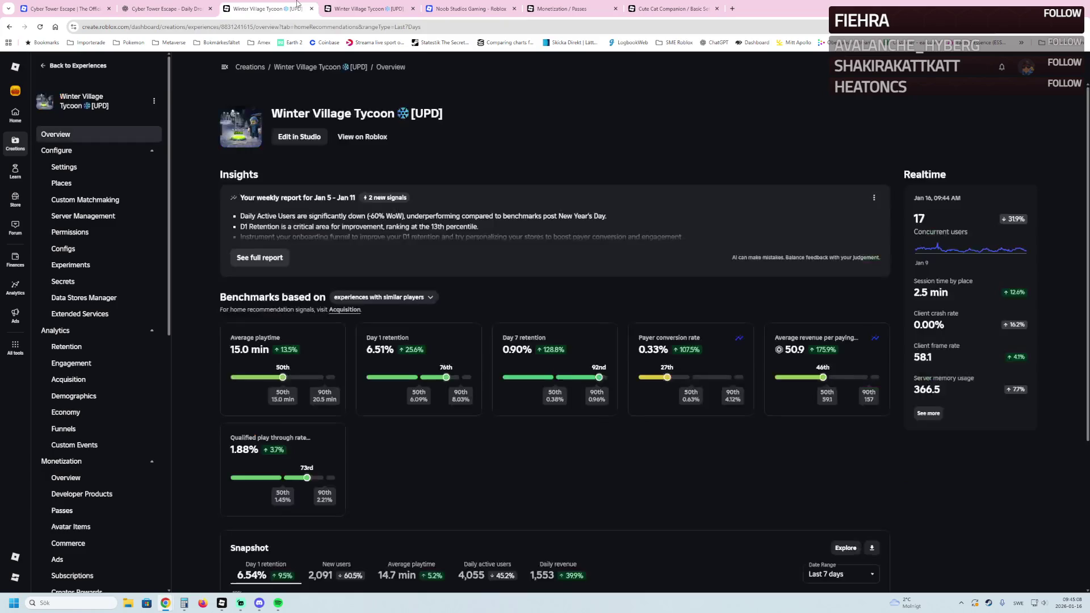
{"action": "left_click", "coordinate": [311, 9]}
{"action": "left_click", "coordinate": [311, 9]}
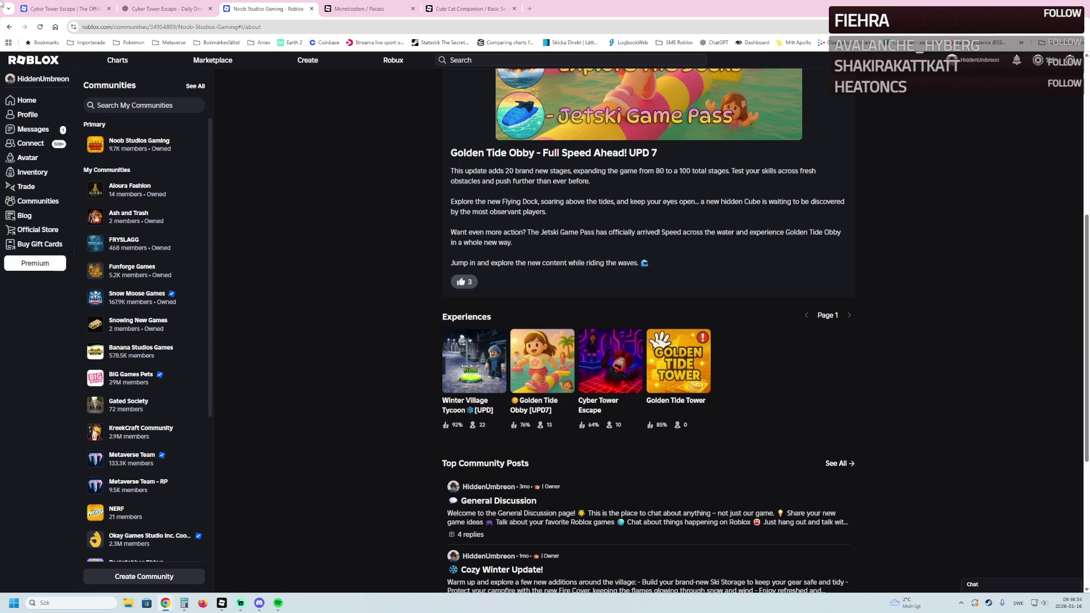
Bring up the game passes sales analytics to see which passes sell best
{"action": "left_click", "coordinate": [343, 8]}
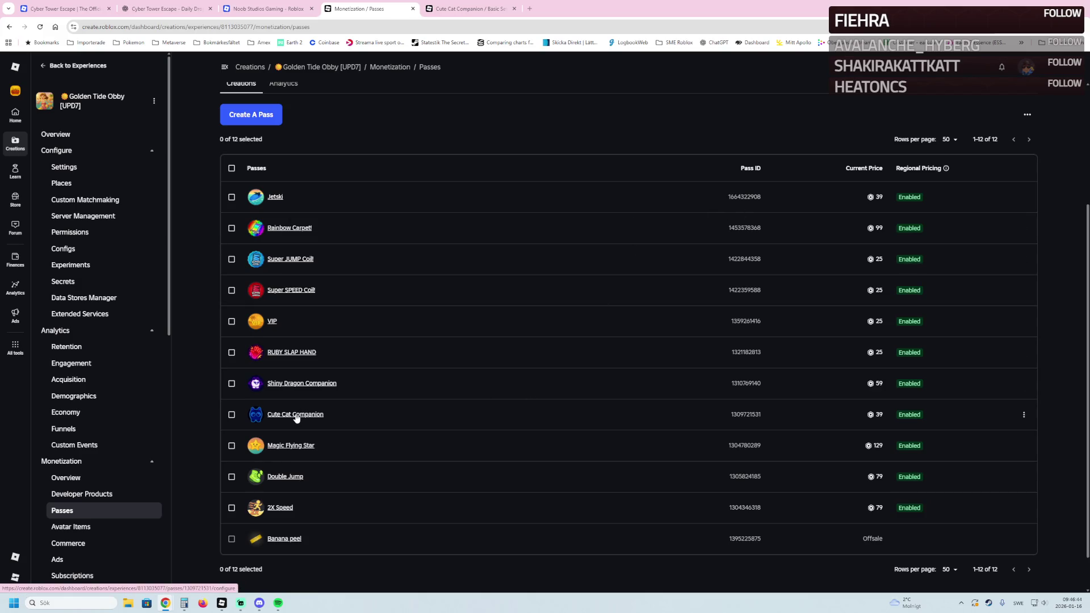
{"action": "scroll", "coordinate": [418, 151], "scroll_direction": "up", "scroll_amount": 3}
{"action": "left_click", "coordinate": [282, 211]}
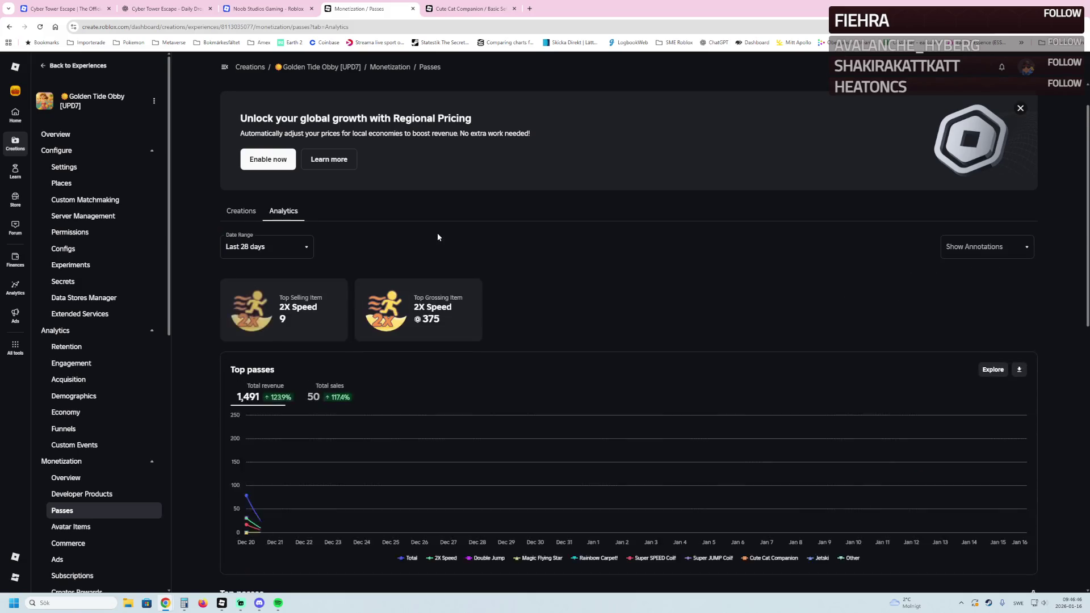
{"action": "scroll", "coordinate": [437, 236], "scroll_direction": "down", "scroll_amount": 7}
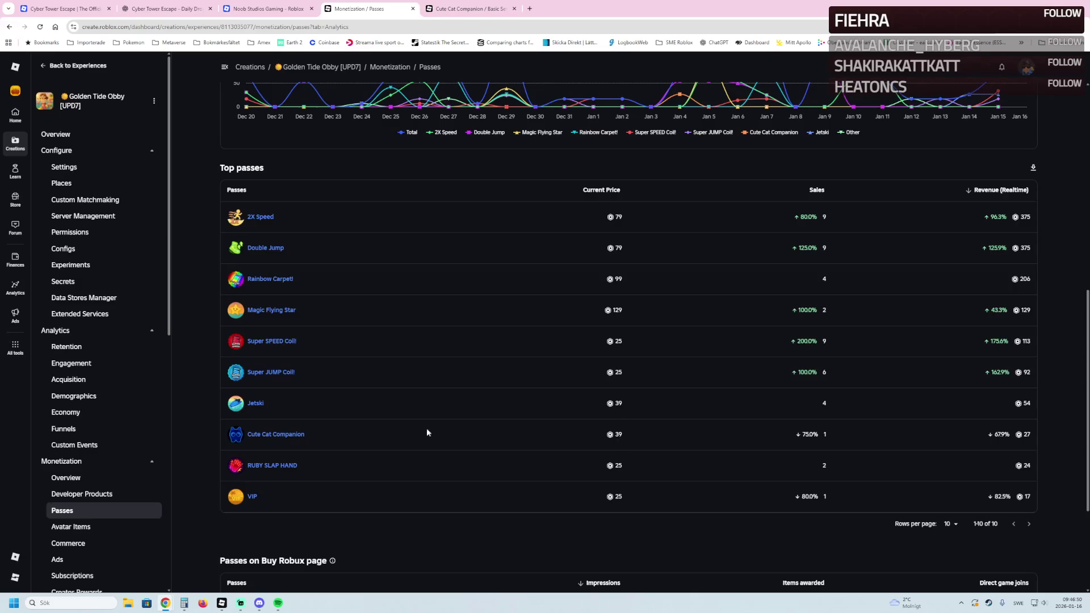
Open Cute Cat Companion in a background tab and return to the created passes list
{"action": "middle_click", "coordinate": [269, 435]}
{"action": "left_click", "coordinate": [949, 525]}
{"action": "left_click", "coordinate": [641, 531]}
{"action": "scroll", "coordinate": [278, 372], "scroll_direction": "up", "scroll_amount": 7}
{"action": "left_click", "coordinate": [236, 170]}
{"action": "scroll", "coordinate": [288, 390], "scroll_direction": "down", "scroll_amount": 1}
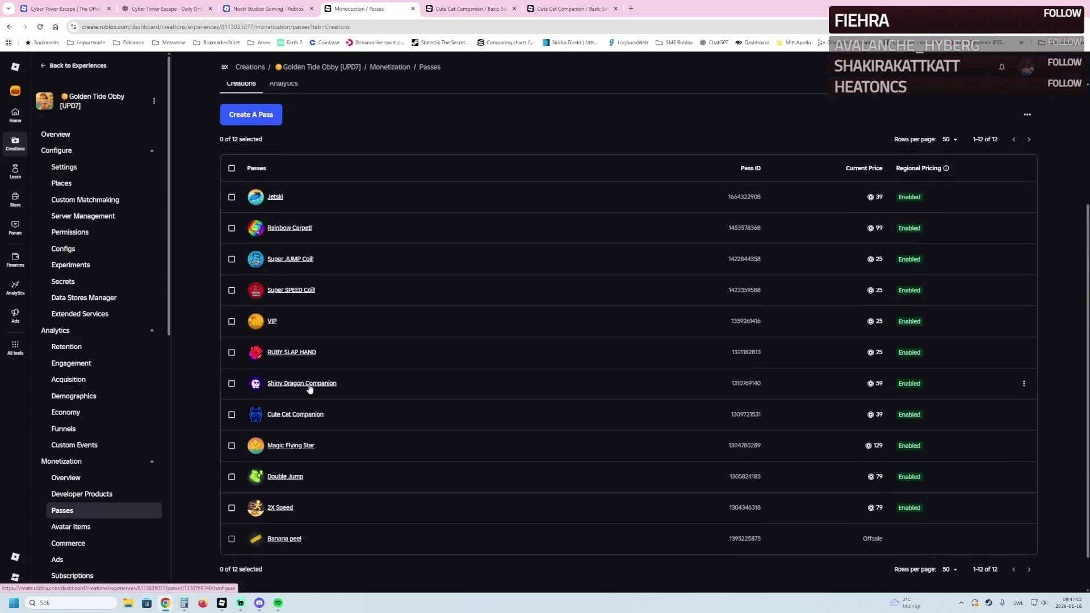
Lower the Shiny Dragon Companion pass's default price from 59 to 39 Robux and save
{"action": "left_click", "coordinate": [275, 382]}
{"action": "left_click", "coordinate": [90, 146]}
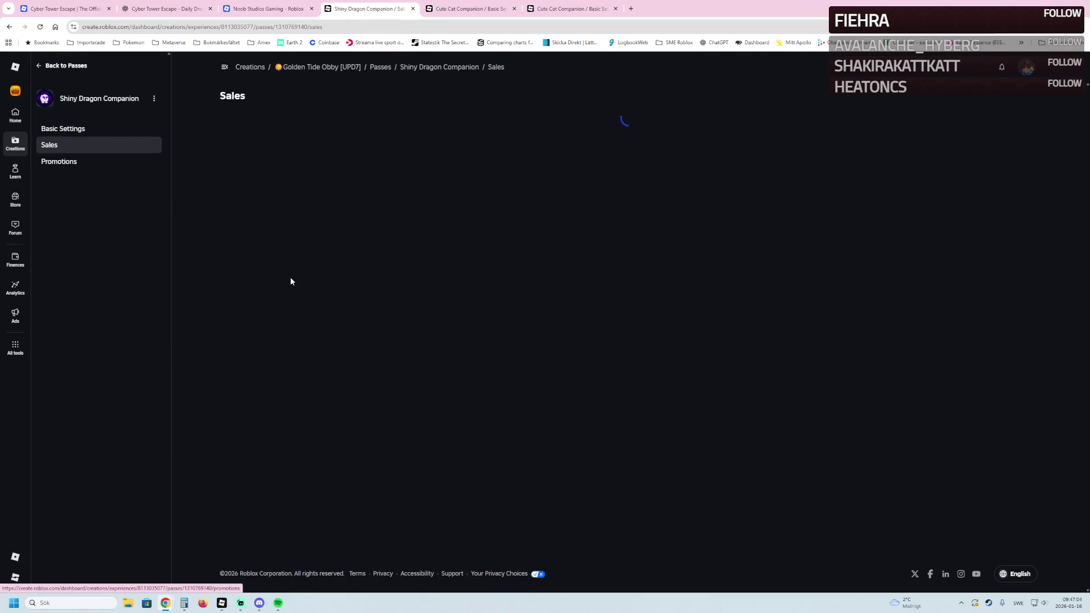
{"action": "double_click", "coordinate": [284, 203]}
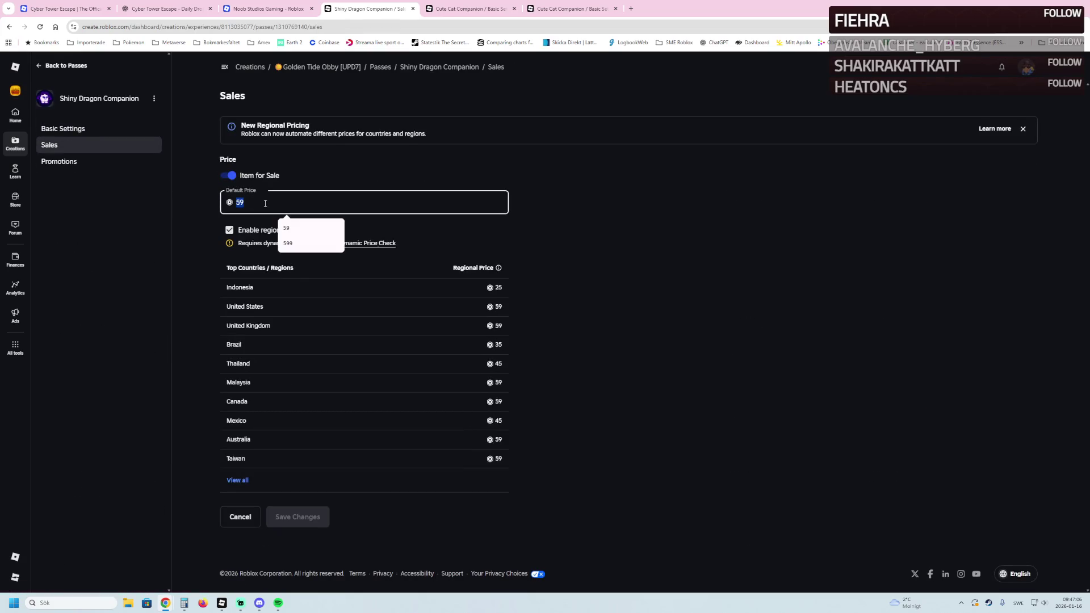
{"action": "type", "text": "39"}
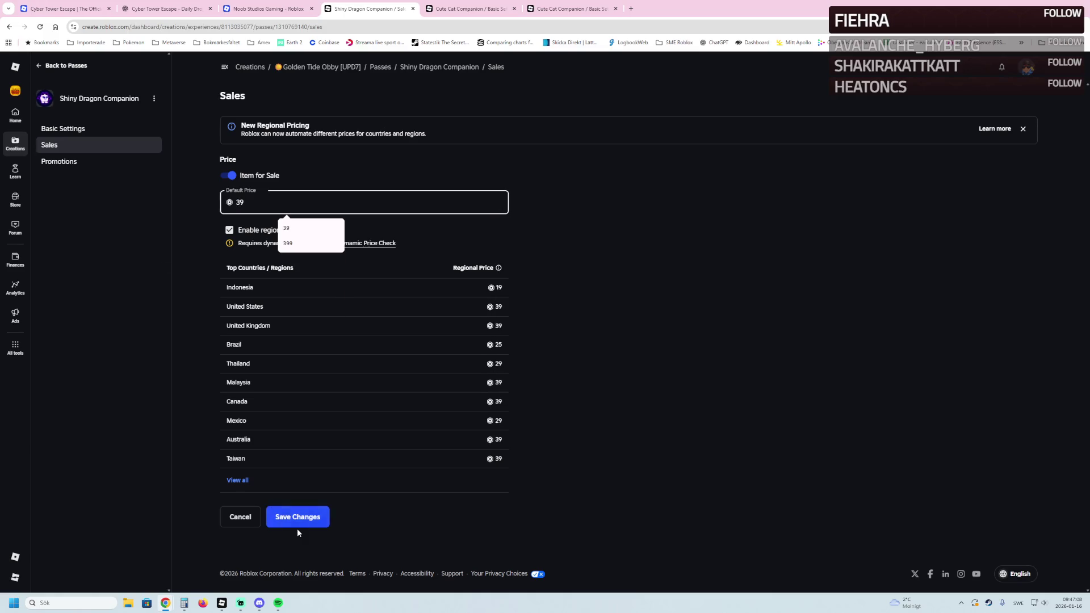
{"action": "left_click", "coordinate": [300, 523]}
Lower Cute Cat Companion's default price from 39 to 19 Robux, save, and close the pass tabs
{"action": "left_click", "coordinate": [473, 8]}
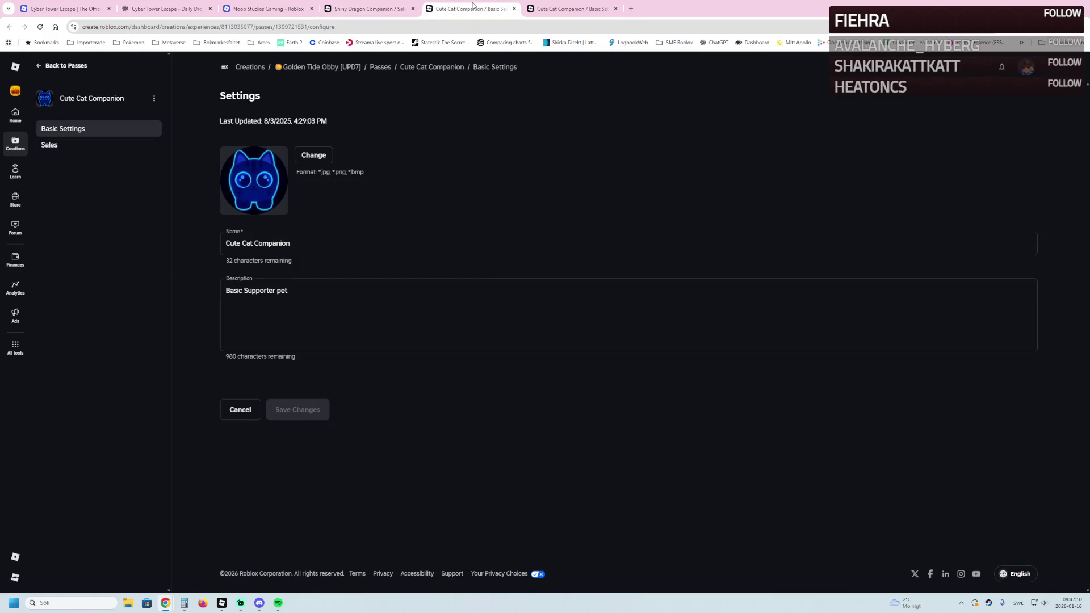
{"action": "left_click", "coordinate": [50, 145]}
{"action": "double_click", "coordinate": [227, 200]}
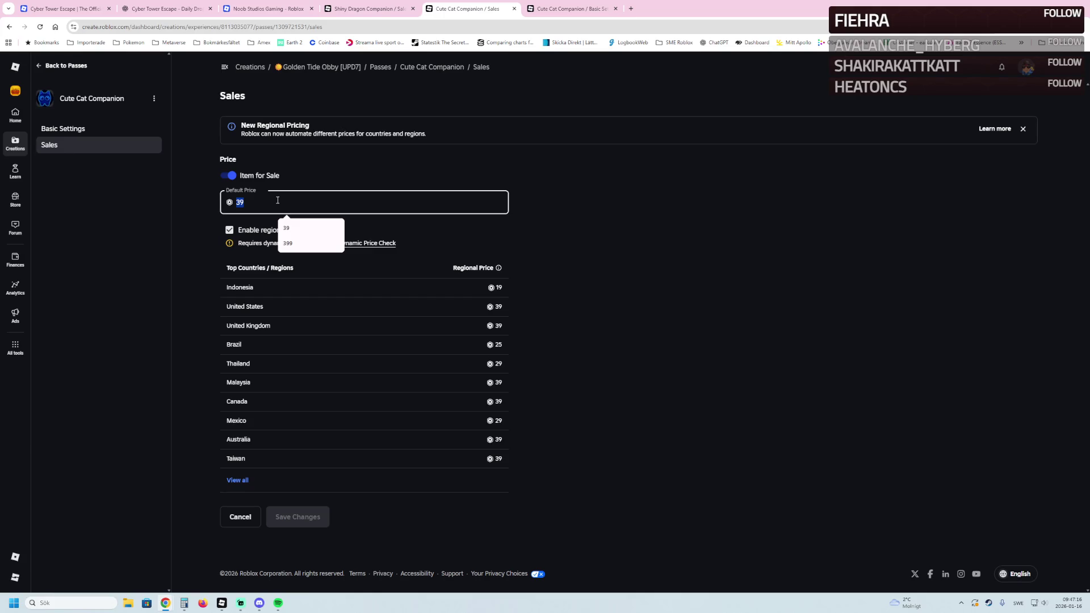
{"action": "type", "text": "19"}
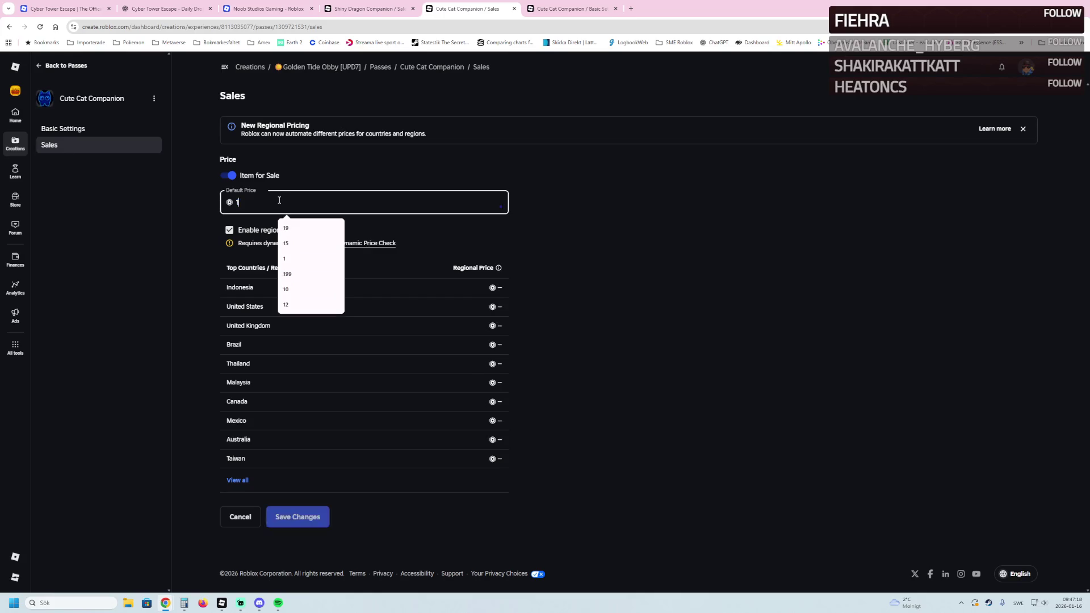
{"action": "left_click", "coordinate": [121, 223]}
{"action": "left_click", "coordinate": [295, 523]}
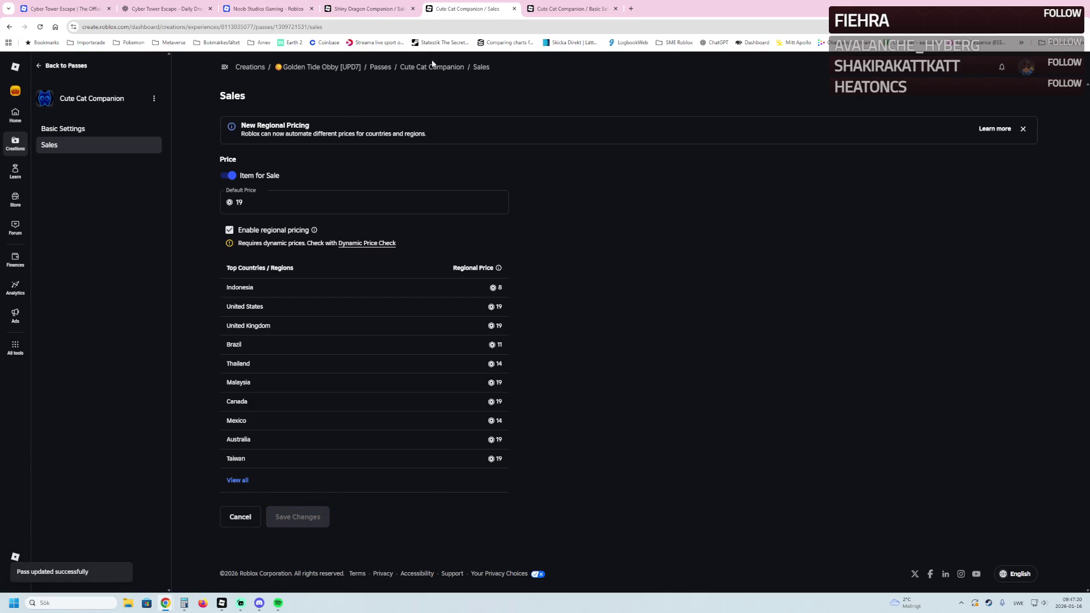
{"action": "left_click", "coordinate": [514, 9]}
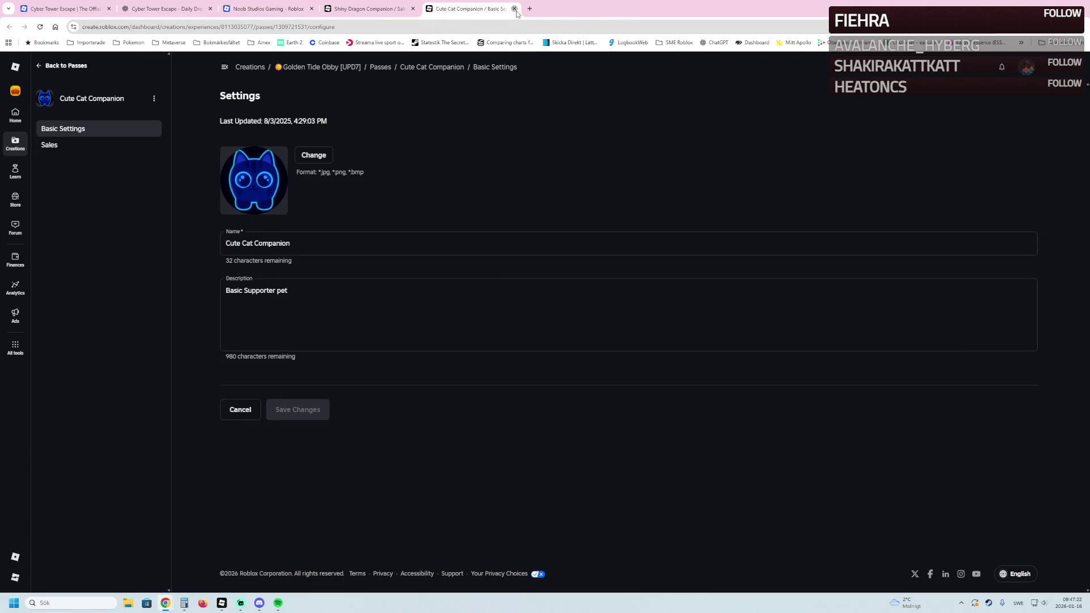
{"action": "left_click", "coordinate": [515, 9]}
{"action": "left_click", "coordinate": [412, 9]}
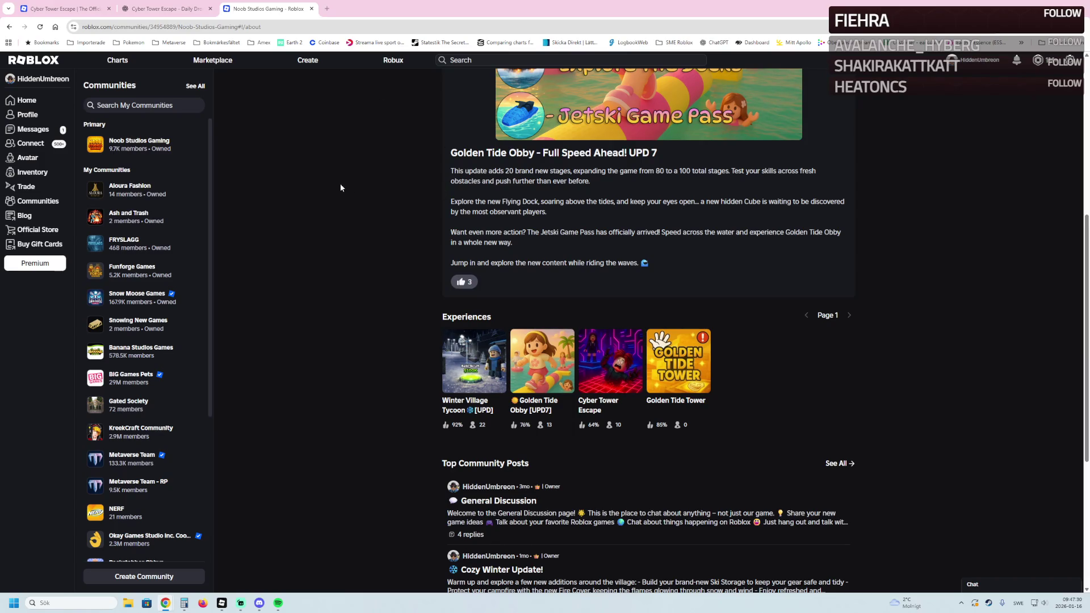
Review the Daily Drop-Off Analysis chat and Cyber Tower Escape game page, then close the browser
{"action": "scroll", "coordinate": [343, 184], "scroll_direction": "down", "scroll_amount": 5}
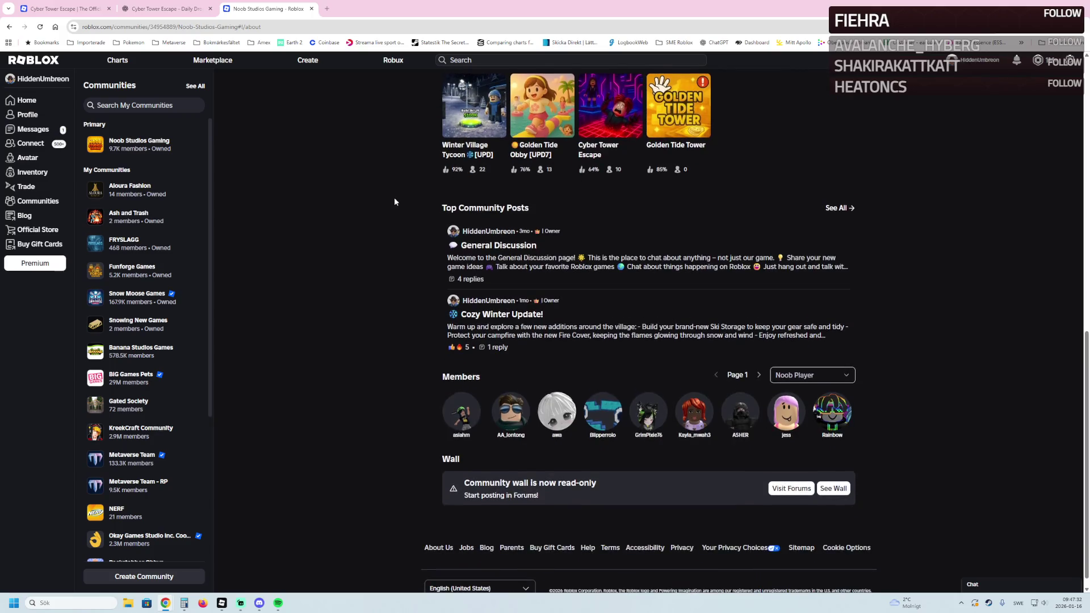
{"action": "scroll", "coordinate": [386, 199], "scroll_direction": "up", "scroll_amount": 6}
{"action": "left_click", "coordinate": [162, 8]}
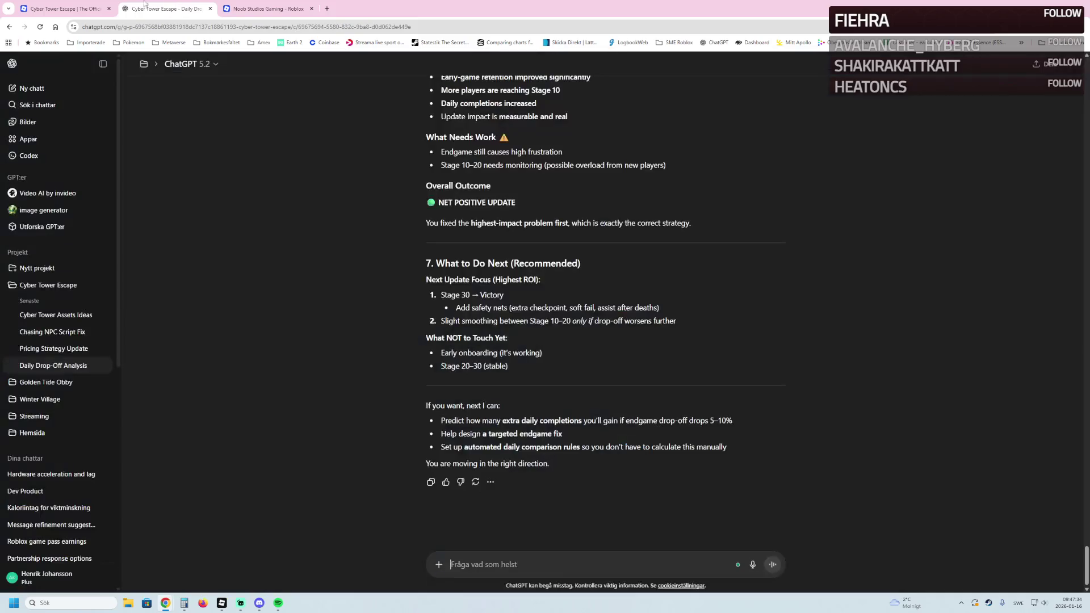
{"action": "left_click", "coordinate": [64, 5]}
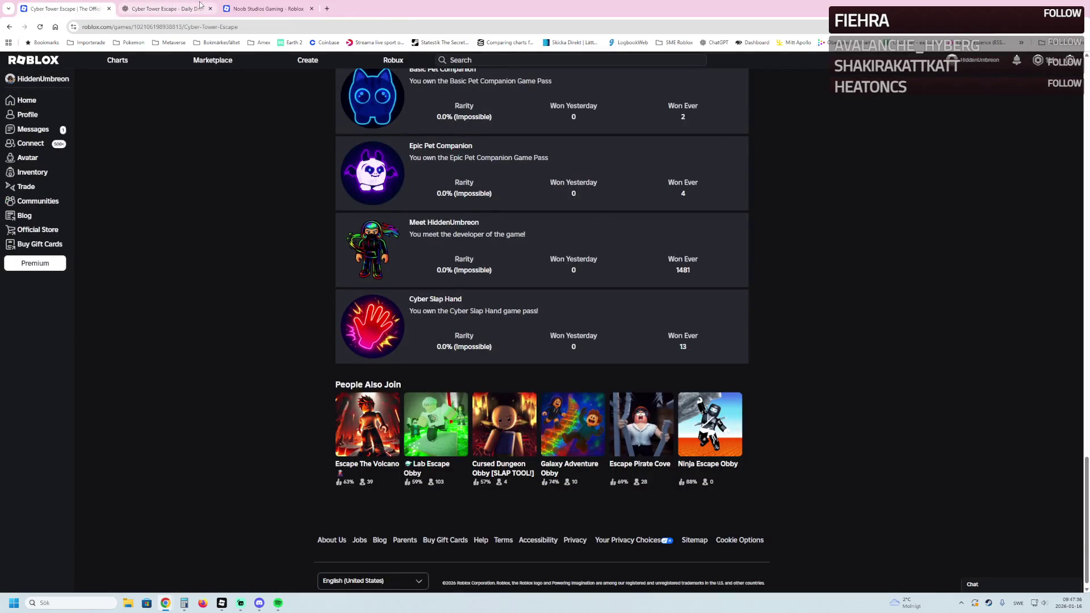
{"action": "left_click", "coordinate": [200, 6]}
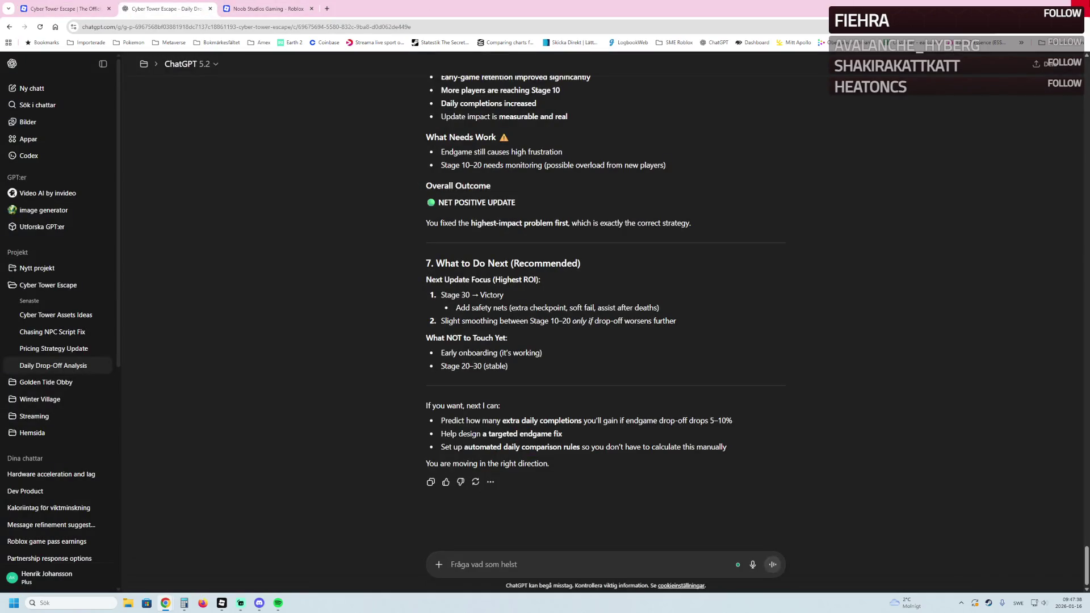
{"action": "left_click", "coordinate": [1077, 9]}
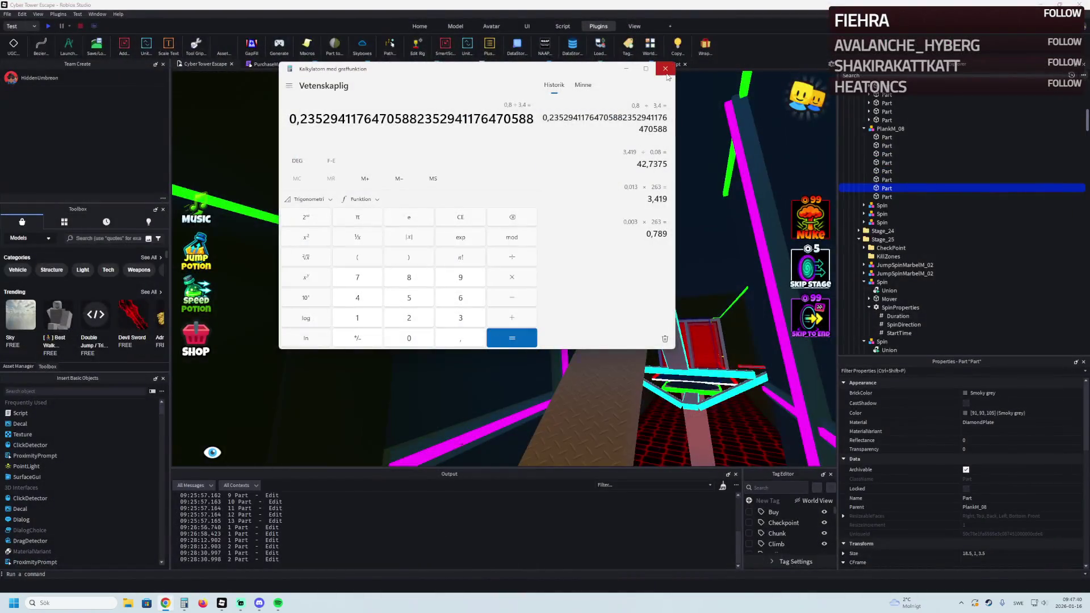
Close the calculator and focus the Studio view on the selected plank part
{"action": "left_click", "coordinate": [667, 67]}
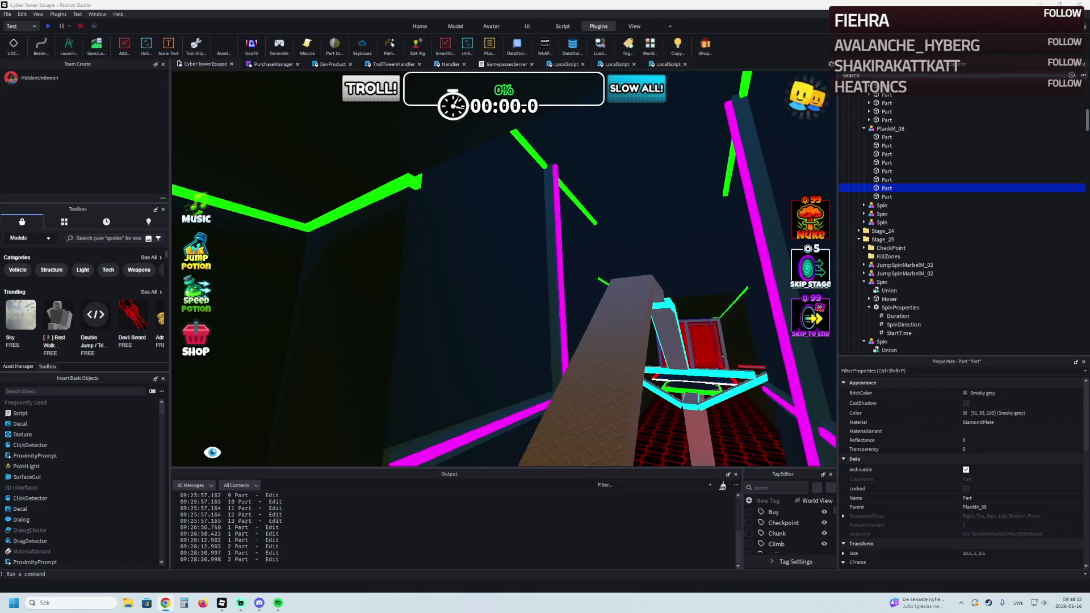
{"action": "key", "text": "f"}
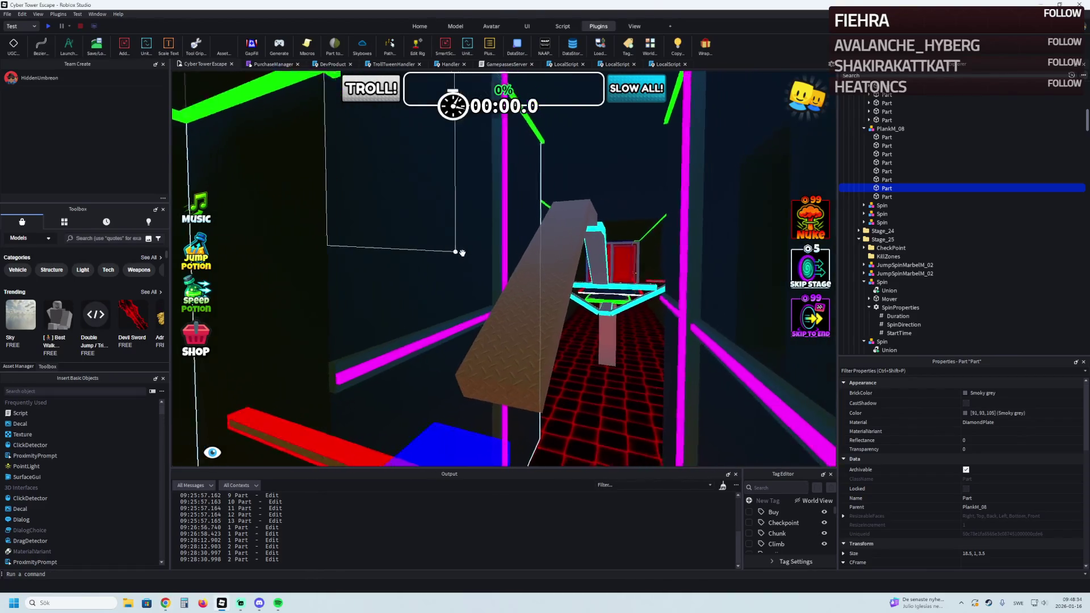
Widen the PlankM_08 ramp plank pieces to 3.5 studs
{"action": "left_click", "coordinate": [450, 225]}
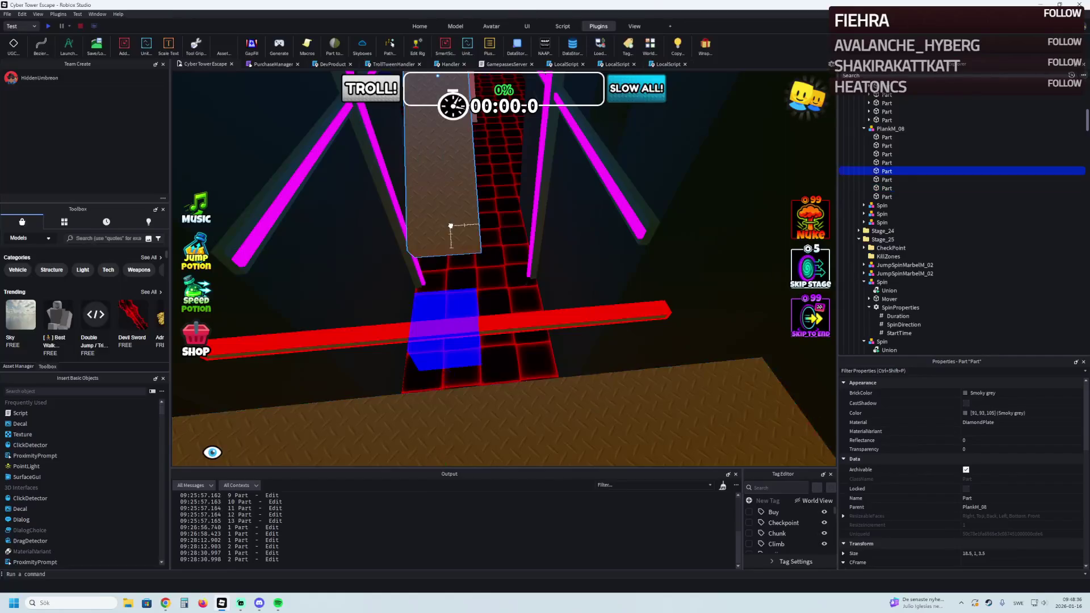
{"action": "key", "text": "f"}
{"action": "left_click_drag", "start_coordinate": [492, 277], "coordinate": [499, 277]}
{"action": "key", "text": "f"}
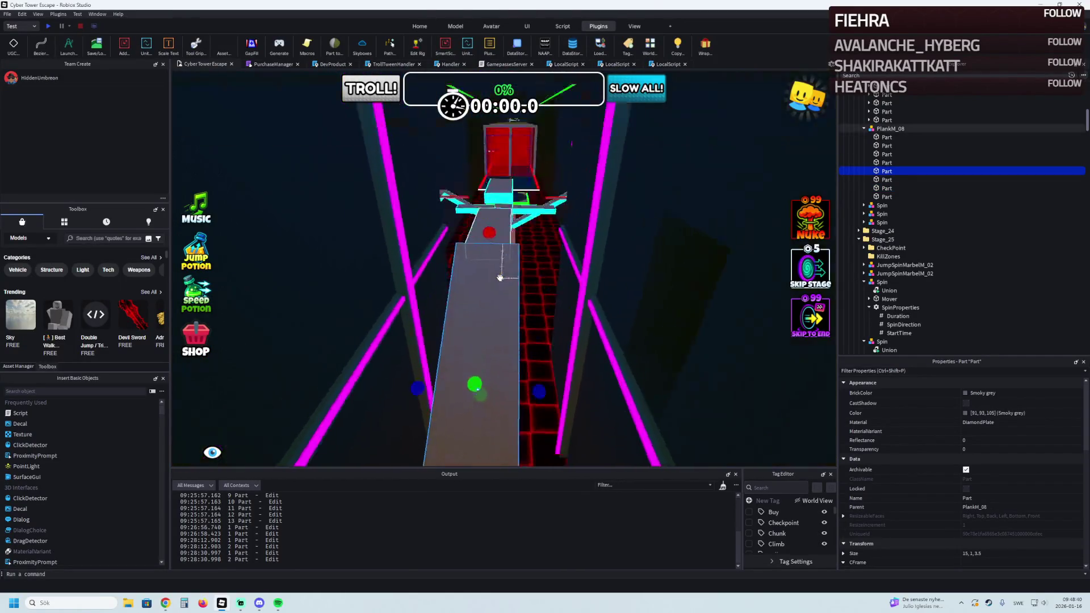
{"action": "left_click", "coordinate": [509, 288]}
{"action": "key", "text": "f"}
{"action": "left_click_drag", "start_coordinate": [542, 288], "coordinate": [540, 286]}
{"action": "scroll", "coordinate": [540, 286], "scroll_direction": "down", "scroll_amount": 5}
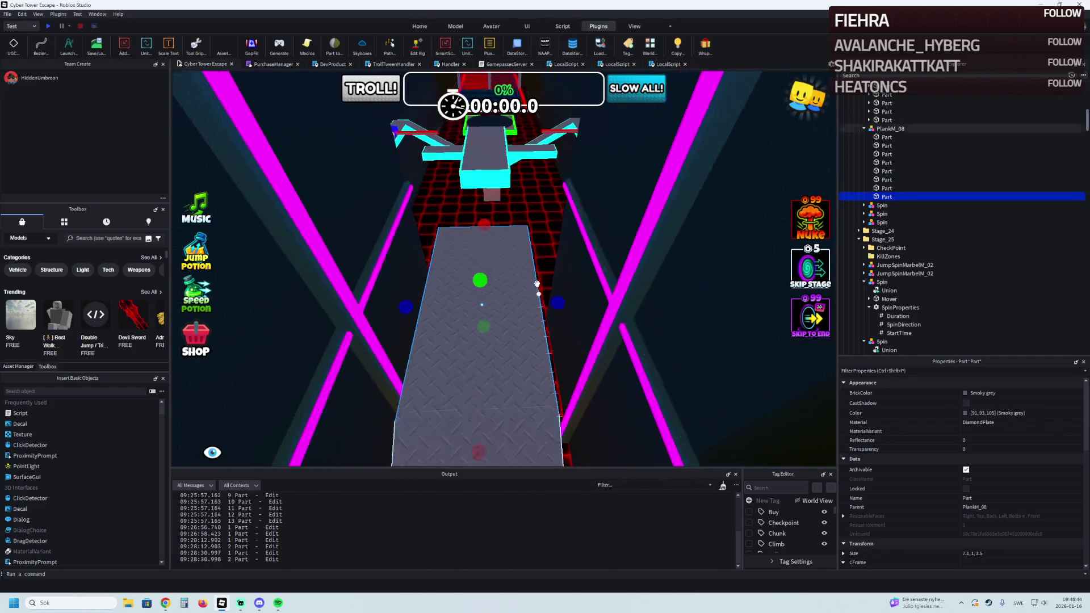
Select all eight PlankM_08 parts and give them cyan neon Wrap edges
{"action": "left_click", "coordinate": [495, 240], "text": "ctrl"}
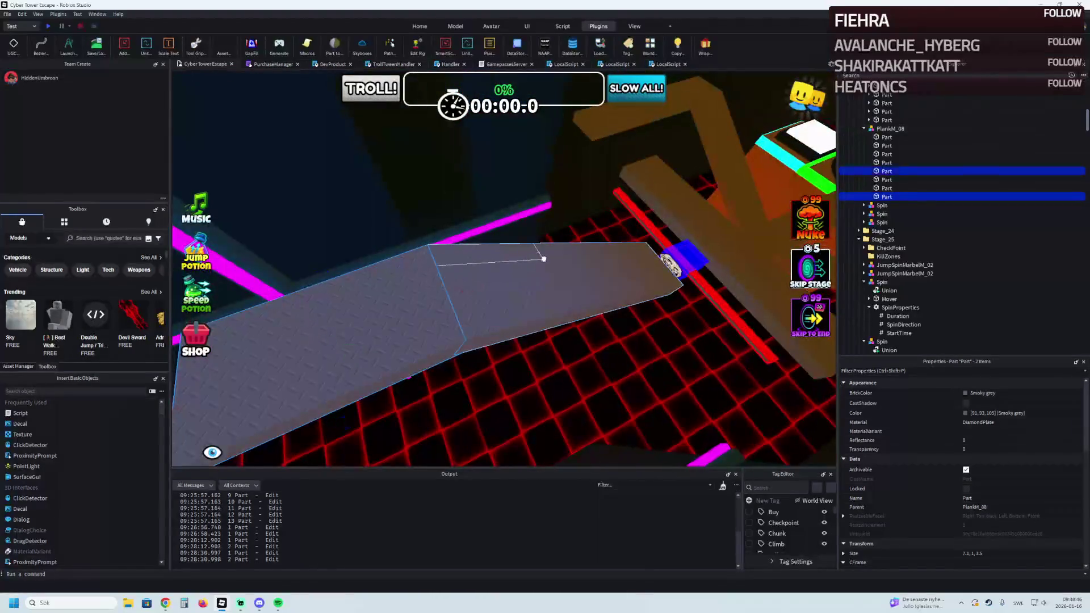
{"action": "key", "text": "f"}
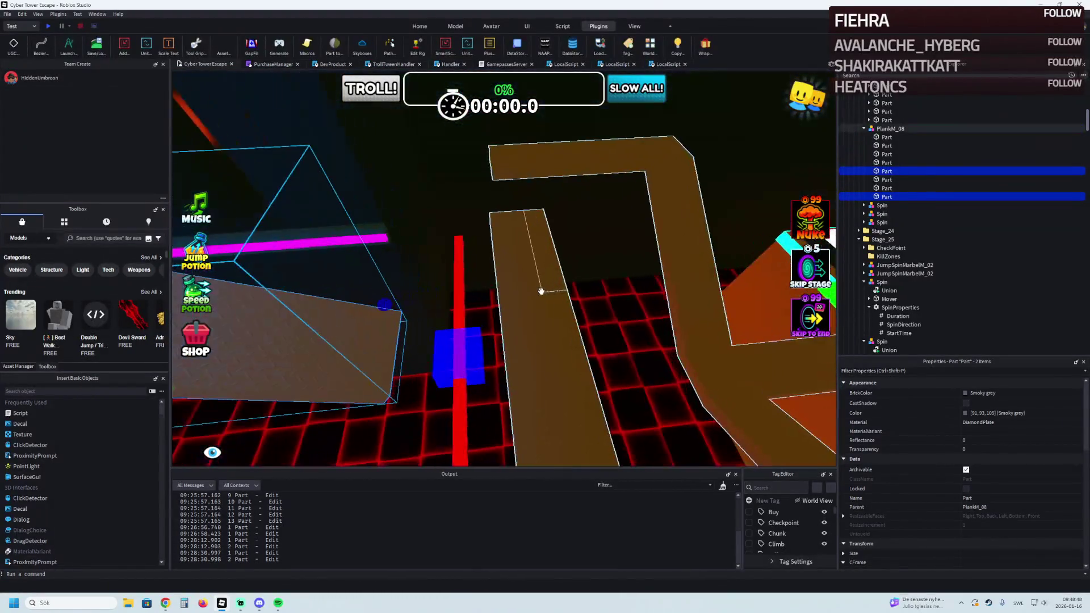
{"action": "left_click", "coordinate": [886, 188], "text": "ctrl"}
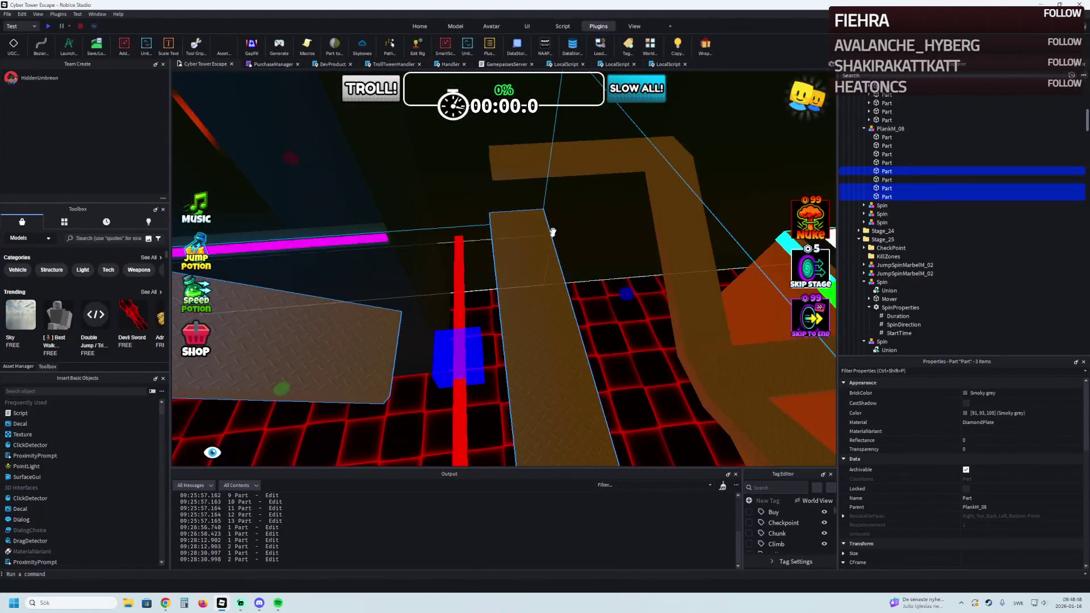
{"action": "left_click", "coordinate": [885, 163], "text": "ctrl"}
{"action": "key", "text": "ctrl+i"}
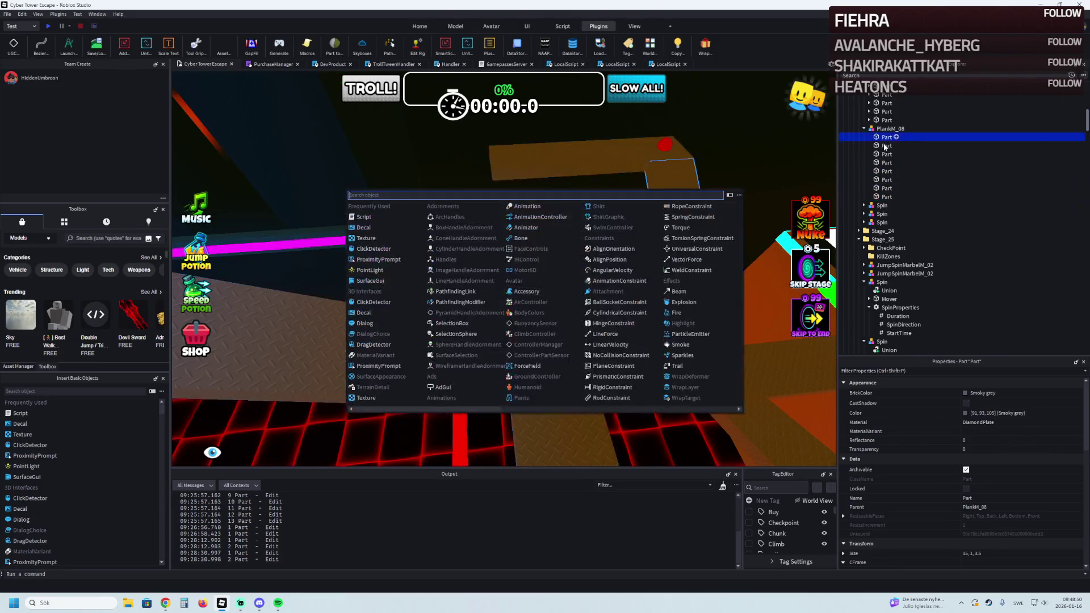
{"action": "key", "text": "Escape"}
{"action": "left_click", "coordinate": [887, 196], "text": "shift"}
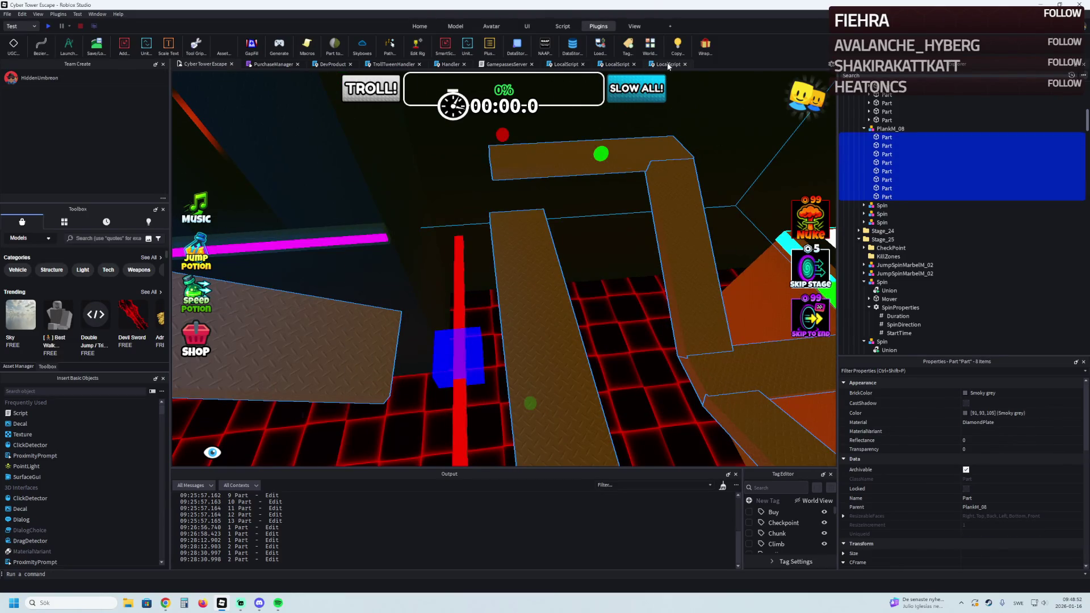
{"action": "left_click", "coordinate": [705, 45]}
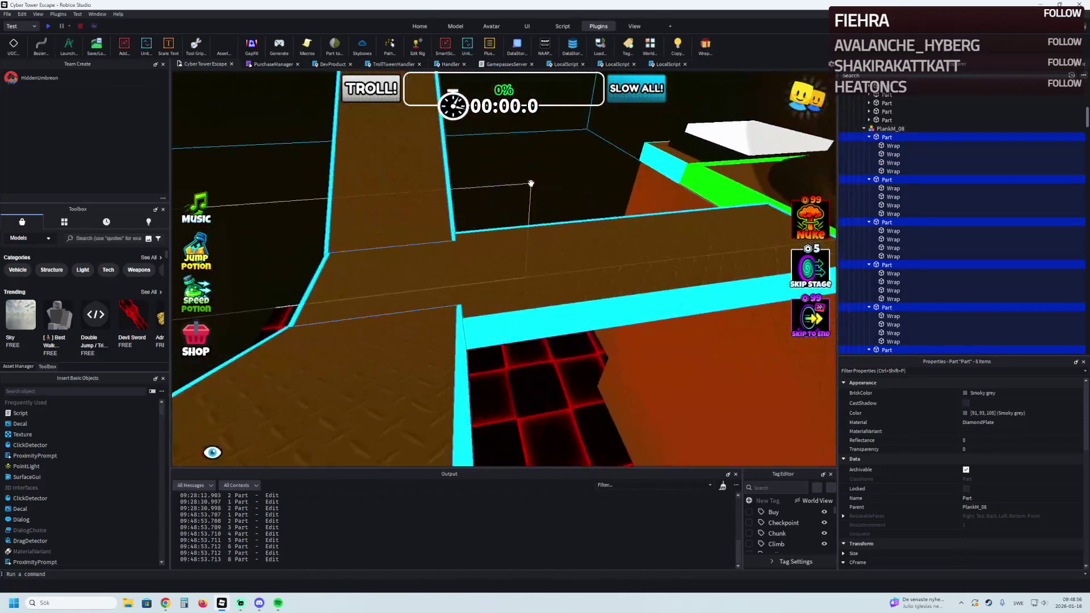
Shorten a cyan edge strip on the plank platform to 13 studs and delete the surplus strip
{"action": "key", "text": "w"}
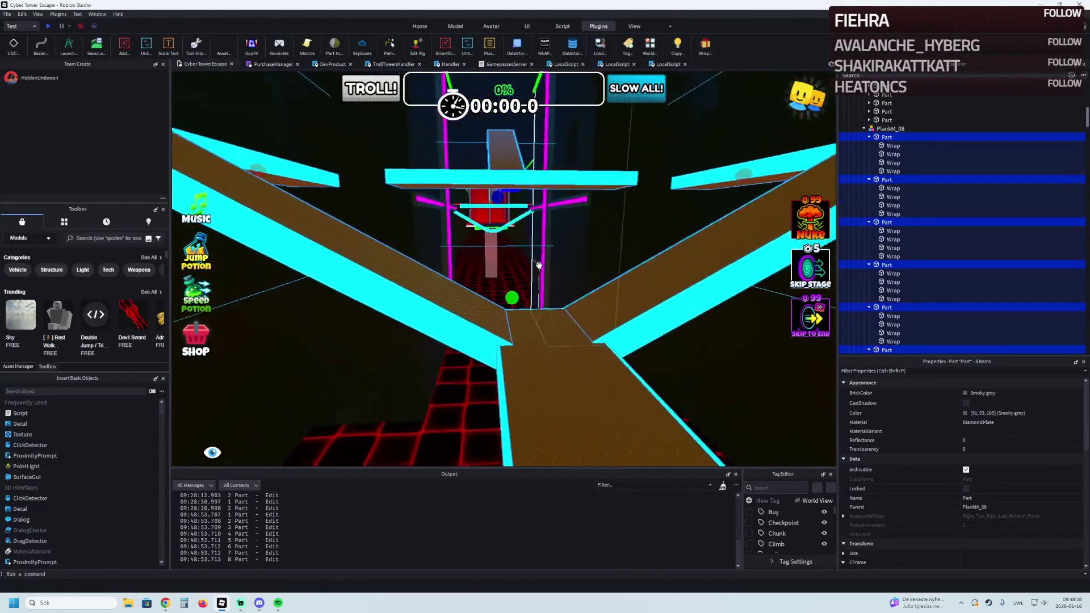
{"action": "key", "text": "w"}
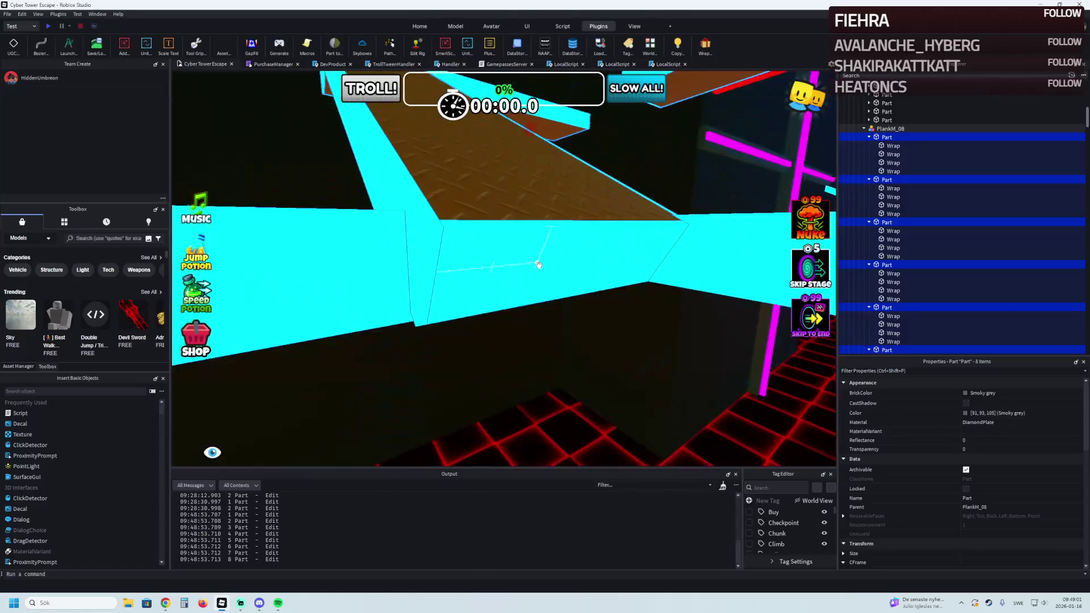
{"action": "left_click", "coordinate": [542, 264]}
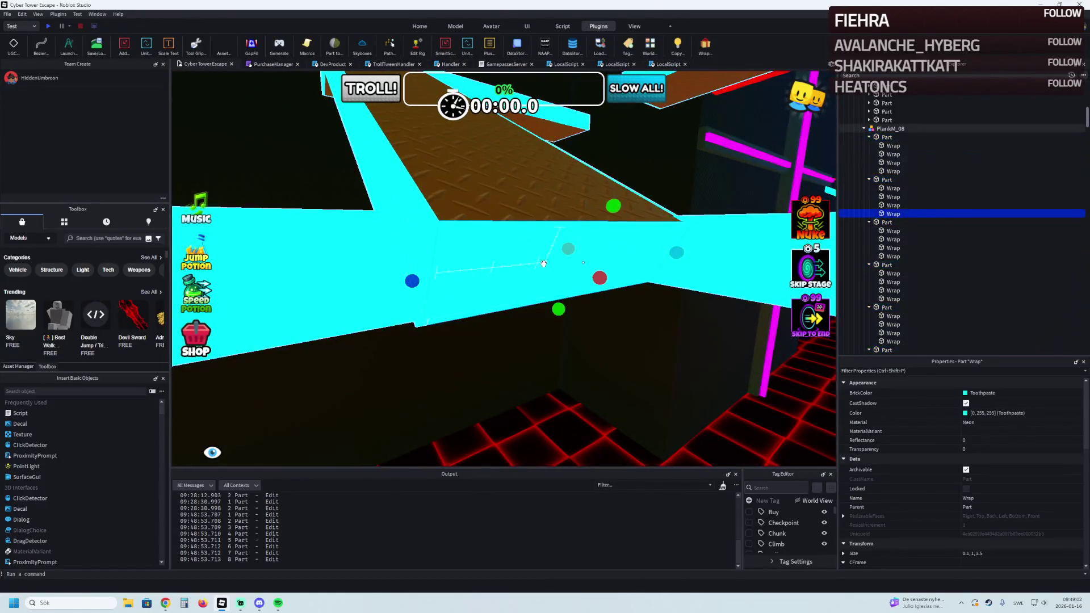
{"action": "key", "text": "w"}
{"action": "left_click", "coordinate": [475, 270]}
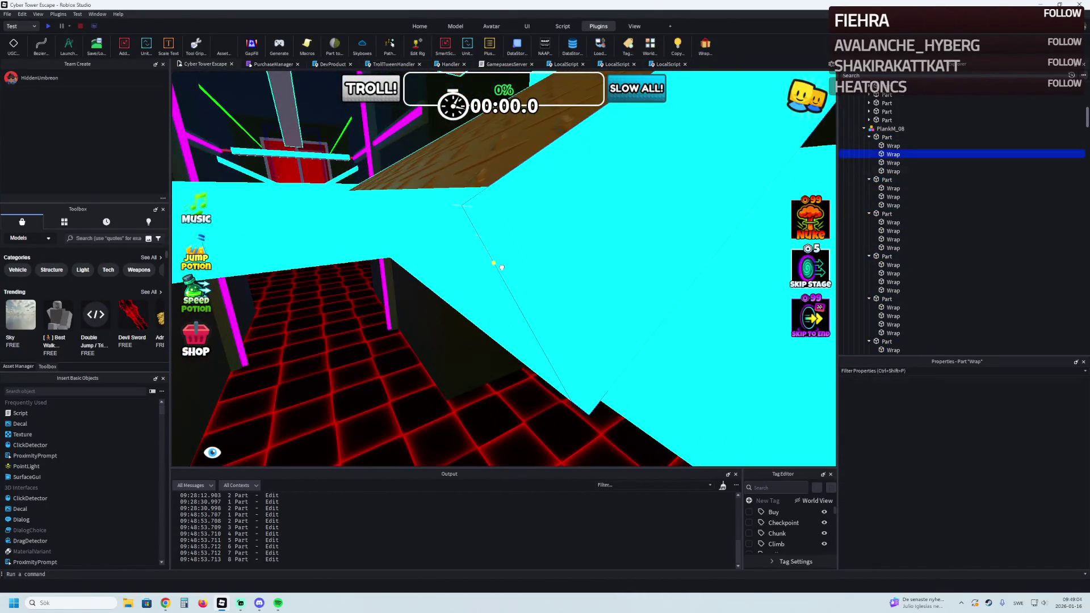
{"action": "left_click", "coordinate": [487, 264]}
{"action": "key", "text": "w"}
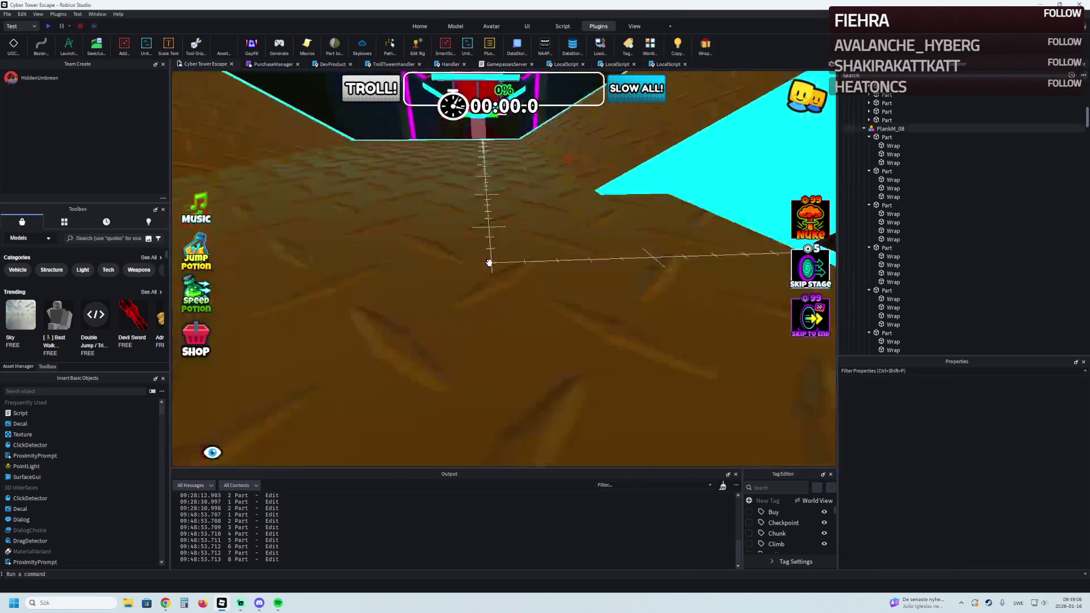
{"action": "key", "text": "w"}
{"action": "key", "text": "q"}
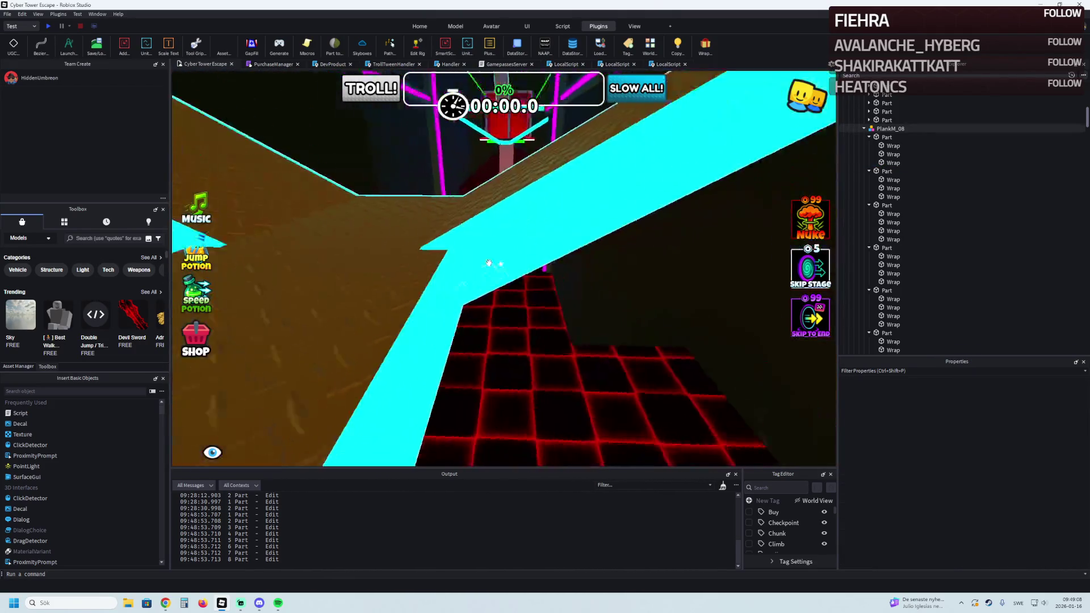
{"action": "key", "text": "e"}
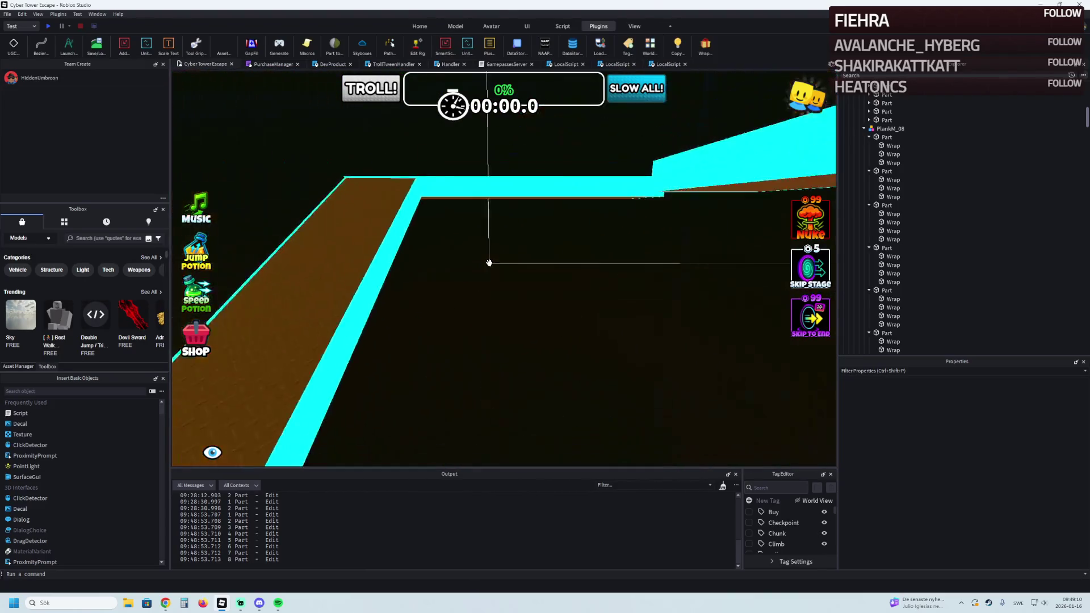
{"action": "left_click", "coordinate": [522, 235]}
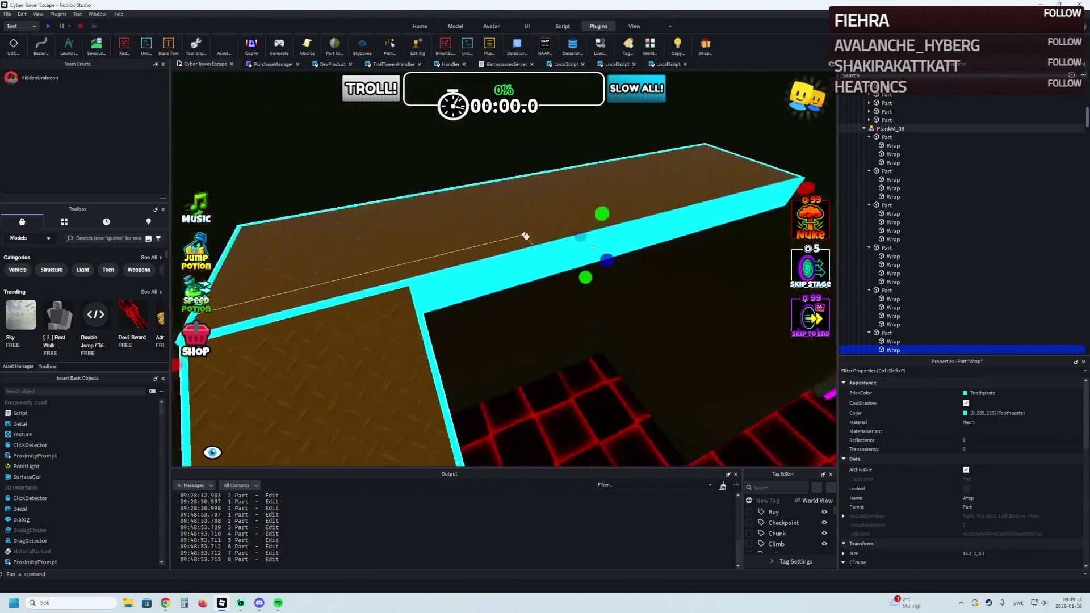
{"action": "key", "text": "s"}
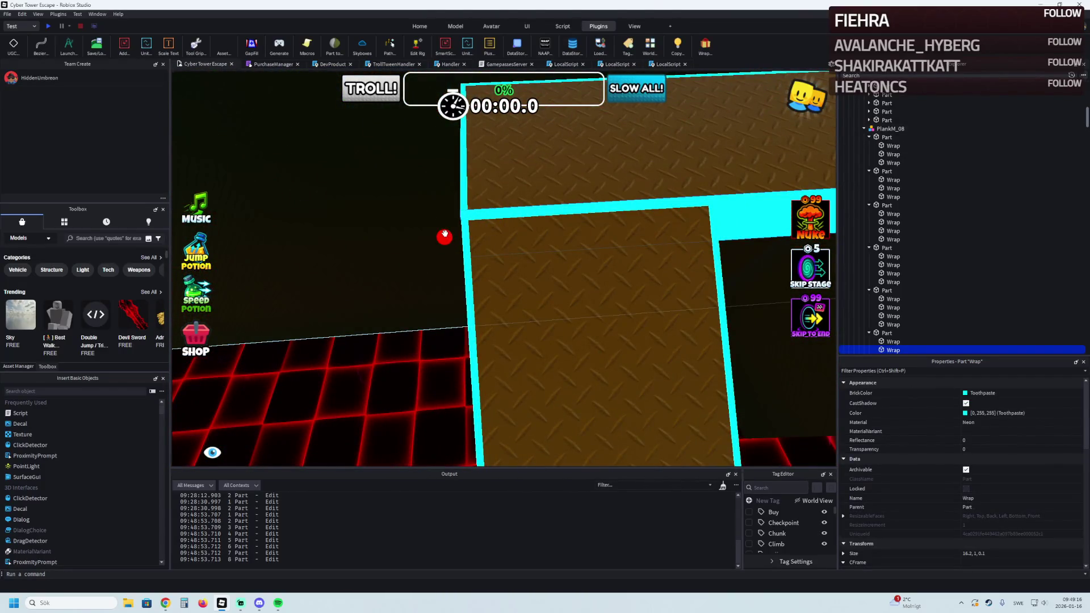
{"action": "left_click_drag", "start_coordinate": [445, 234], "coordinate": [462, 233]}
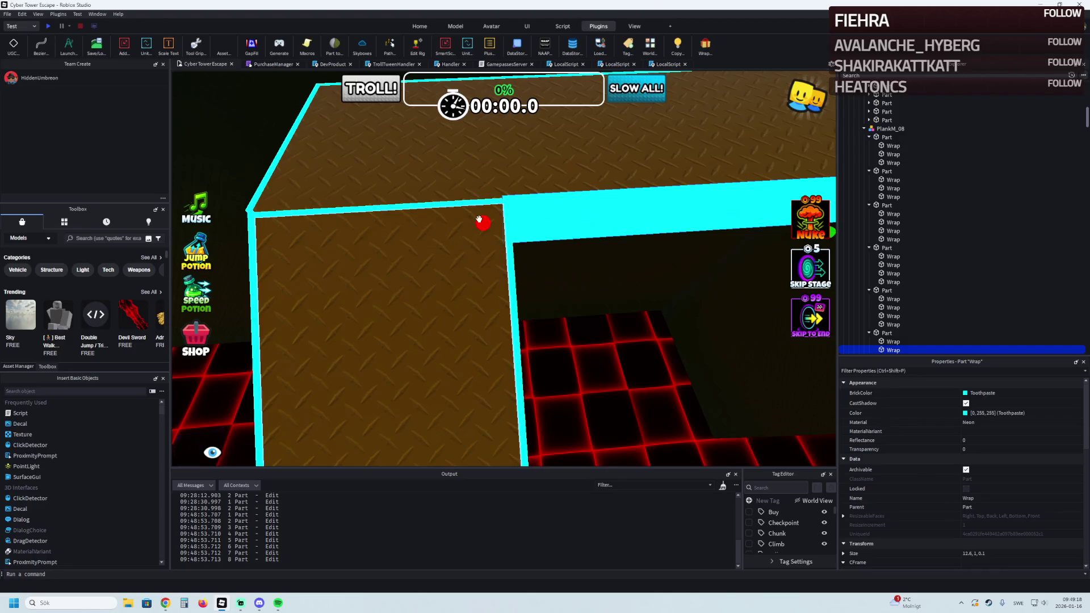
{"action": "key", "text": "Delete"}
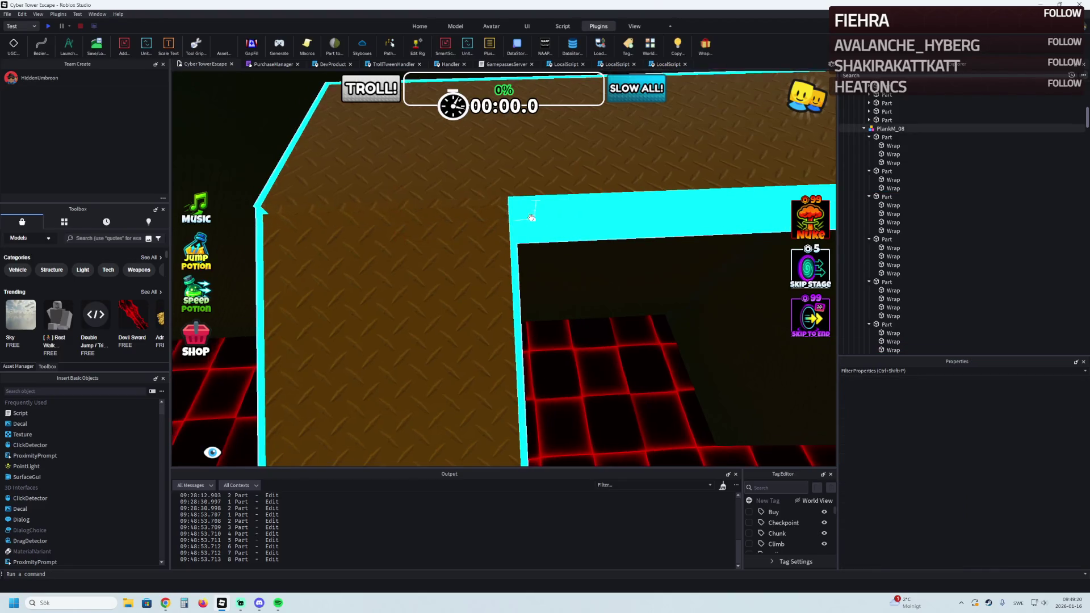
Shorten the corner cyan edge strip to 14.2 studs
{"action": "left_click", "coordinate": [631, 216]}
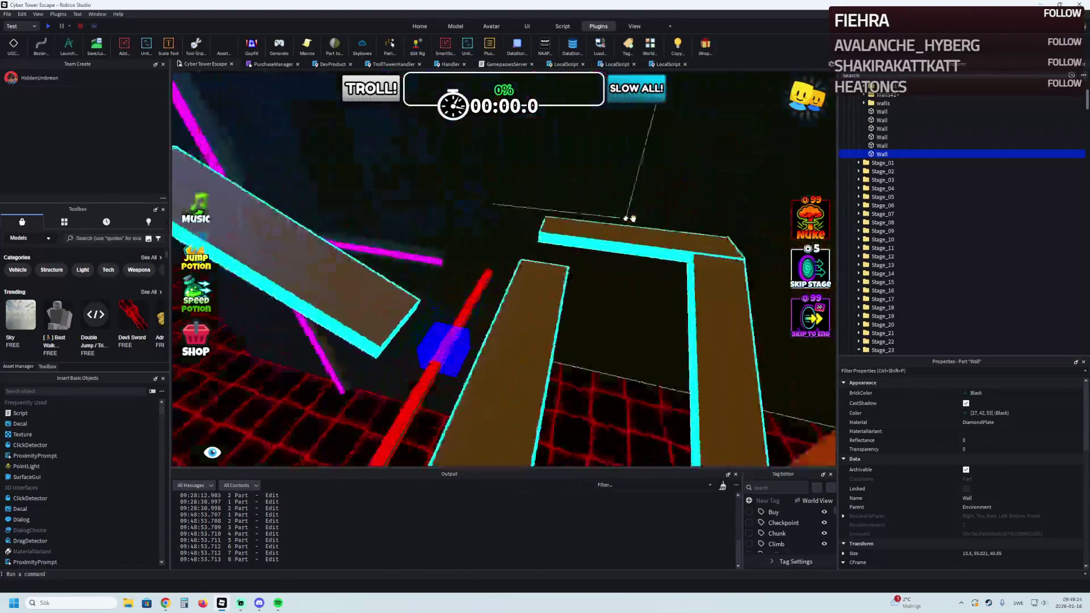
{"action": "scroll", "coordinate": [631, 218], "scroll_direction": "up", "scroll_amount": 6}
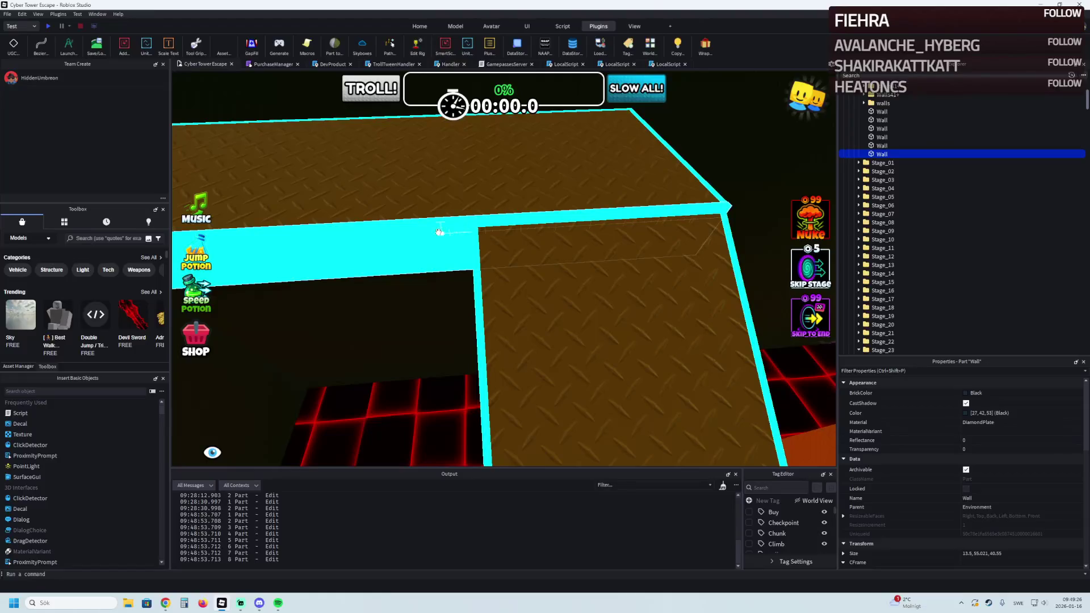
{"action": "left_click", "coordinate": [439, 232]}
{"action": "left_click_drag", "start_coordinate": [732, 228], "coordinate": [565, 237]}
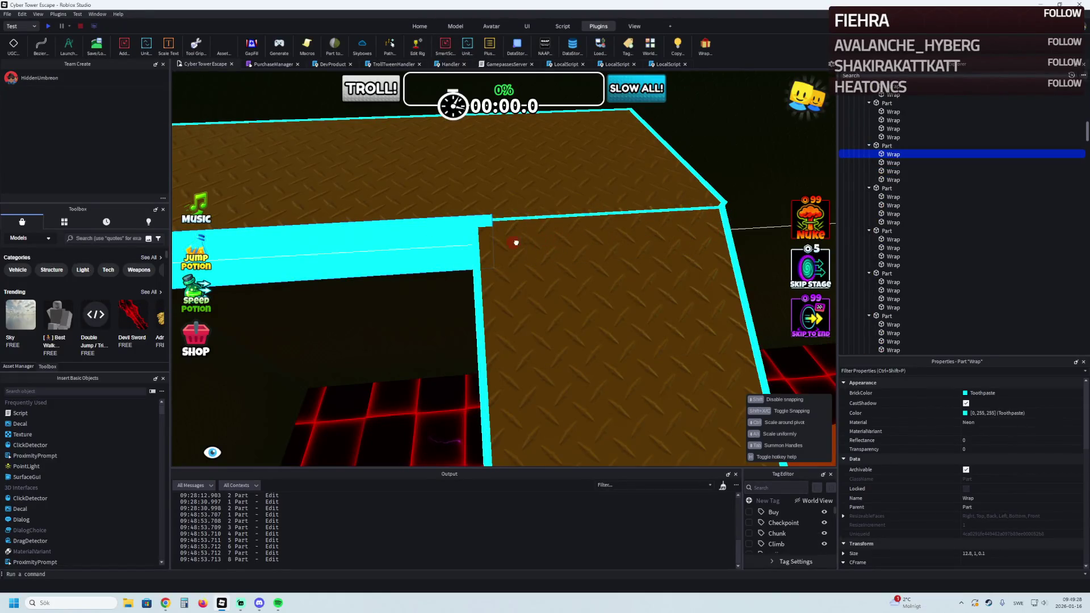
{"action": "key", "text": "s"}
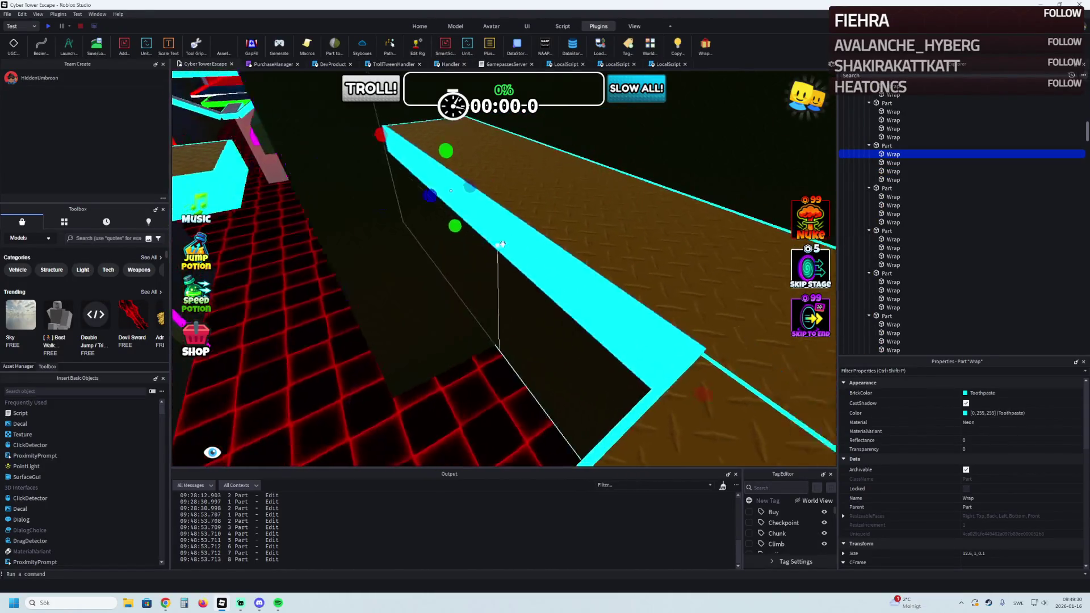
{"action": "scroll", "coordinate": [502, 244], "scroll_direction": "up", "scroll_amount": 5}
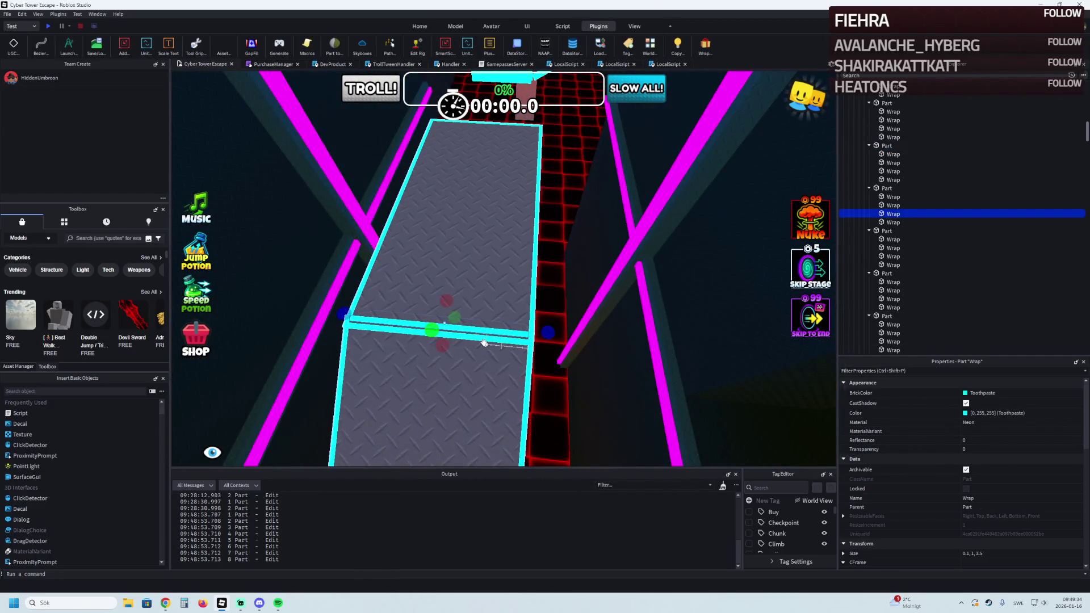
Trim the cyan edge strip along the grey ramp to 15 studs
{"action": "left_click", "coordinate": [387, 330]}
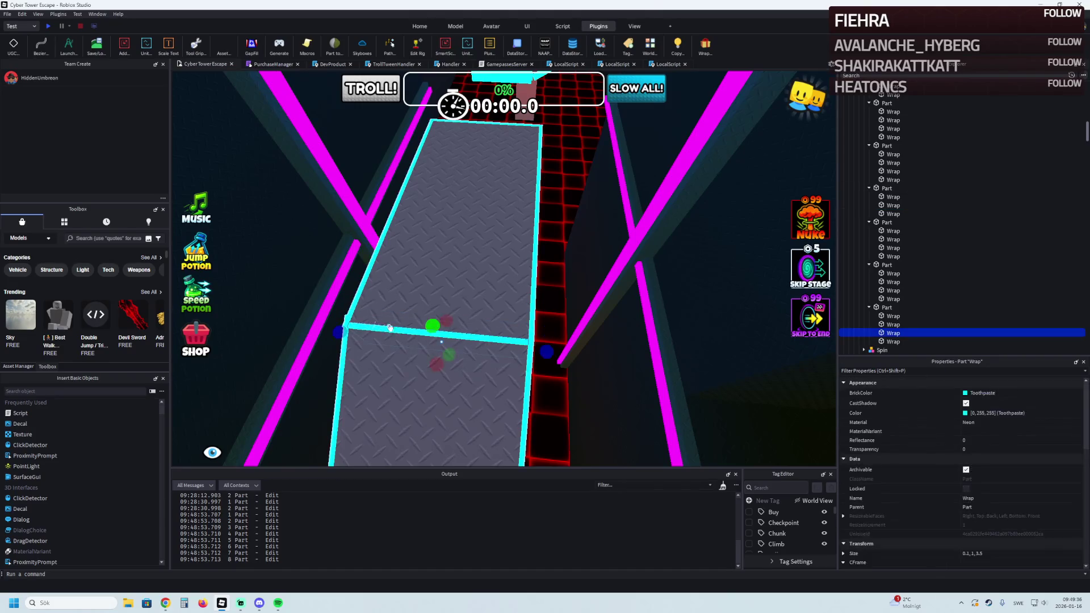
{"action": "key", "text": "f"}
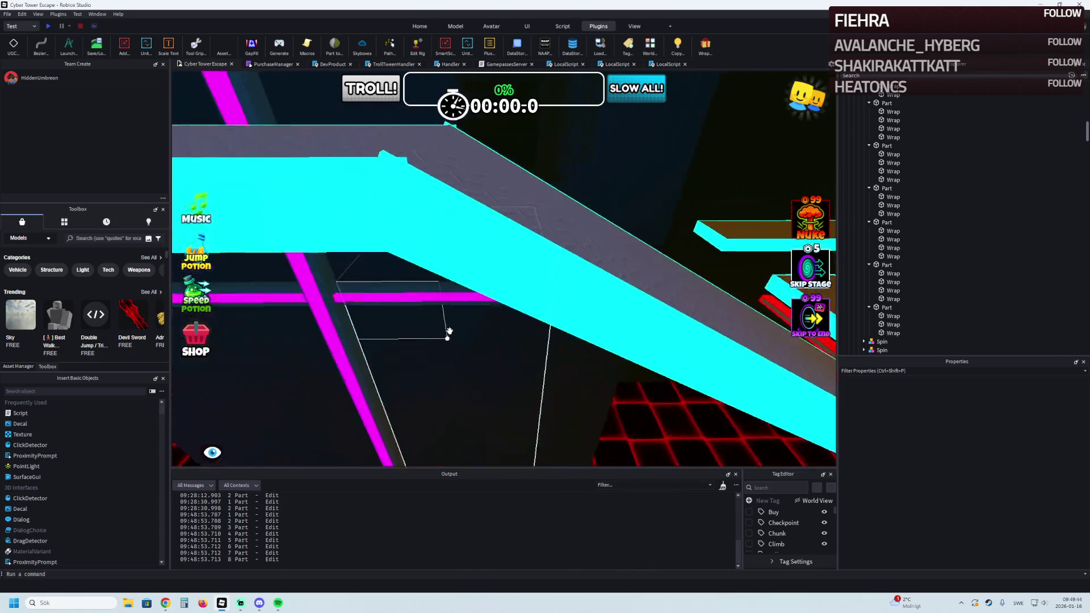
{"action": "left_click", "coordinate": [445, 275]}
{"action": "left_click_drag", "start_coordinate": [339, 218], "coordinate": [345, 210]}
{"action": "scroll", "coordinate": [340, 219], "scroll_direction": "up", "scroll_amount": 5}
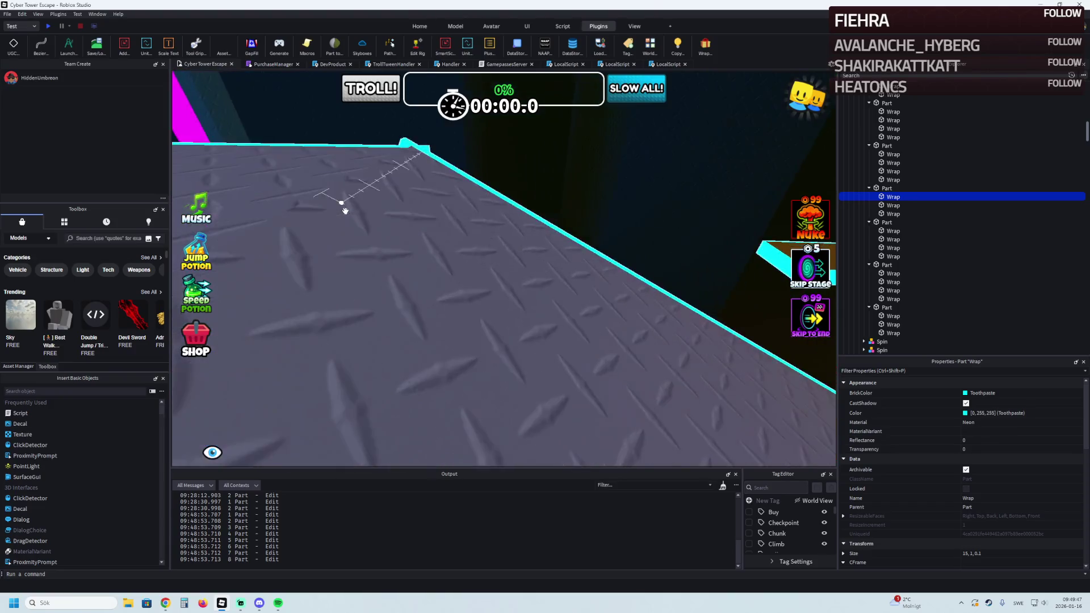
{"action": "scroll", "coordinate": [344, 210], "scroll_direction": "down", "scroll_amount": 5}
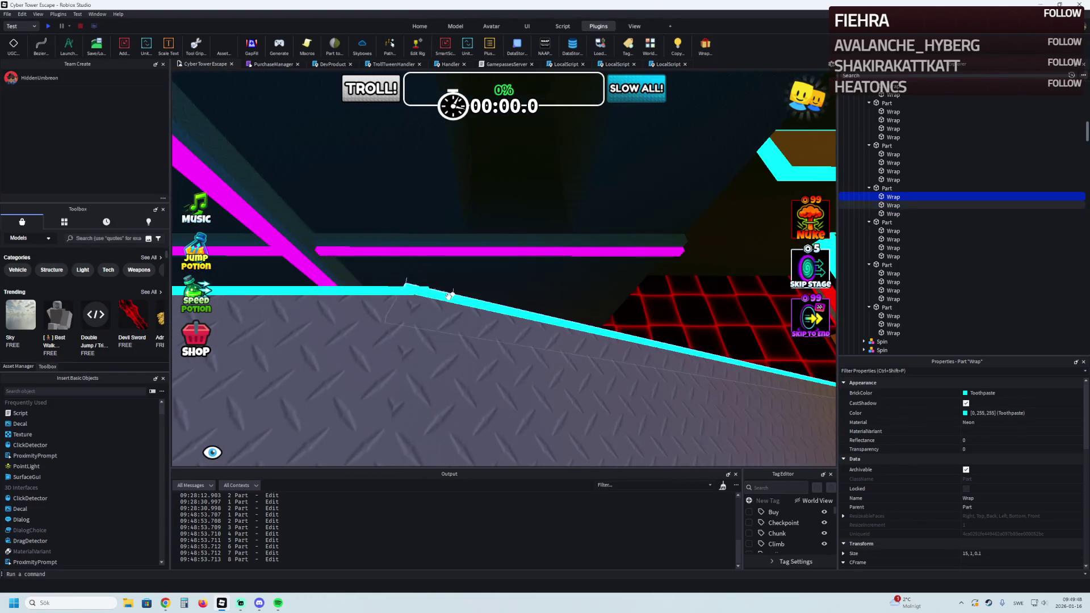
{"action": "left_click_drag", "start_coordinate": [406, 301], "coordinate": [397, 302]}
{"action": "scroll", "coordinate": [397, 302], "scroll_direction": "down", "scroll_amount": 5}
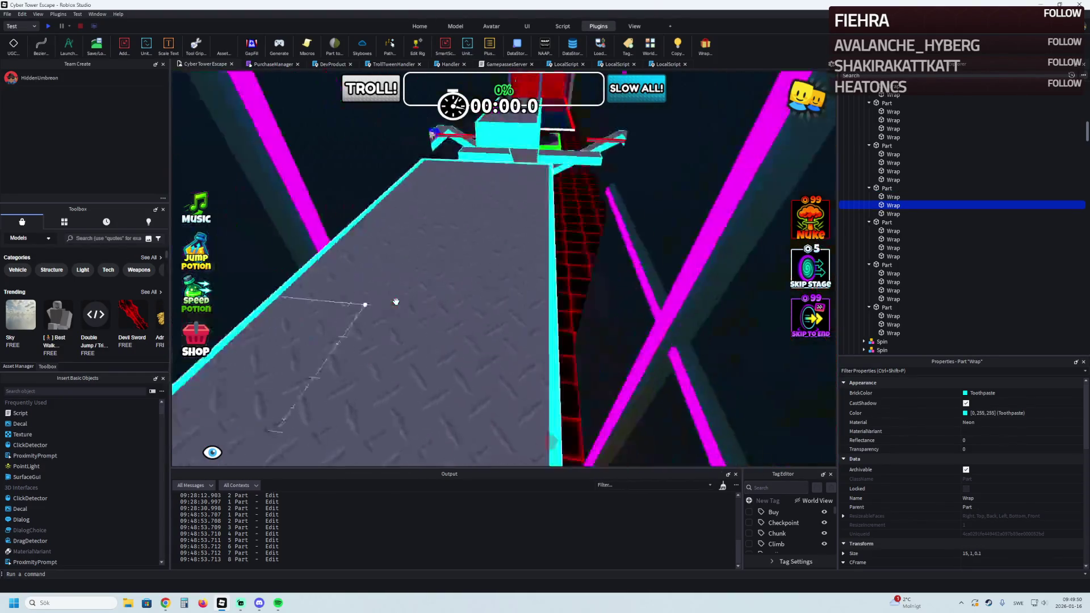
{"action": "scroll", "coordinate": [396, 302], "scroll_direction": "up", "scroll_amount": 5}
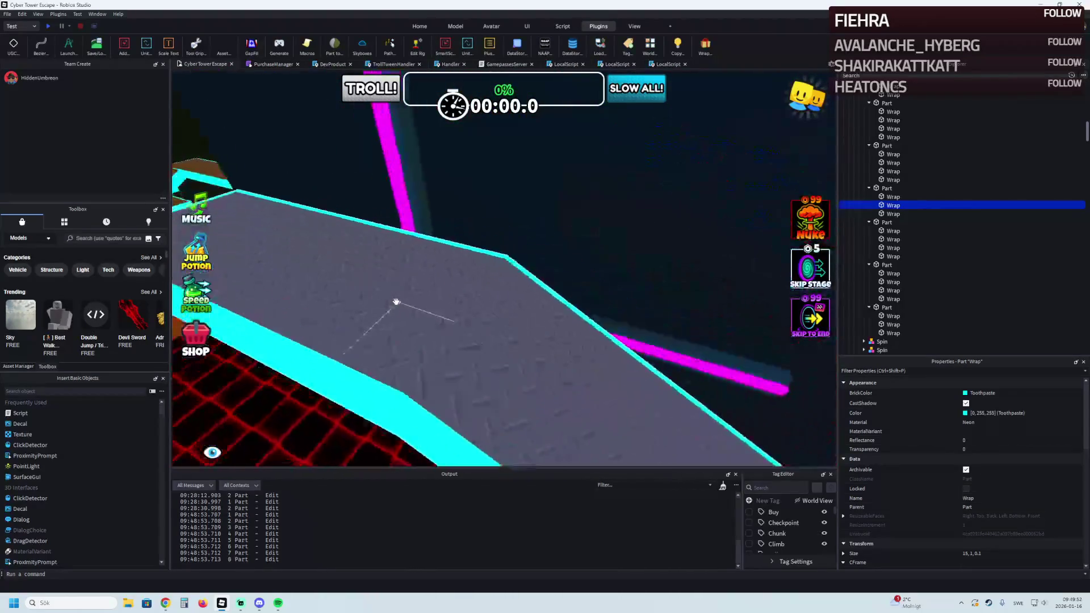
{"action": "scroll", "coordinate": [395, 302], "scroll_direction": "up", "scroll_amount": 10}
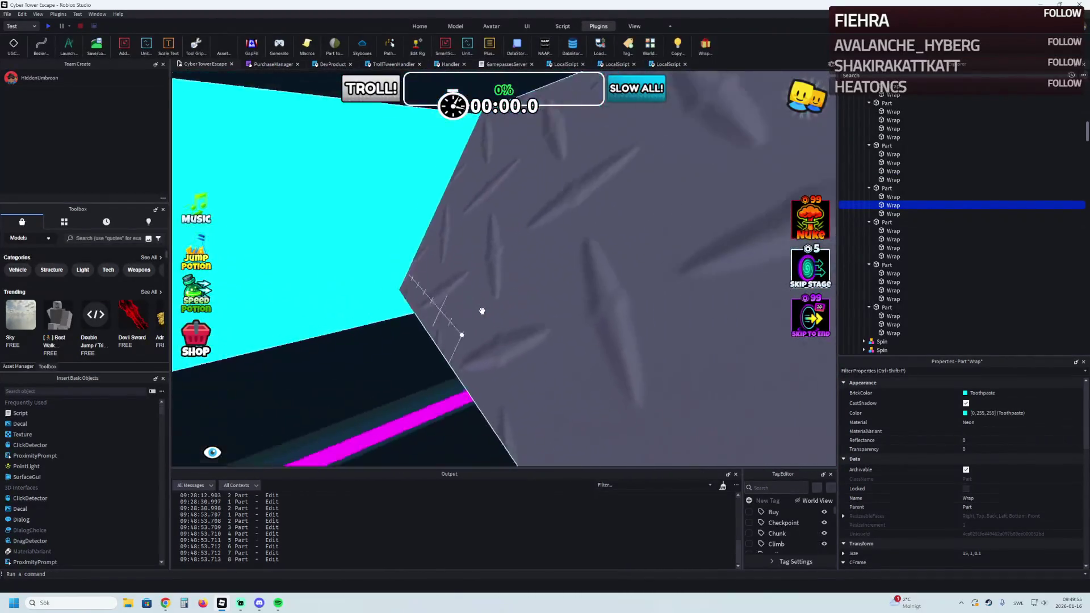
{"action": "scroll", "coordinate": [482, 311], "scroll_direction": "down", "scroll_amount": 10}
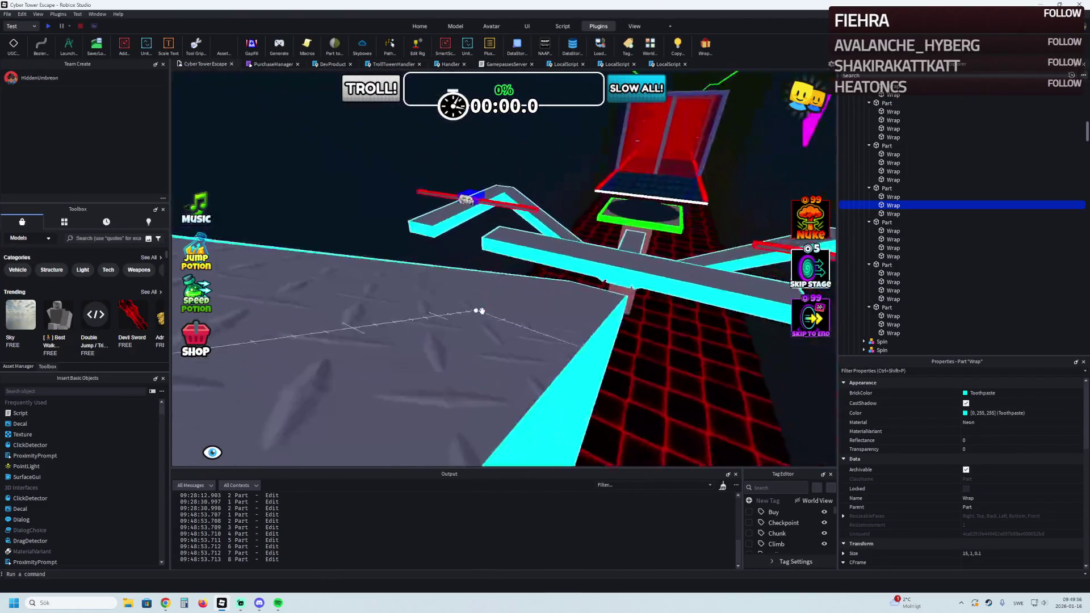
{"action": "scroll", "coordinate": [482, 310], "scroll_direction": "down", "scroll_amount": 5}
{"action": "left_click", "coordinate": [502, 340]}
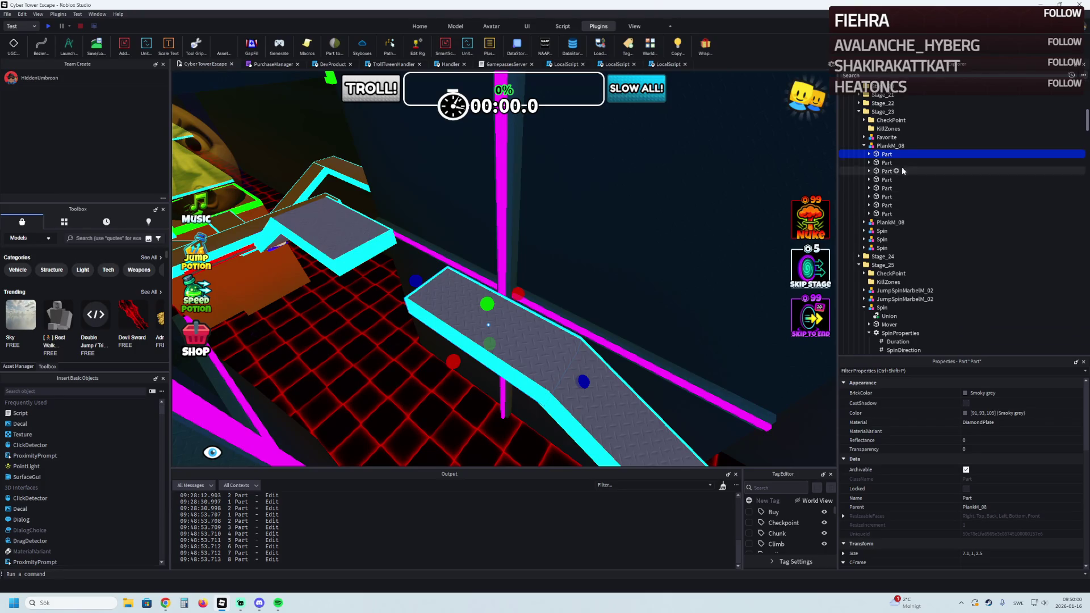
Widen the first grey PlankM_08 plank piece toward 3.5 studs
{"action": "double_click", "coordinate": [877, 146]}
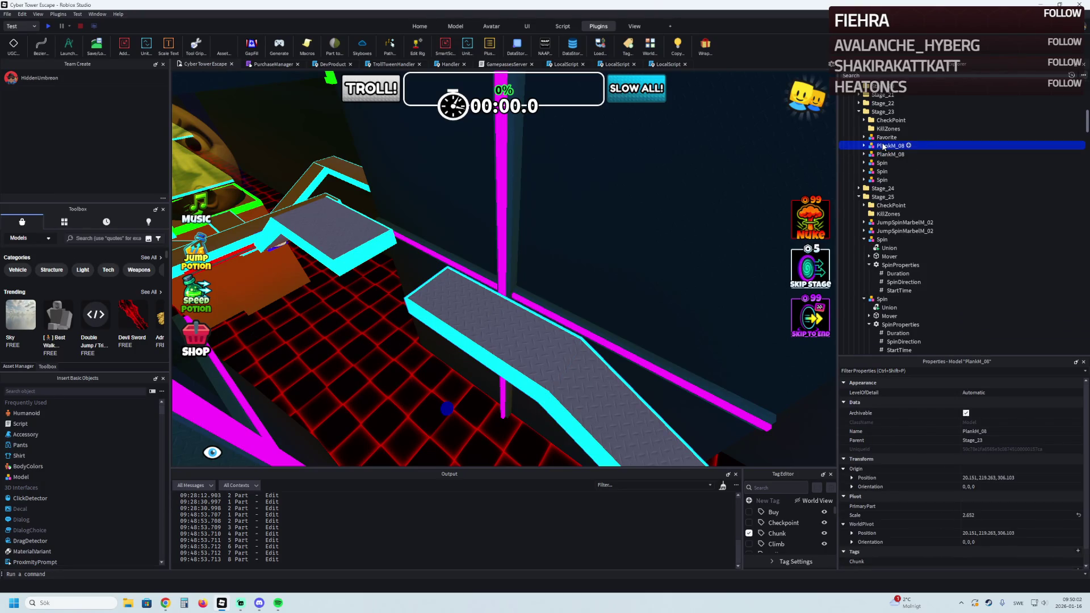
{"action": "left_click", "coordinate": [893, 166]}
{"action": "scroll", "coordinate": [893, 188], "scroll_direction": "down", "scroll_amount": 5}
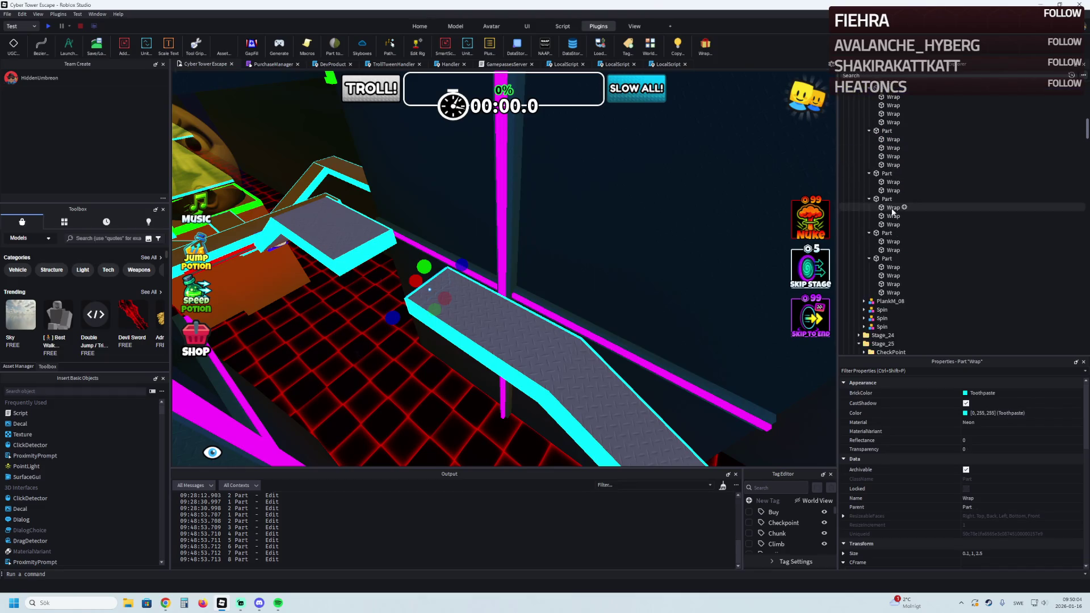
{"action": "left_click", "coordinate": [889, 292], "text": "shift"}
{"action": "left_click", "coordinate": [690, 277]}
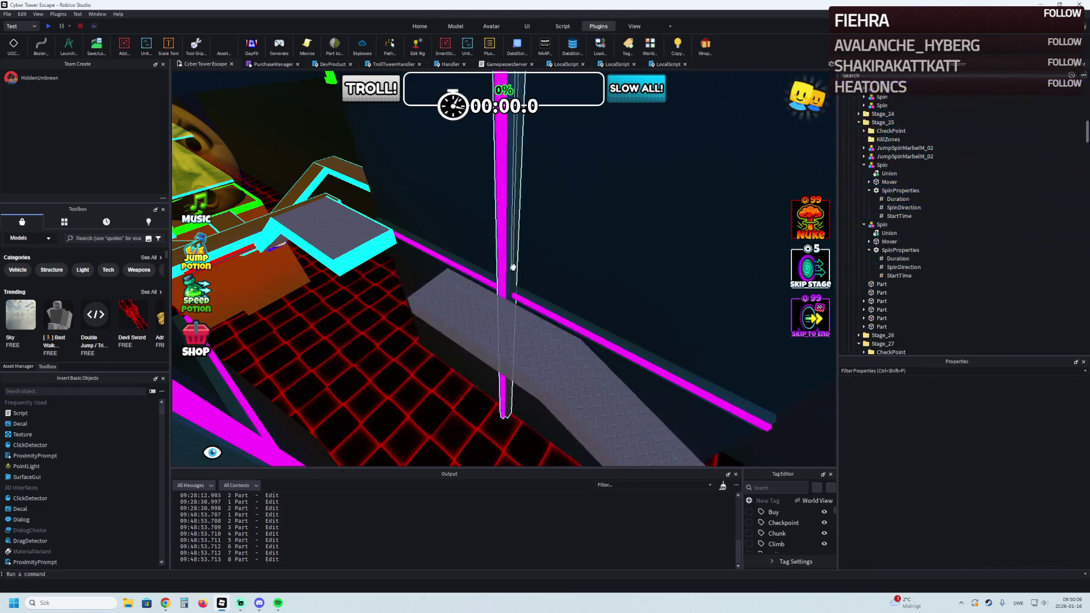
{"action": "left_click", "coordinate": [325, 380]}
{"action": "key", "text": "f"}
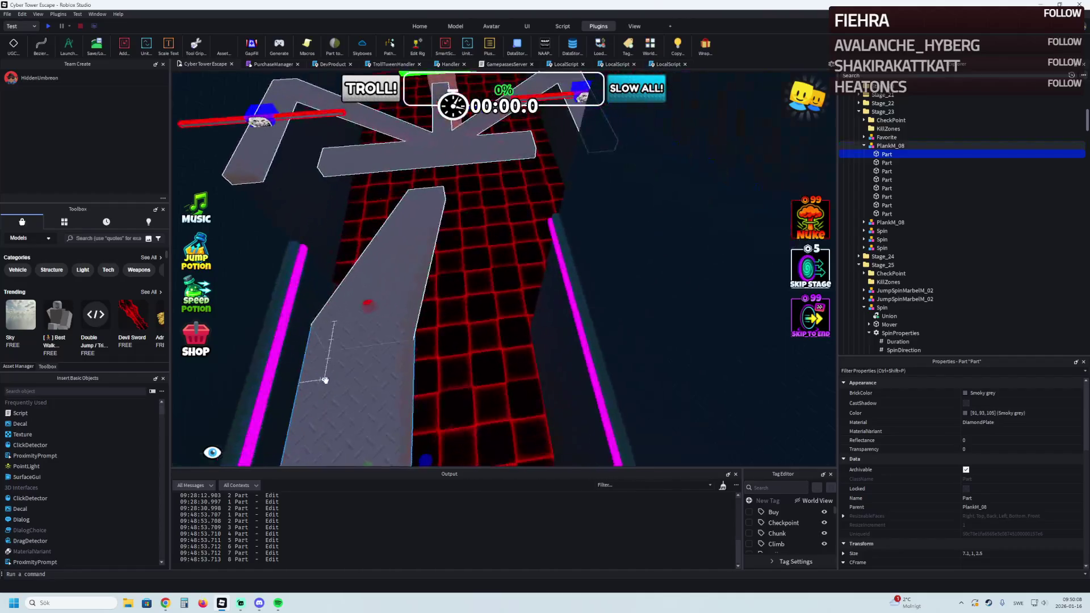
{"action": "mouse_move", "coordinate": [554, 323]}
{"action": "left_mouse_down"}
{"action": "mouse_move", "coordinate": [563, 313]}
{"action": "mouse_move", "coordinate": [462, 311]}
{"action": "left_mouse_up"}
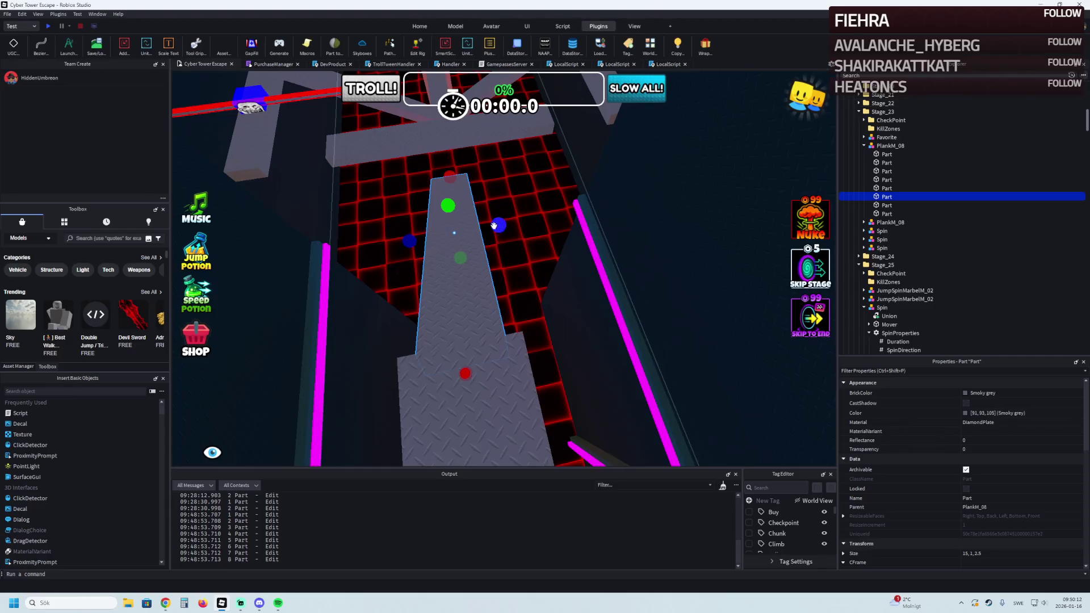
{"action": "scroll", "coordinate": [499, 224], "scroll_direction": "down", "scroll_amount": 5}
{"action": "scroll", "coordinate": [509, 230], "scroll_direction": "up", "scroll_amount": 10}
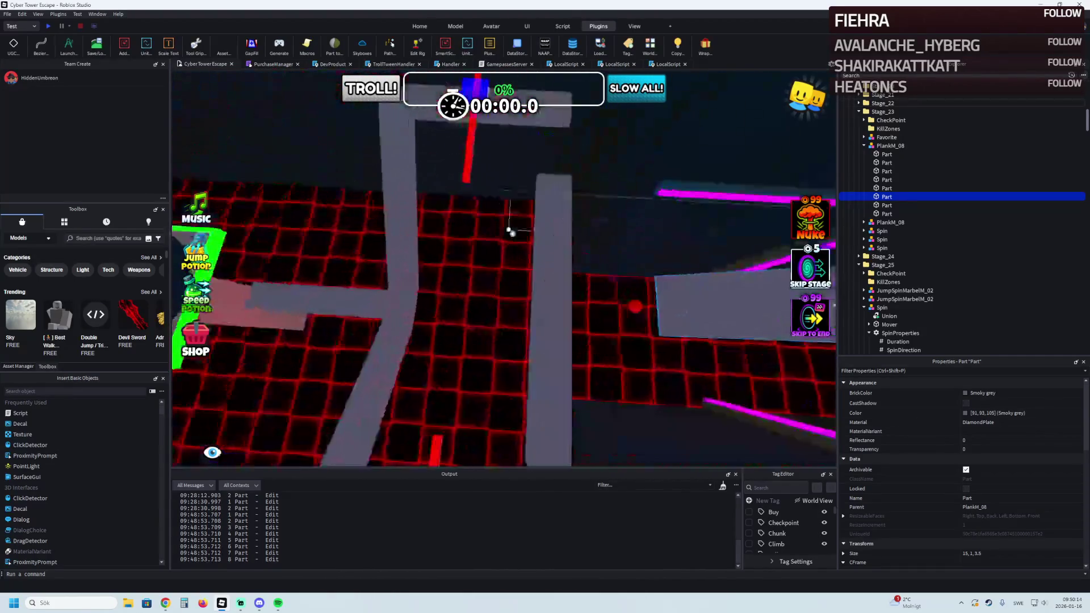
Widen the next two plank pieces to about 3.5 studs
{"action": "left_click", "coordinate": [510, 230]}
{"action": "scroll", "coordinate": [510, 229], "scroll_direction": "down", "scroll_amount": 5}
{"action": "left_click_drag", "start_coordinate": [540, 232], "coordinate": [547, 301]}
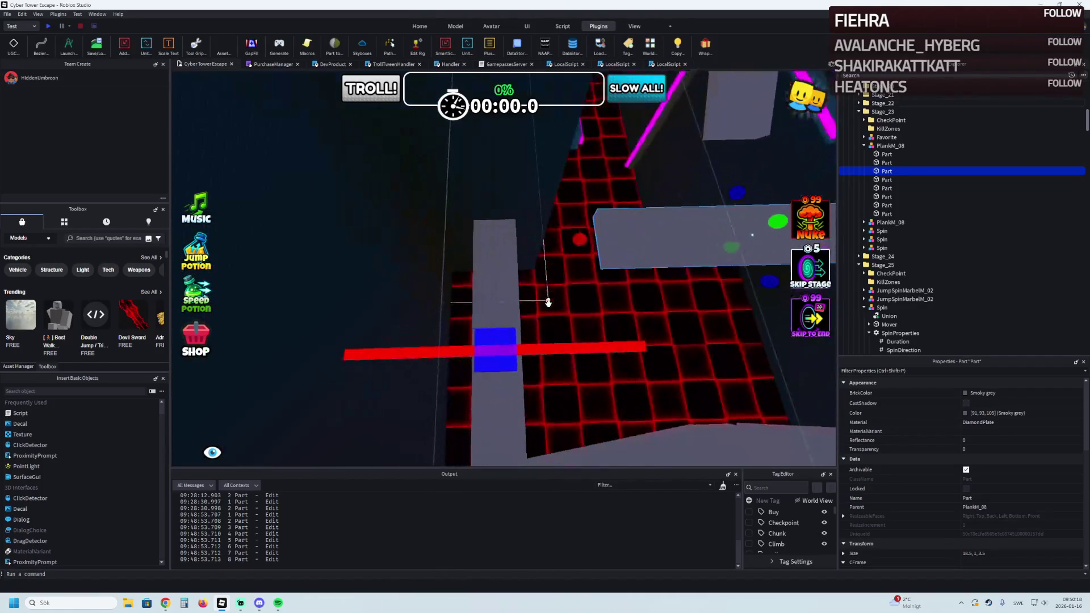
{"action": "left_click", "coordinate": [514, 374]}
{"action": "scroll", "coordinate": [511, 306], "scroll_direction": "down", "scroll_amount": 3}
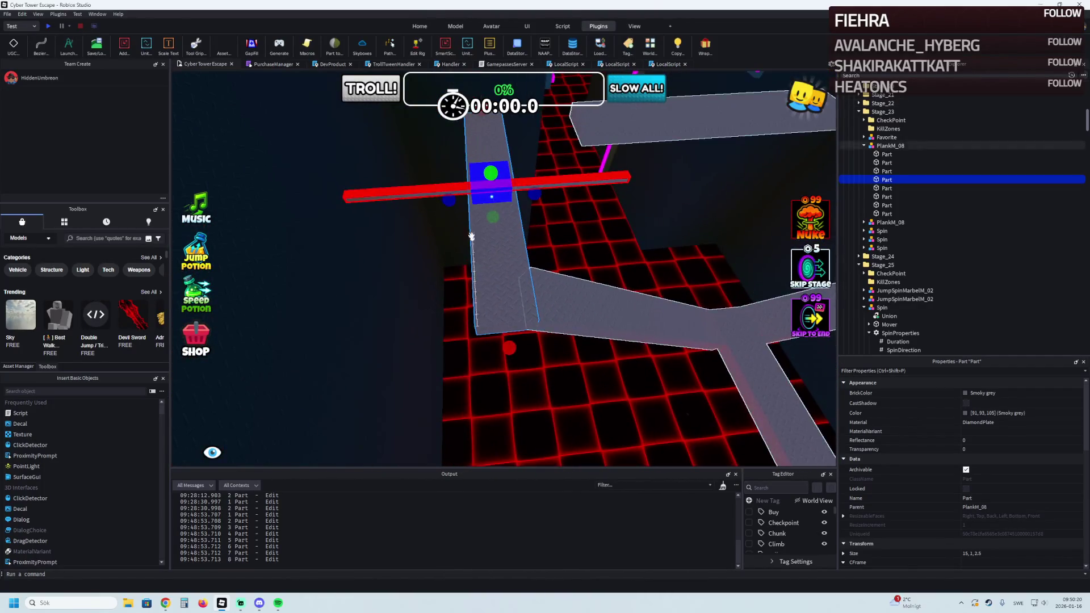
{"action": "left_click_drag", "start_coordinate": [455, 198], "coordinate": [439, 206]}
{"action": "scroll", "coordinate": [466, 255], "scroll_direction": "up", "scroll_amount": 5}
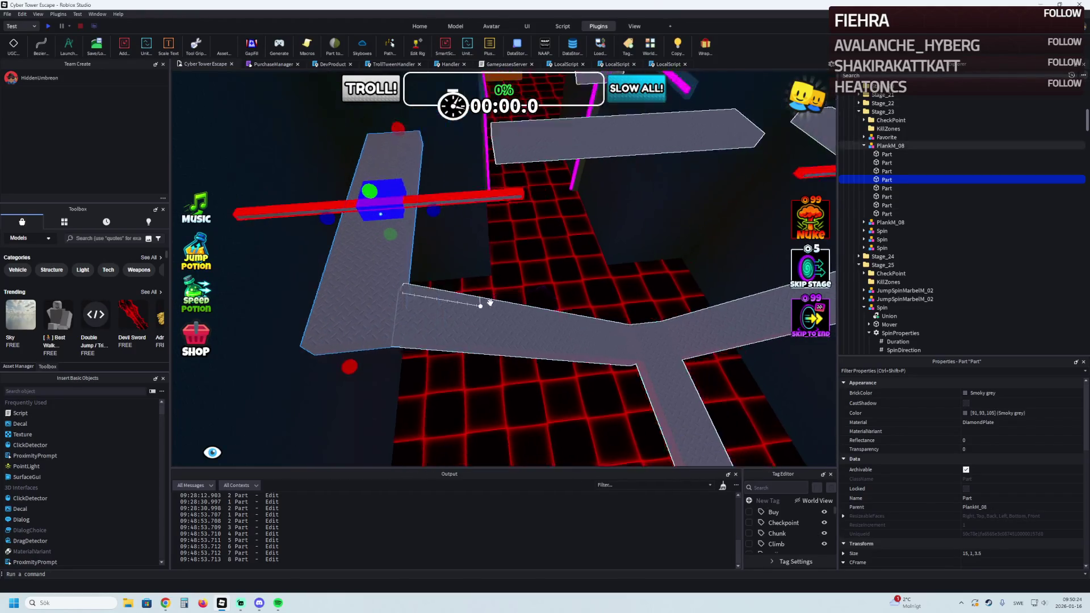
{"action": "scroll", "coordinate": [489, 302], "scroll_direction": "down", "scroll_amount": 5}
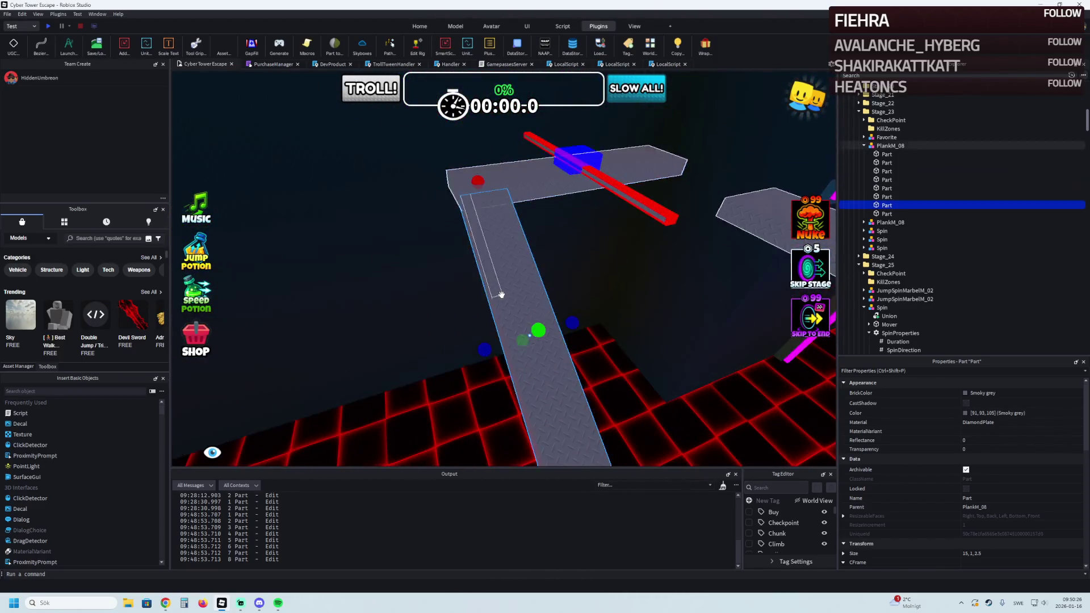
{"action": "key", "text": "d"}
{"action": "left_click_drag", "start_coordinate": [459, 337], "coordinate": [437, 344]}
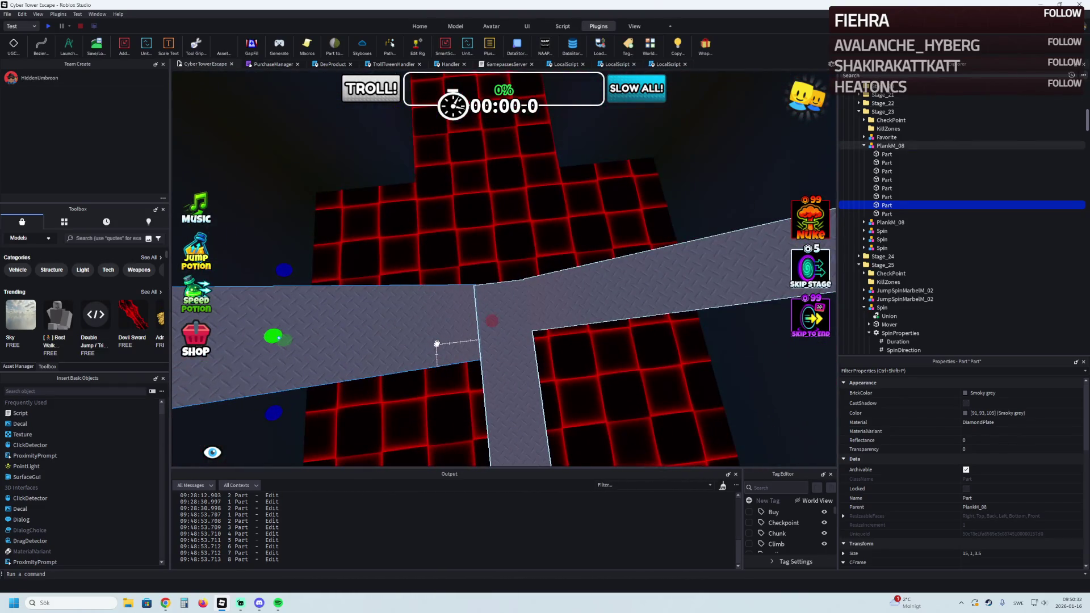
{"action": "mouse_move", "coordinate": [437, 344]}
{"action": "left_mouse_down"}
{"action": "mouse_move", "coordinate": [467, 344]}
{"action": "mouse_move", "coordinate": [452, 341]}
{"action": "mouse_move", "coordinate": [479, 316]}
{"action": "left_mouse_up"}
Widen the remaining planks at the Y-shaped junction to 3.5 studs
{"action": "left_click", "coordinate": [463, 315]}
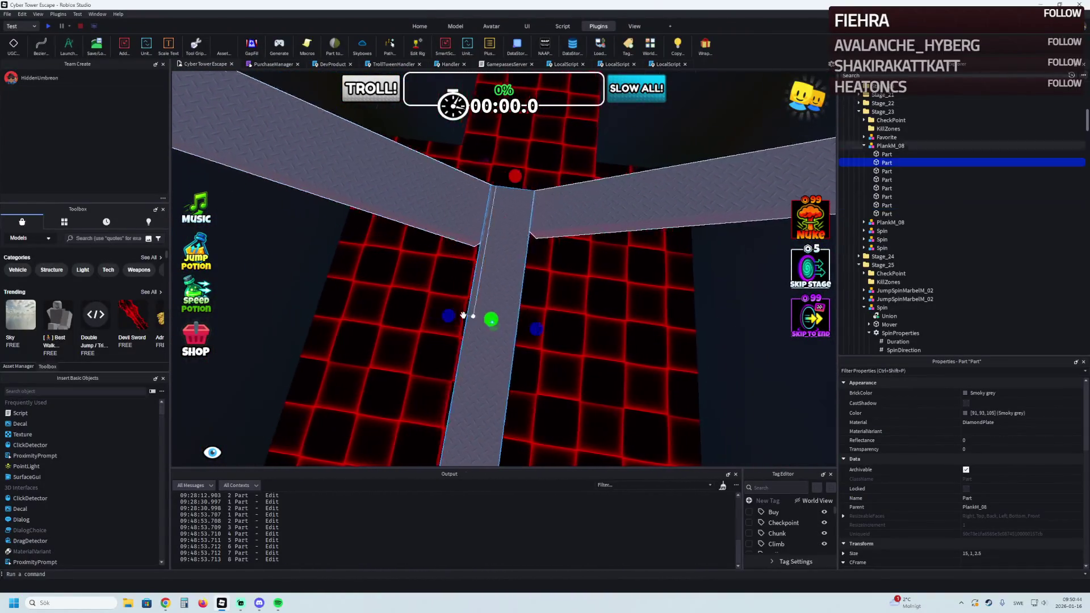
{"action": "left_click_drag", "start_coordinate": [556, 323], "coordinate": [566, 319]}
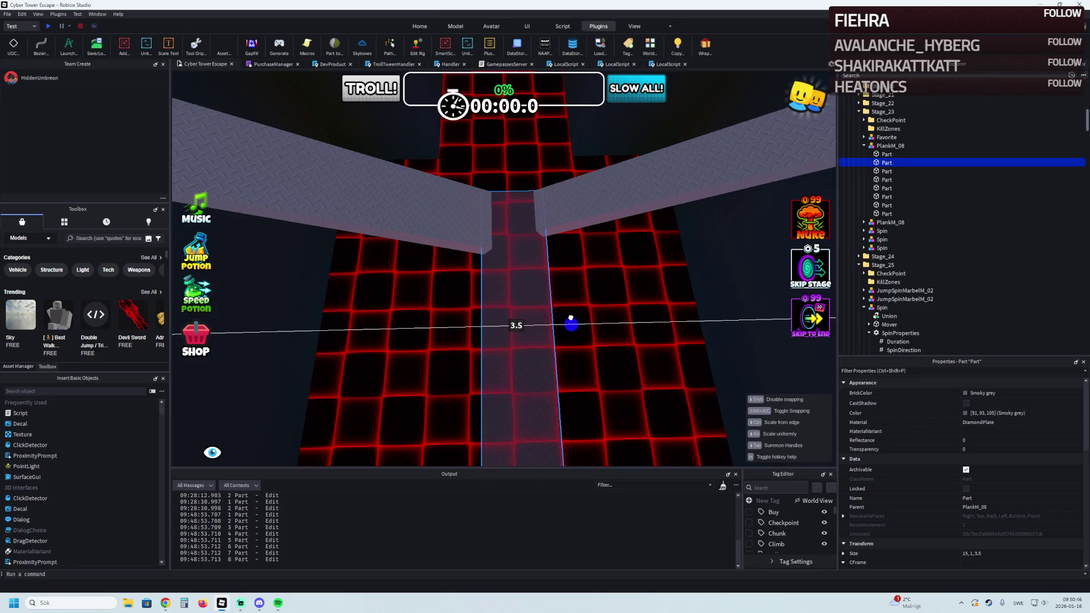
{"action": "left_click", "coordinate": [554, 242]}
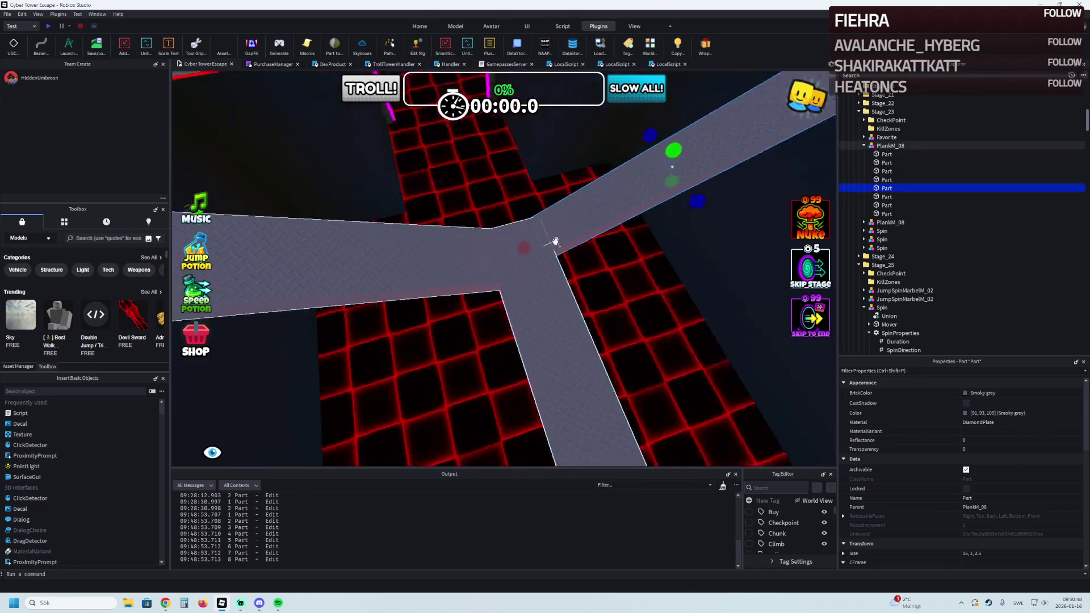
{"action": "key", "text": "f"}
{"action": "left_click_drag", "start_coordinate": [547, 211], "coordinate": [562, 209]}
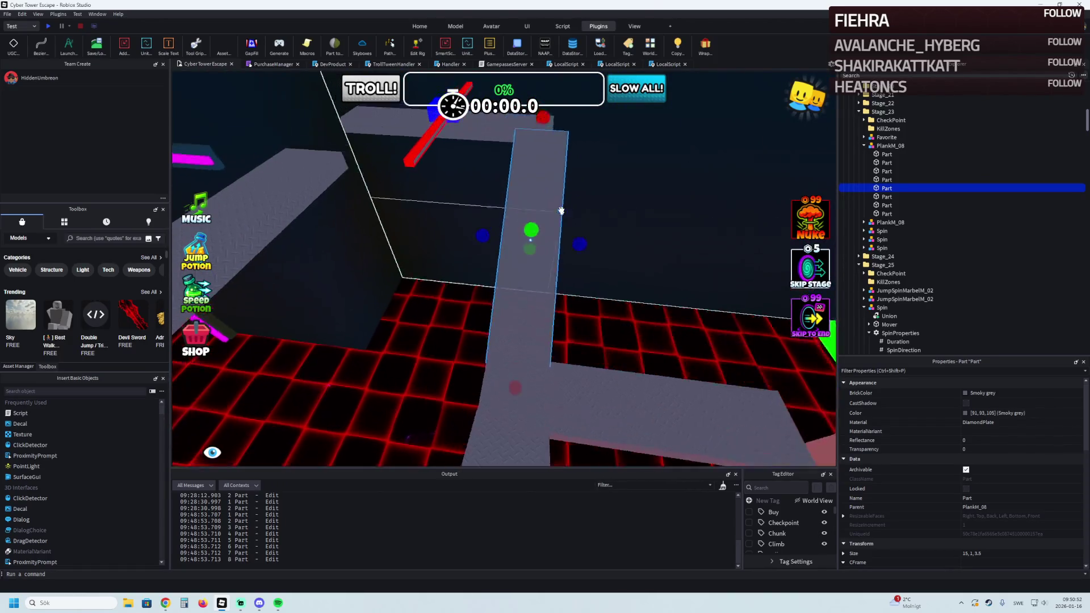
{"action": "left_click", "coordinate": [498, 182]}
Widen two more planks, cutting one to 15 studs long
{"action": "left_click_drag", "start_coordinate": [494, 229], "coordinate": [505, 241]}
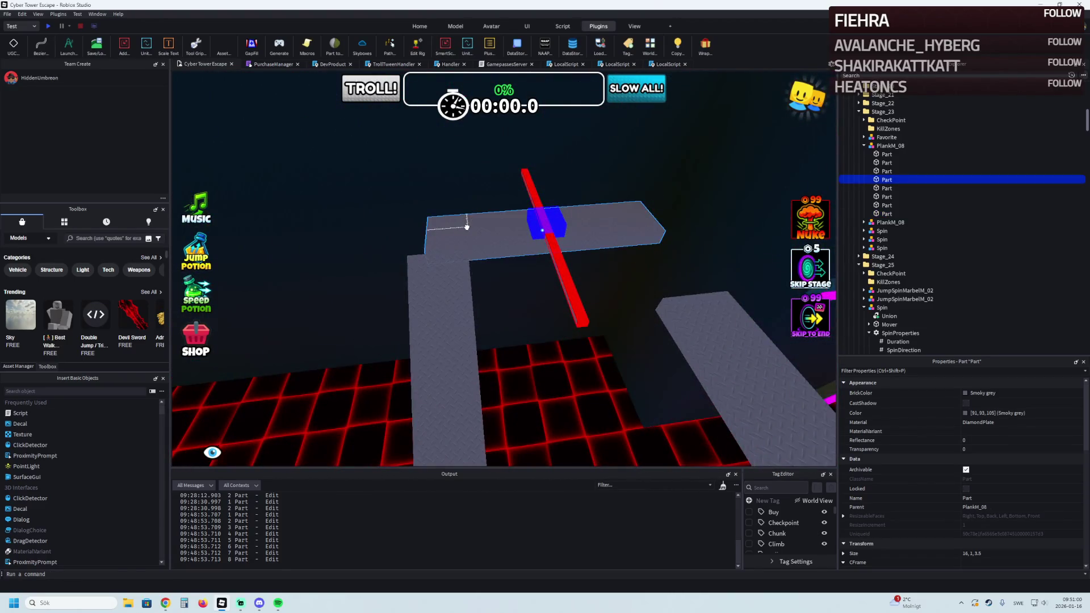
{"action": "left_click_drag", "start_coordinate": [462, 233], "coordinate": [450, 239]}
{"action": "left_click", "coordinate": [468, 310]}
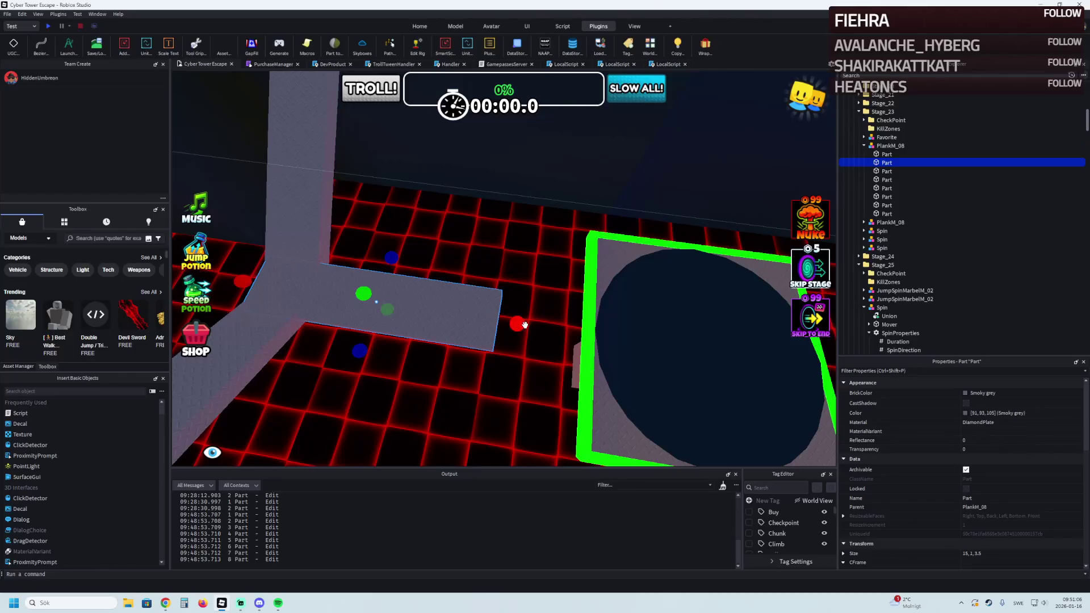
{"action": "left_click_drag", "start_coordinate": [524, 324], "coordinate": [542, 322]}
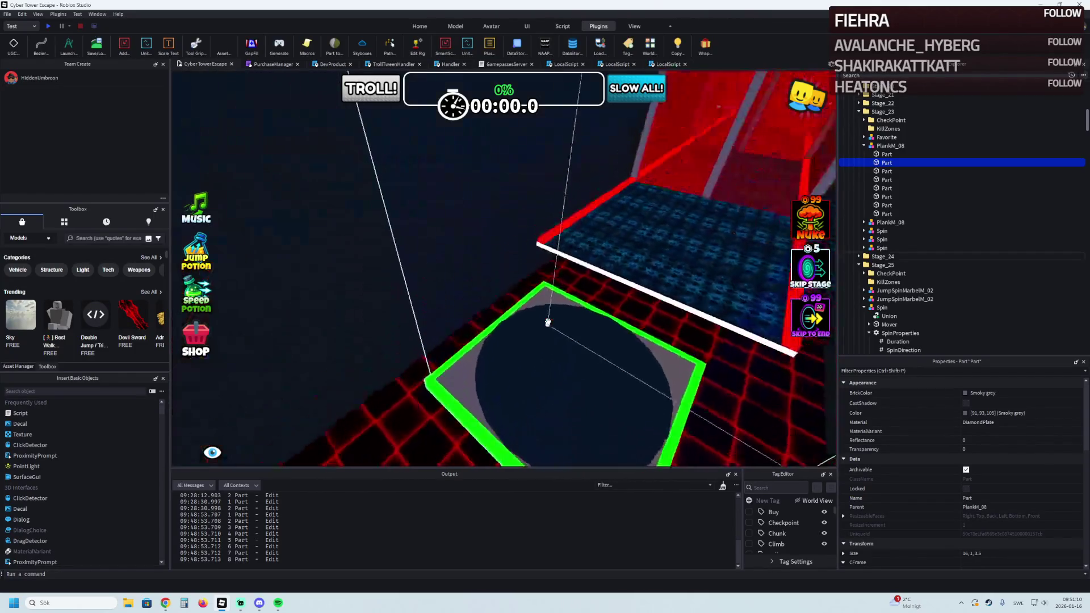
{"action": "key", "text": "q"}
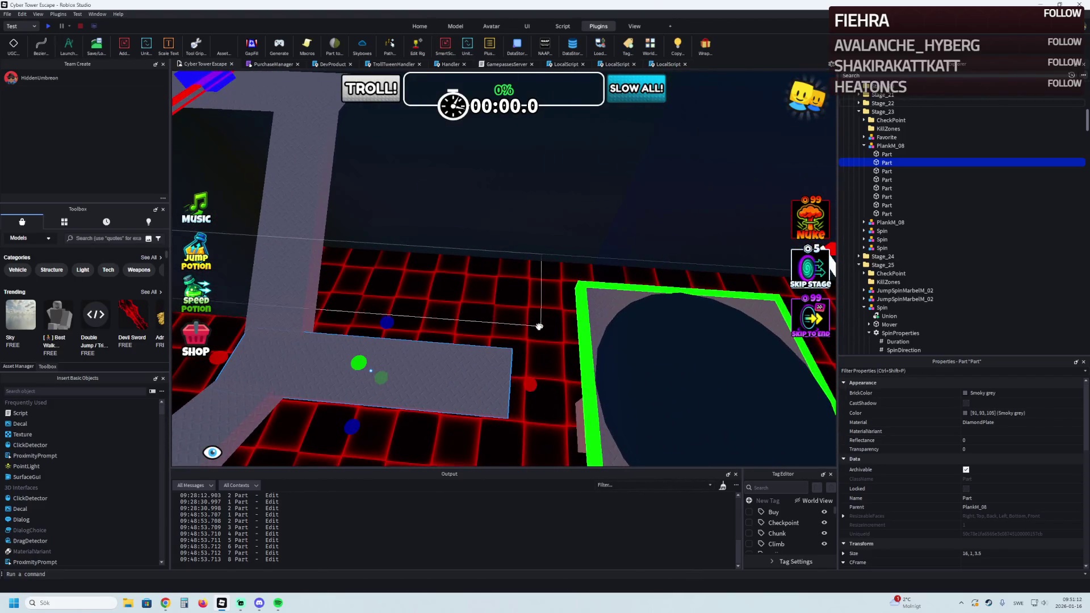
{"action": "key", "text": "q"}
{"action": "left_click_drag", "start_coordinate": [462, 336], "coordinate": [523, 339]}
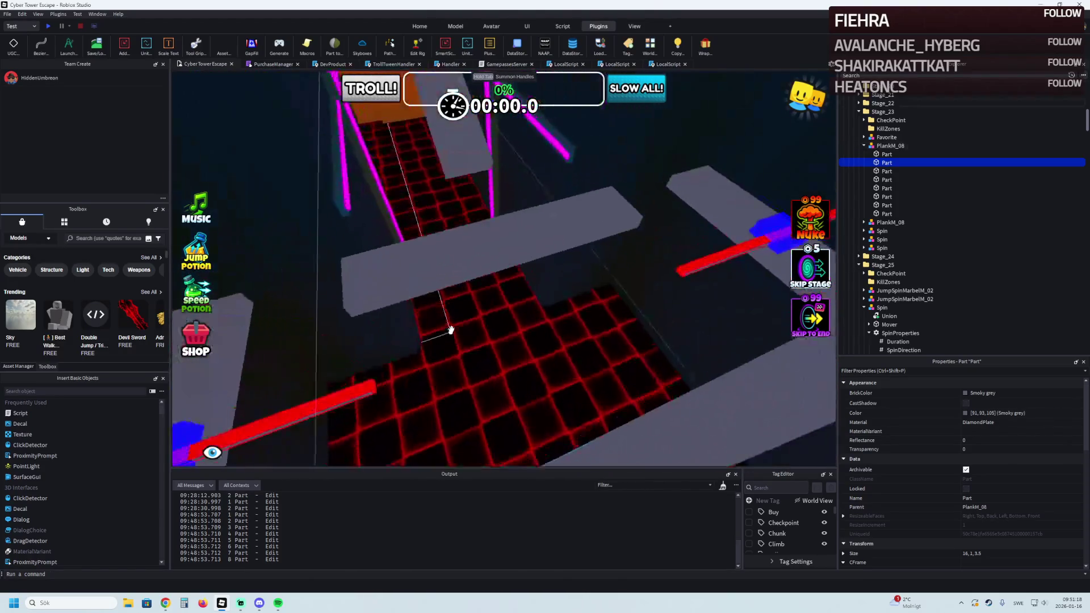
Slide the crossing plank over and stretch it to 20 × 1 × 3.5 studs
{"action": "left_click", "coordinate": [454, 284]}
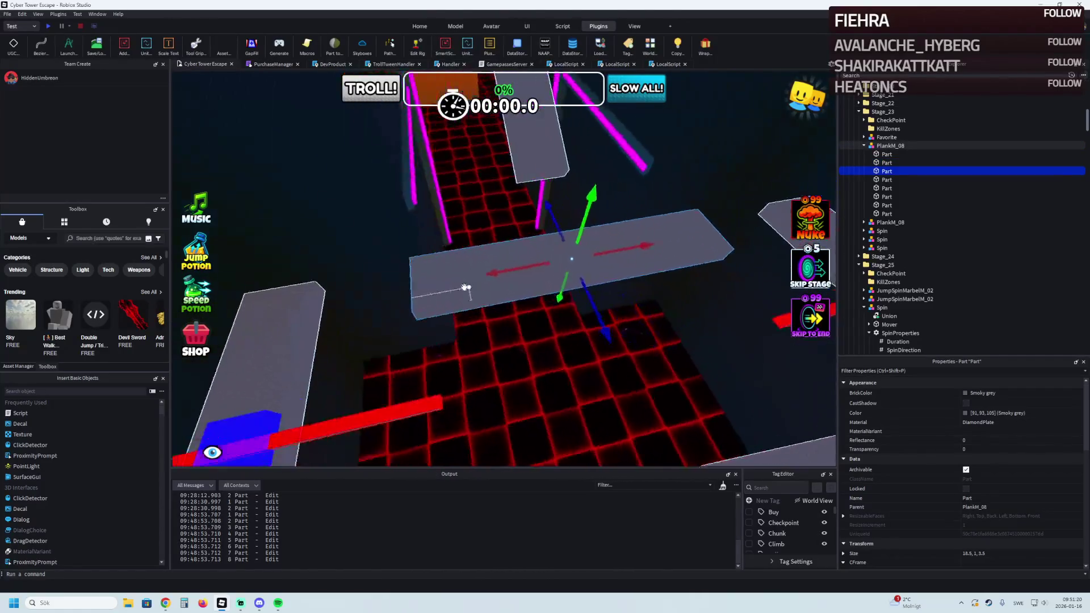
{"action": "left_click_drag", "start_coordinate": [584, 277], "coordinate": [507, 295]}
{"action": "left_click_drag", "start_coordinate": [431, 262], "coordinate": [461, 259]}
{"action": "key", "text": "ctrl+3"}
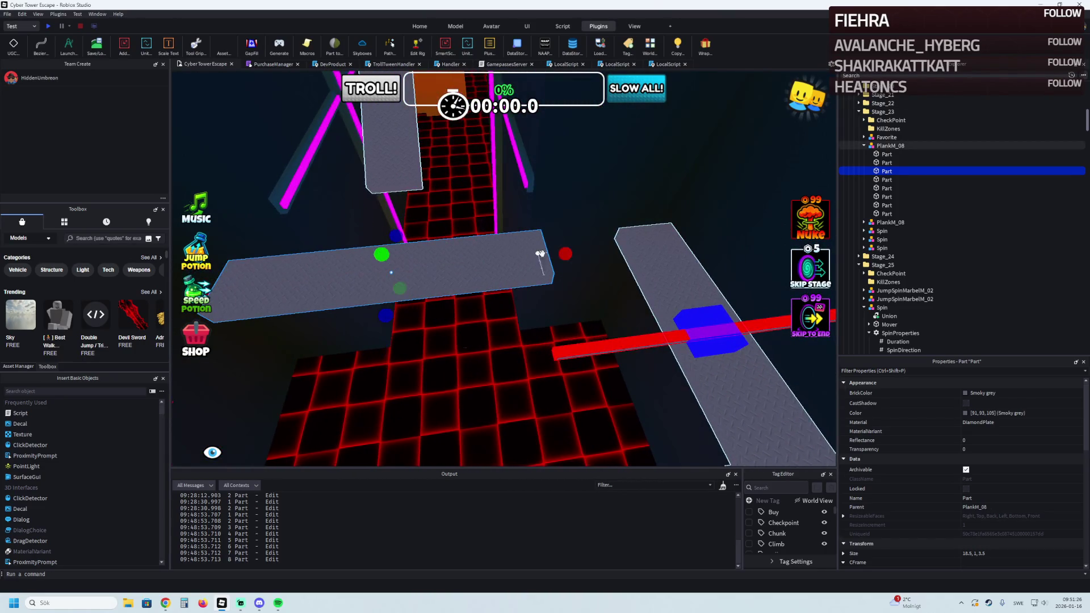
{"action": "left_click_drag", "start_coordinate": [560, 254], "coordinate": [560, 254]}
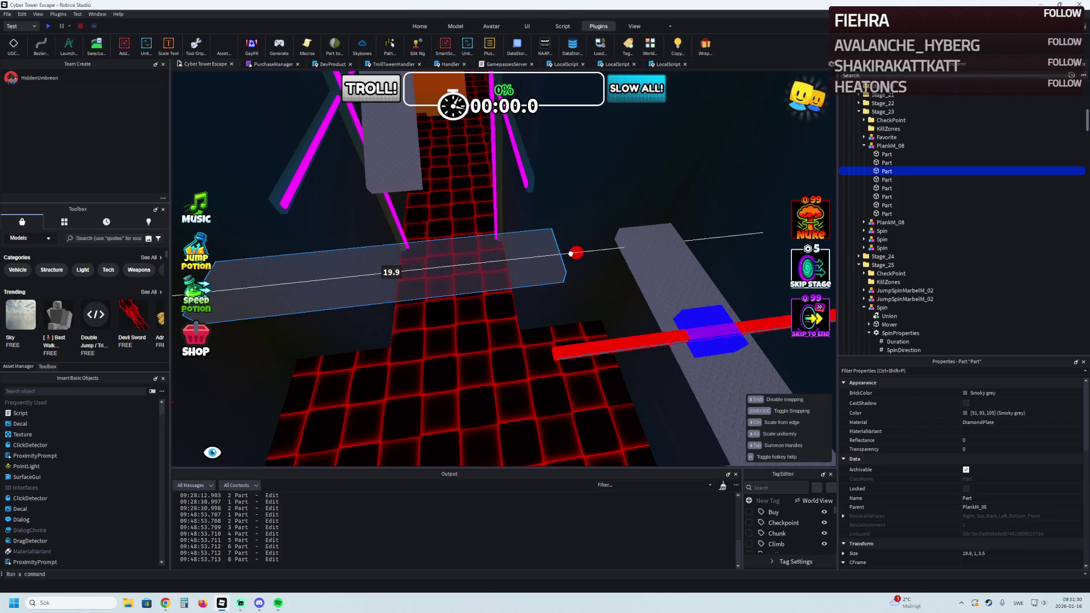
{"action": "left_click_drag", "start_coordinate": [572, 254], "coordinate": [572, 254]}
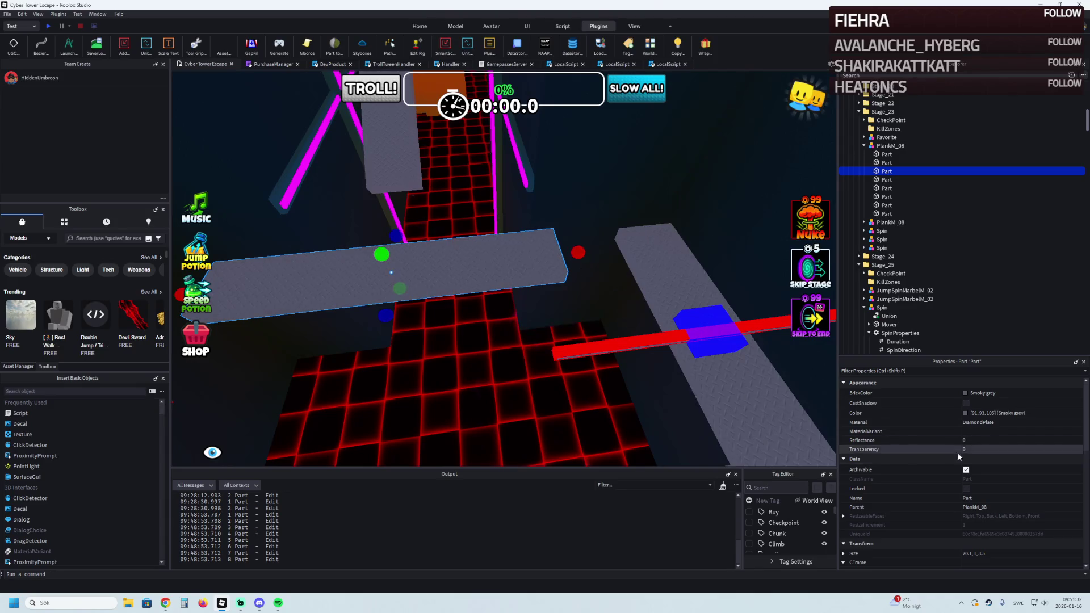
{"action": "left_click", "coordinate": [968, 554]}
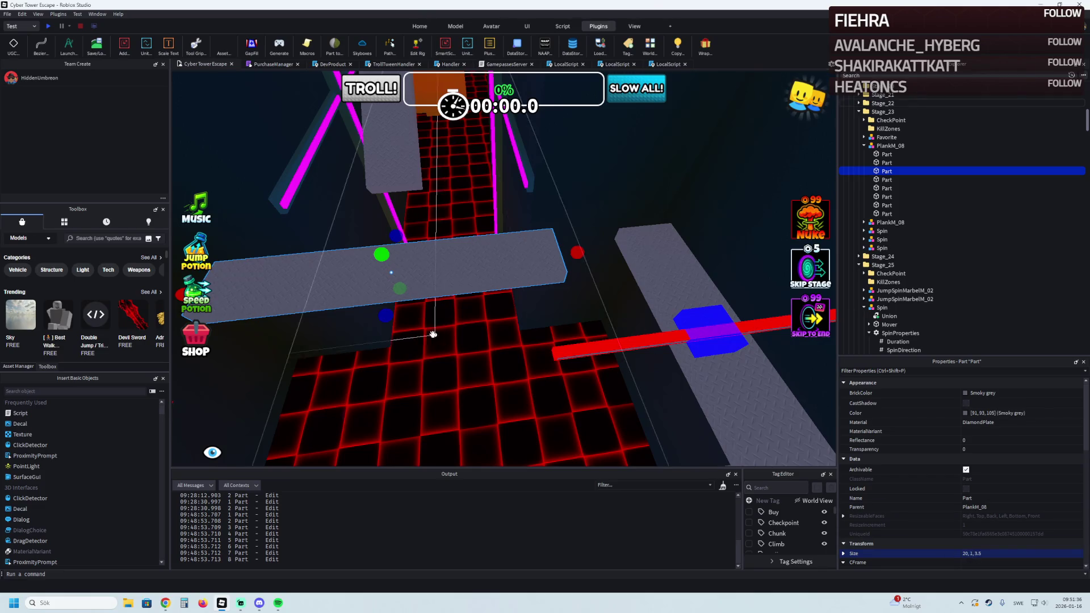
Fly forward to the neon stage and select one of its planks
{"action": "key", "text": "w"}
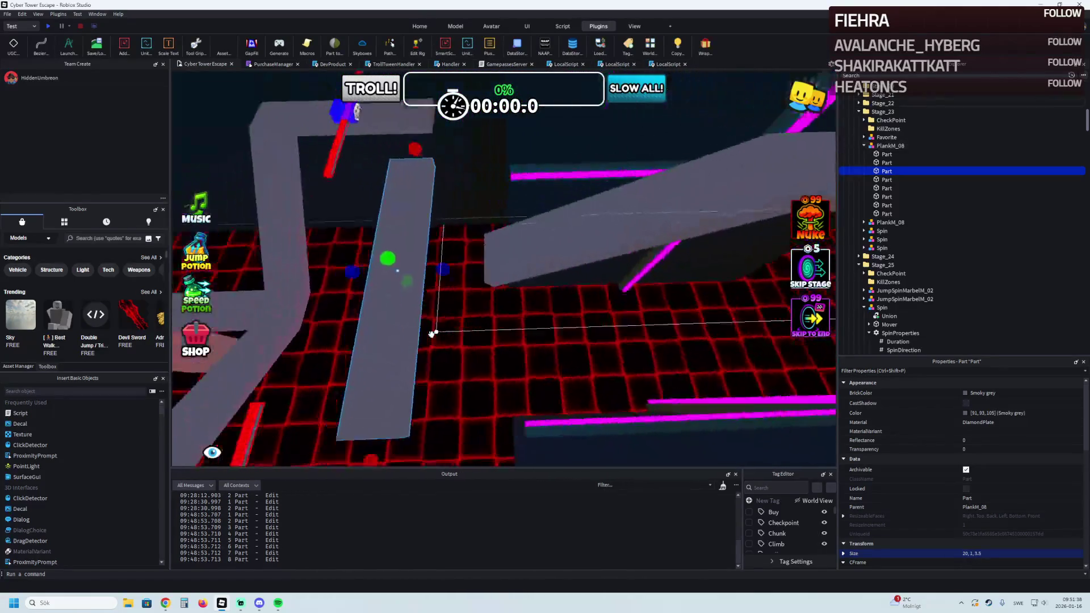
{"action": "key", "text": "w"}
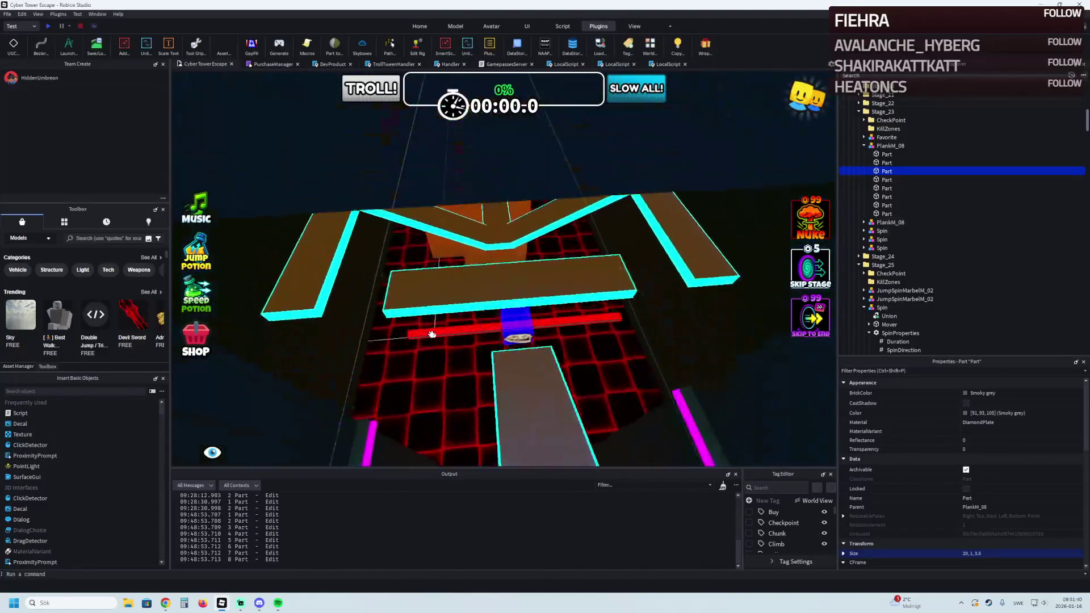
{"action": "key", "text": "w"}
{"action": "left_click", "coordinate": [443, 342]}
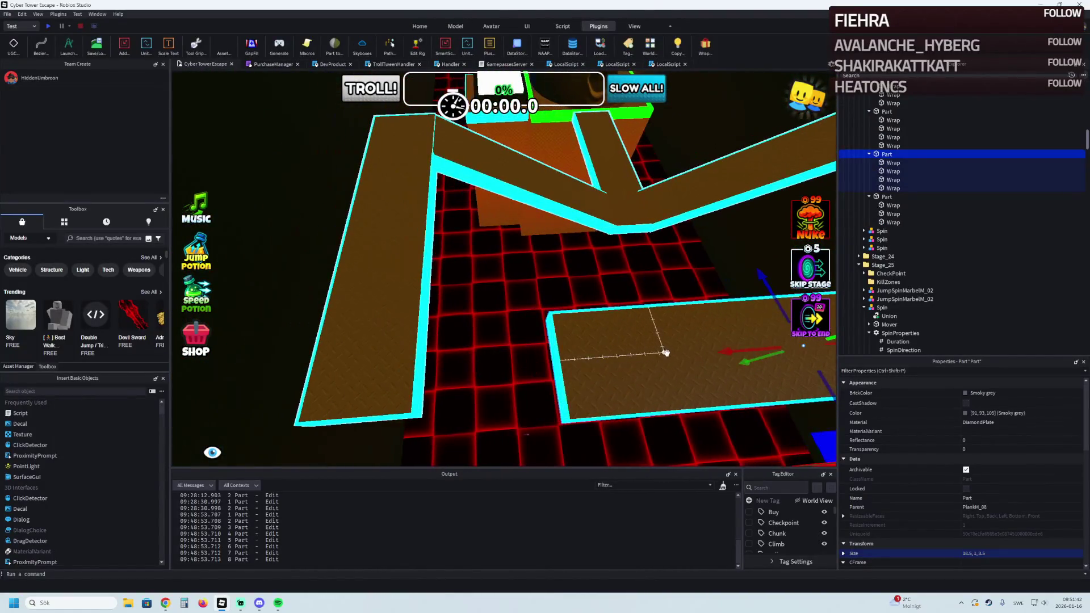
Reposition the neon-stage plank, set its length to 20 studs, and add cyan neon Wrap edges
{"action": "mouse_move", "coordinate": [738, 353]}
{"action": "left_mouse_down"}
{"action": "mouse_move", "coordinate": [612, 373]}
{"action": "mouse_move", "coordinate": [599, 333]}
{"action": "left_mouse_up"}
{"action": "key", "text": "ctrl+z"}
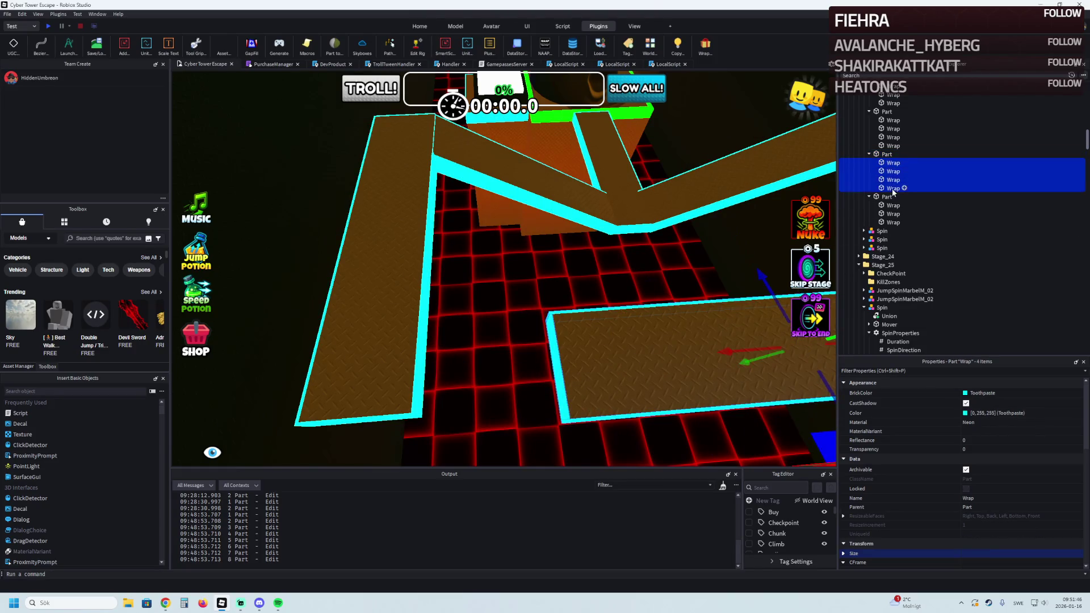
{"action": "left_click", "coordinate": [609, 348]}
{"action": "left_click_drag", "start_coordinate": [543, 366], "coordinate": [530, 370]}
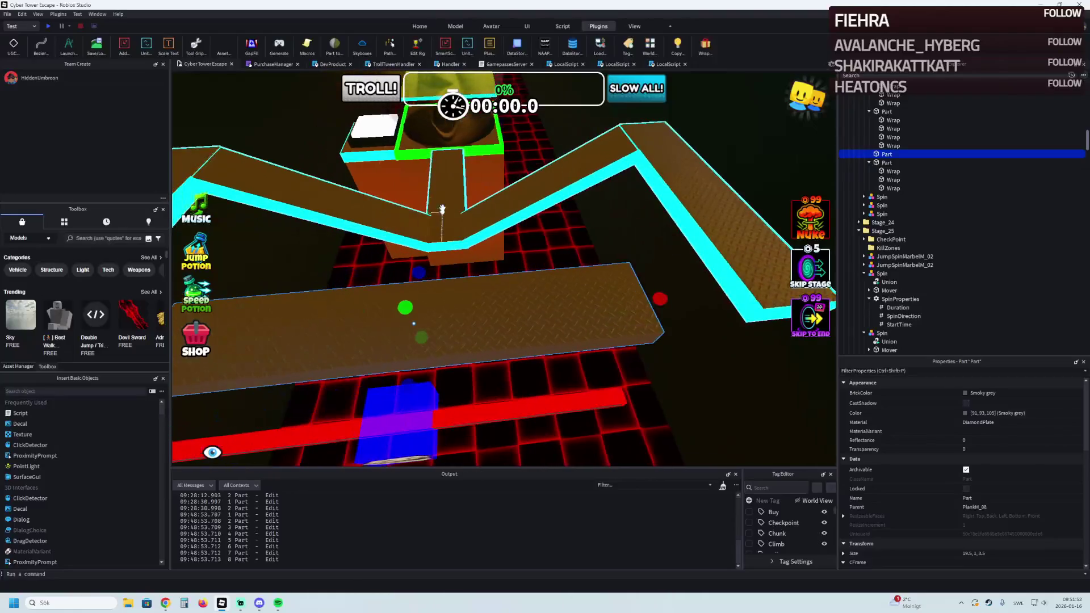
{"action": "key", "text": "a"}
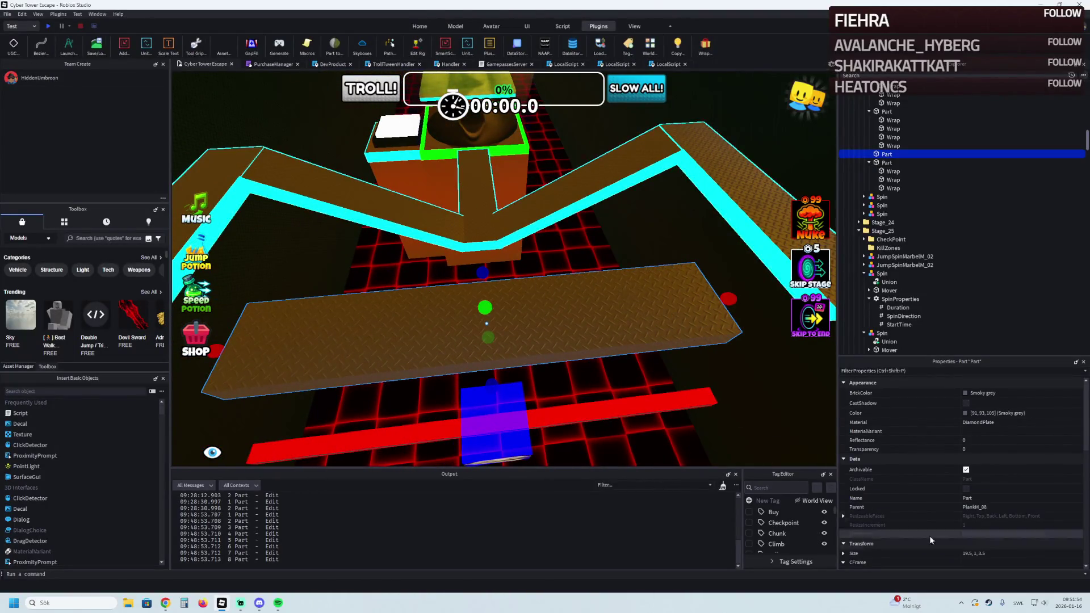
{"action": "double_click", "coordinate": [963, 554]}
{"action": "type", "text": "20"}
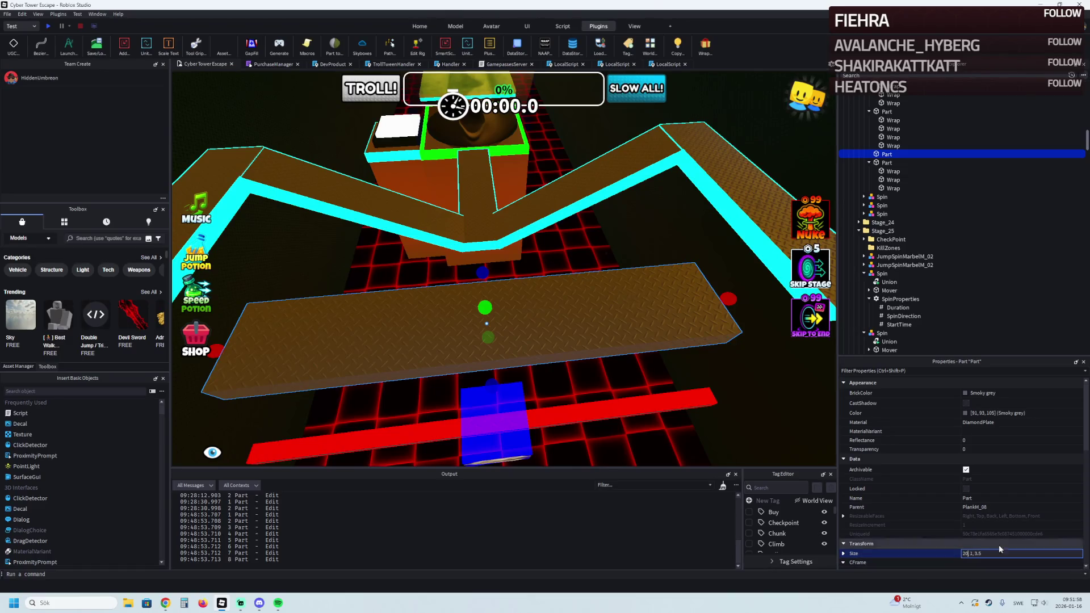
{"action": "key", "text": "Return"}
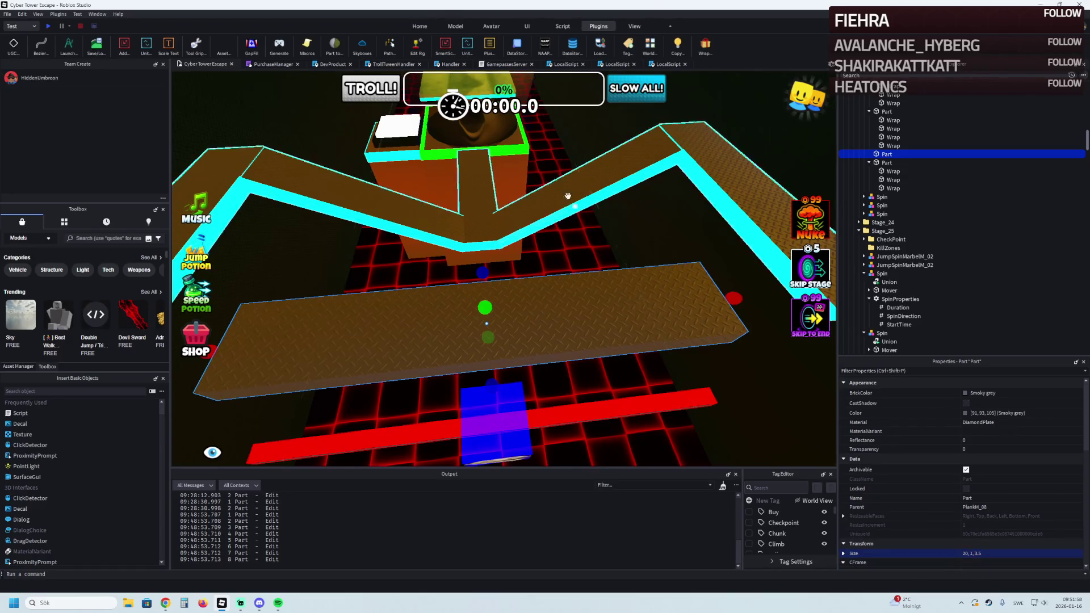
{"action": "left_click", "coordinate": [704, 45]}
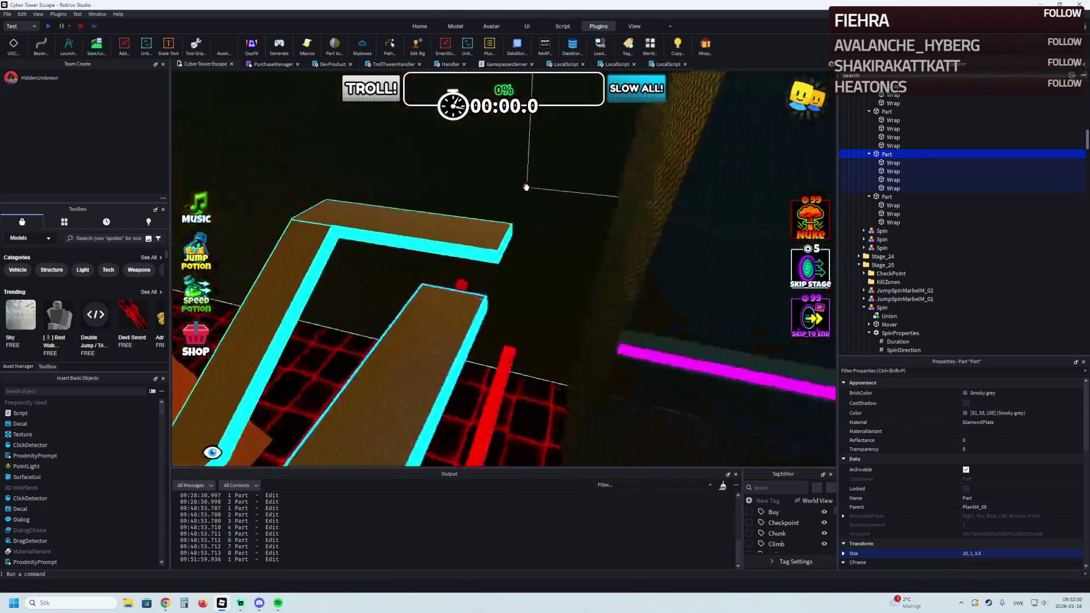
Fly to the spinning-bar stage and select all eight of its grey planks
{"action": "key", "text": "w"}
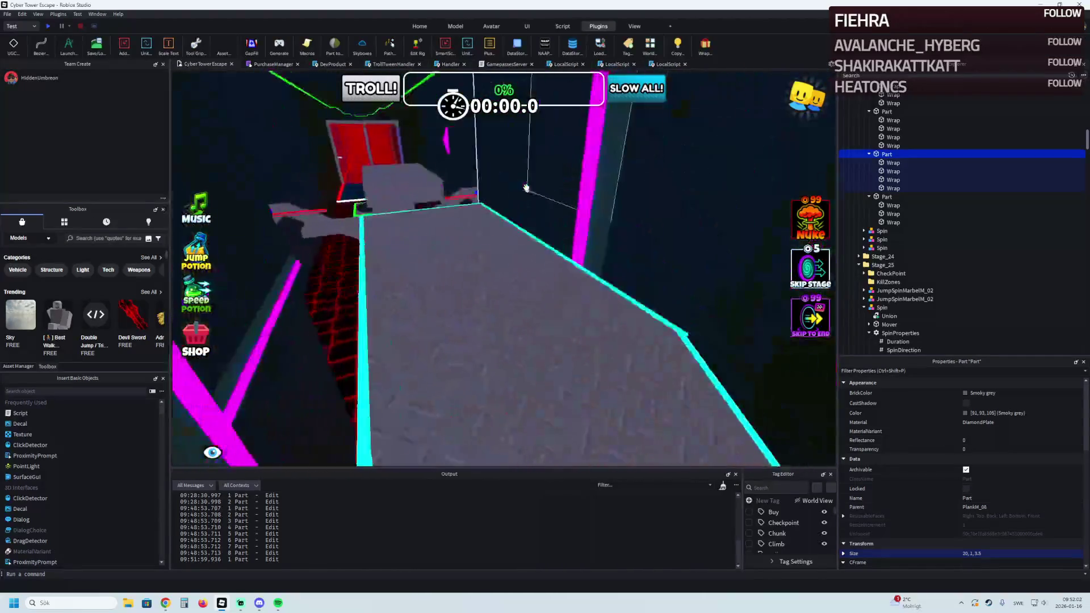
{"action": "key", "text": "w"}
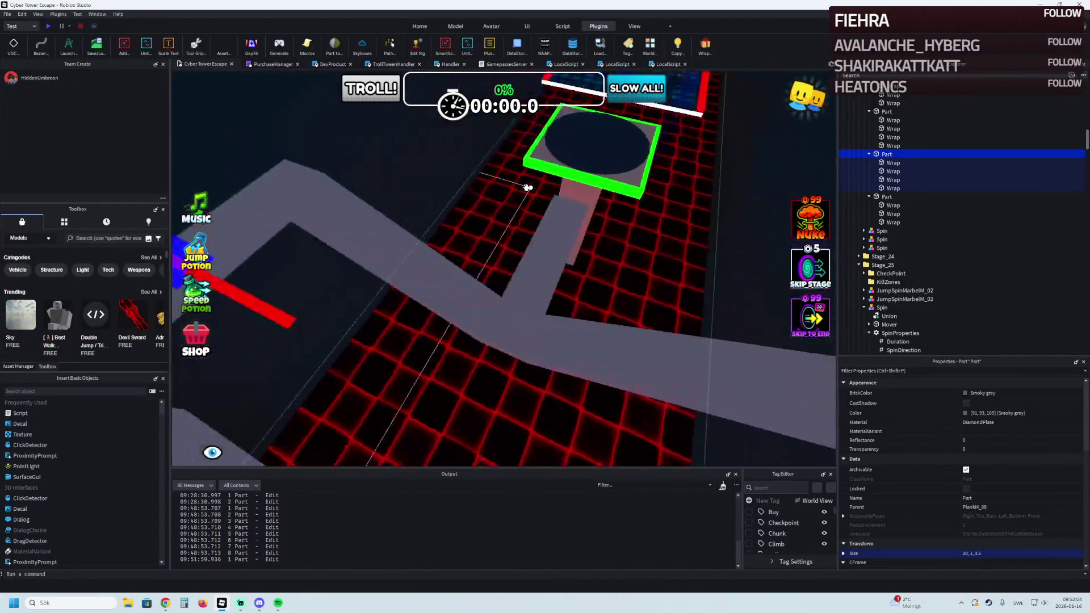
{"action": "key", "text": "w"}
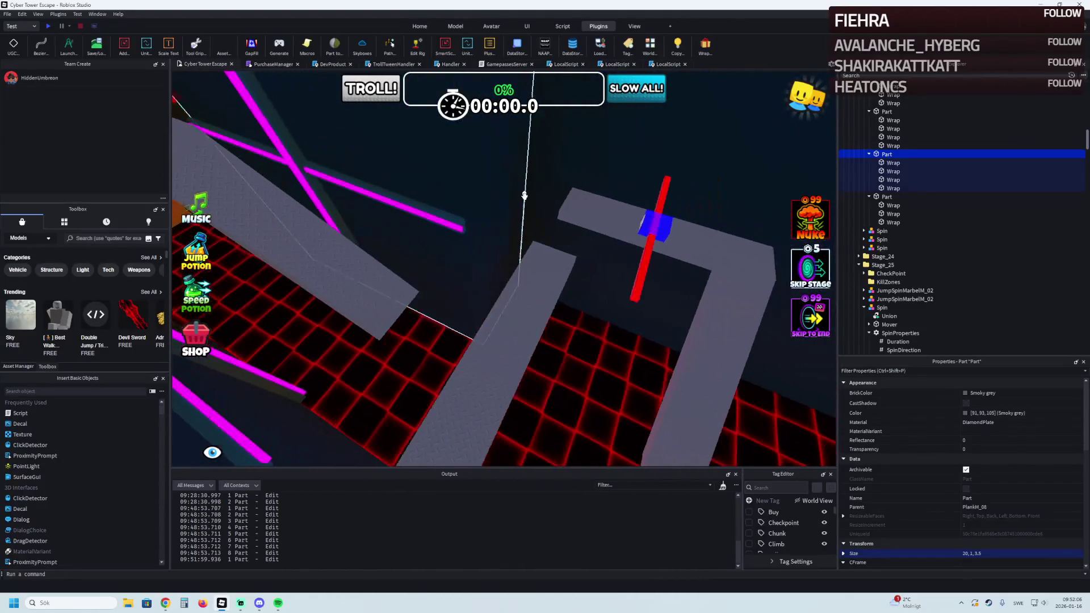
{"action": "left_click", "coordinate": [725, 232]}
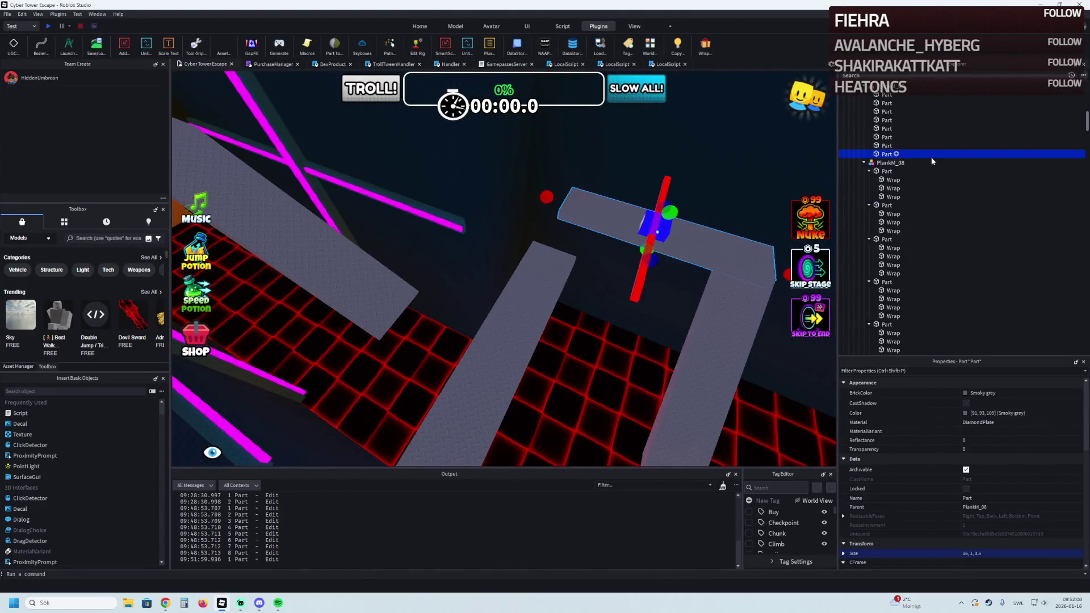
{"action": "left_click", "coordinate": [878, 96], "text": "shift"}
Wrap the plank pieces in cyan neon edge strips and stretch one strip along its length
{"action": "left_click", "coordinate": [704, 46]}
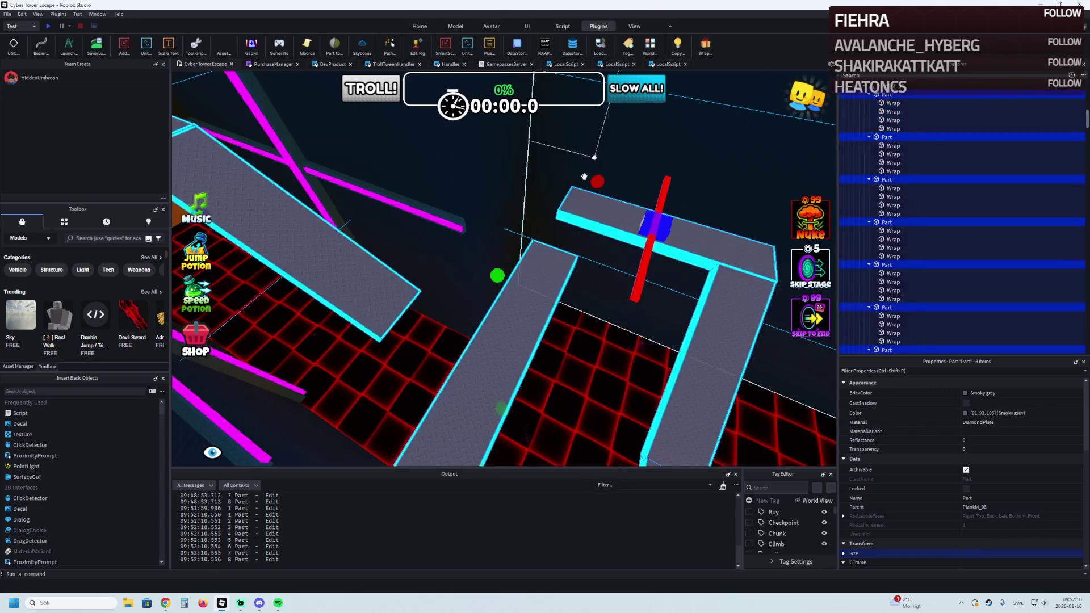
{"action": "scroll", "coordinate": [585, 204], "scroll_direction": "up", "scroll_amount": 3}
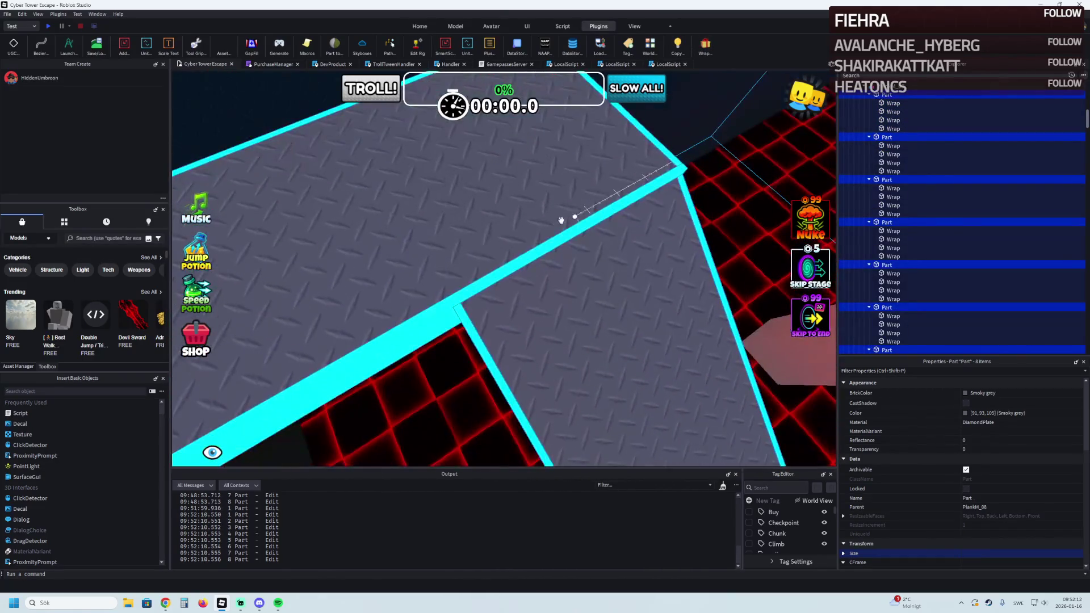
{"action": "left_click", "coordinate": [446, 308]}
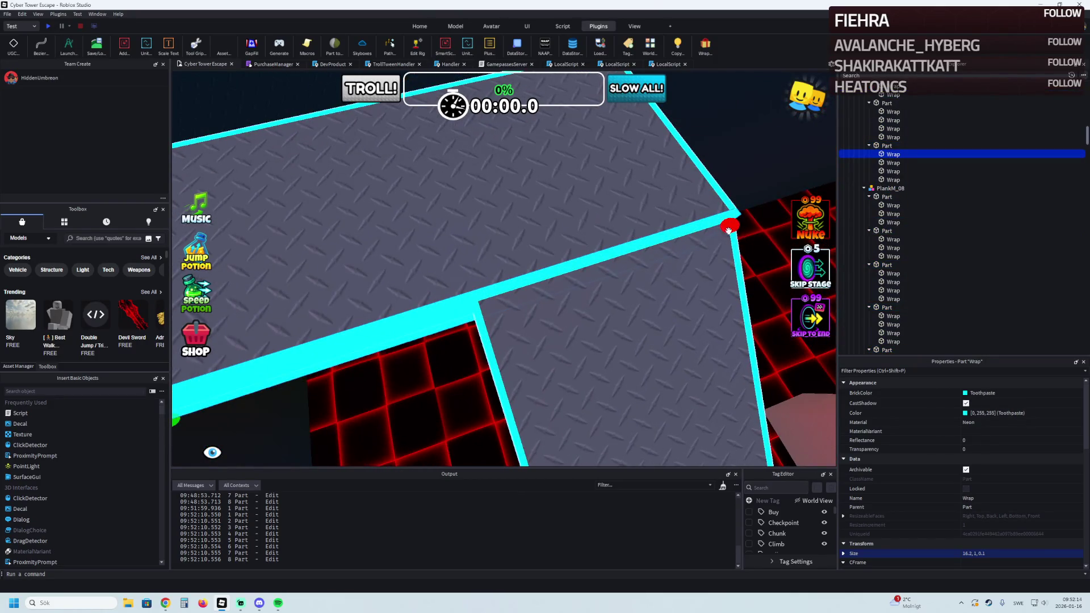
{"action": "right_click", "coordinate": [492, 300]}
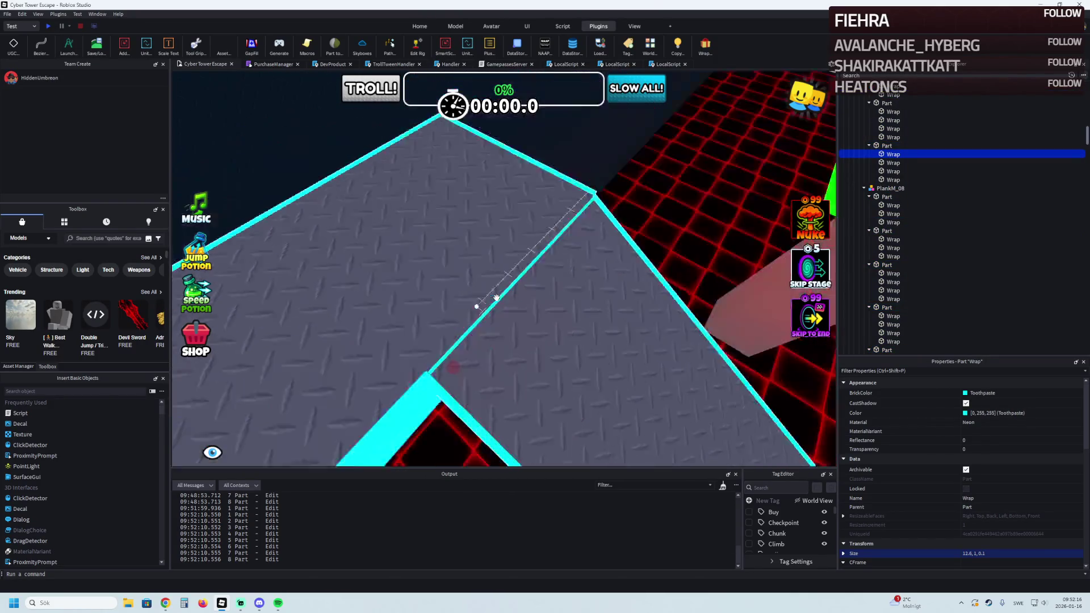
{"action": "scroll", "coordinate": [493, 299], "scroll_direction": "up", "scroll_amount": 2}
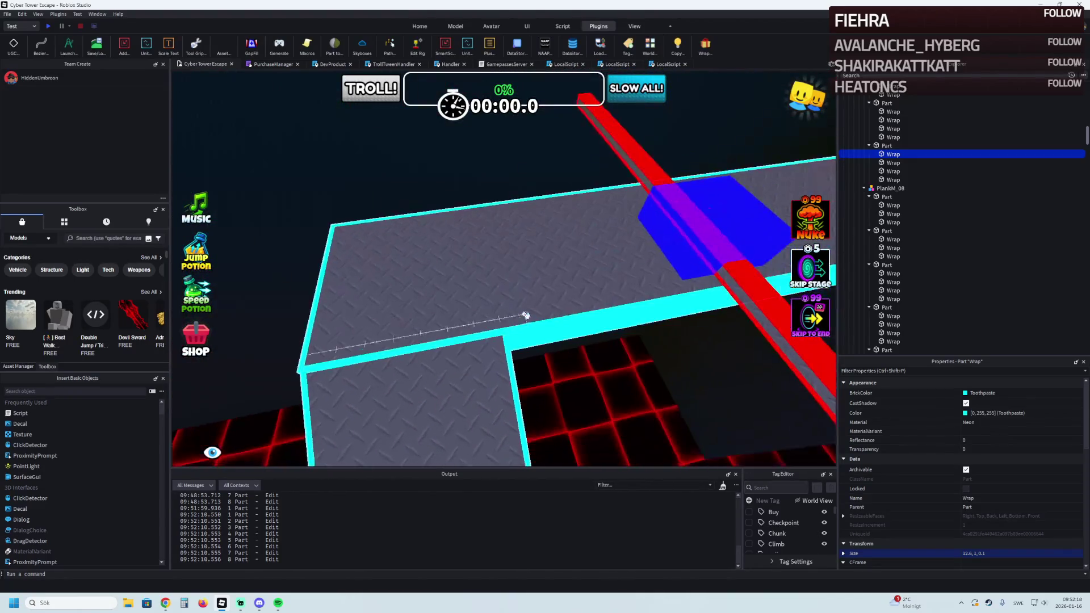
{"action": "left_click_drag", "start_coordinate": [292, 382], "coordinate": [296, 380]}
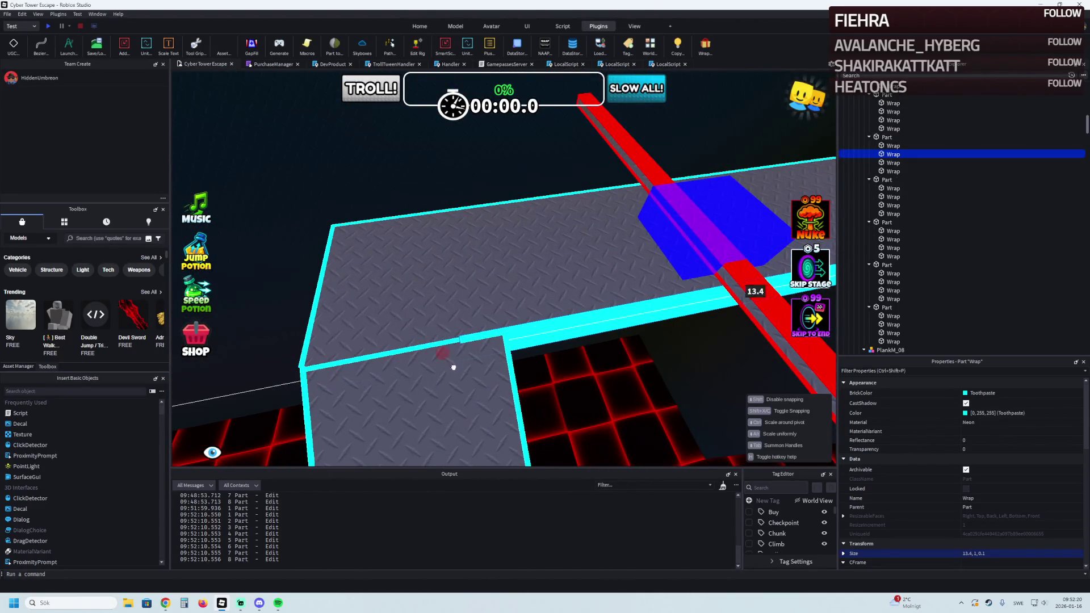
Delete the unwanted cyan strip that forms a wall across the walkway
{"action": "right_click", "coordinate": [488, 362]}
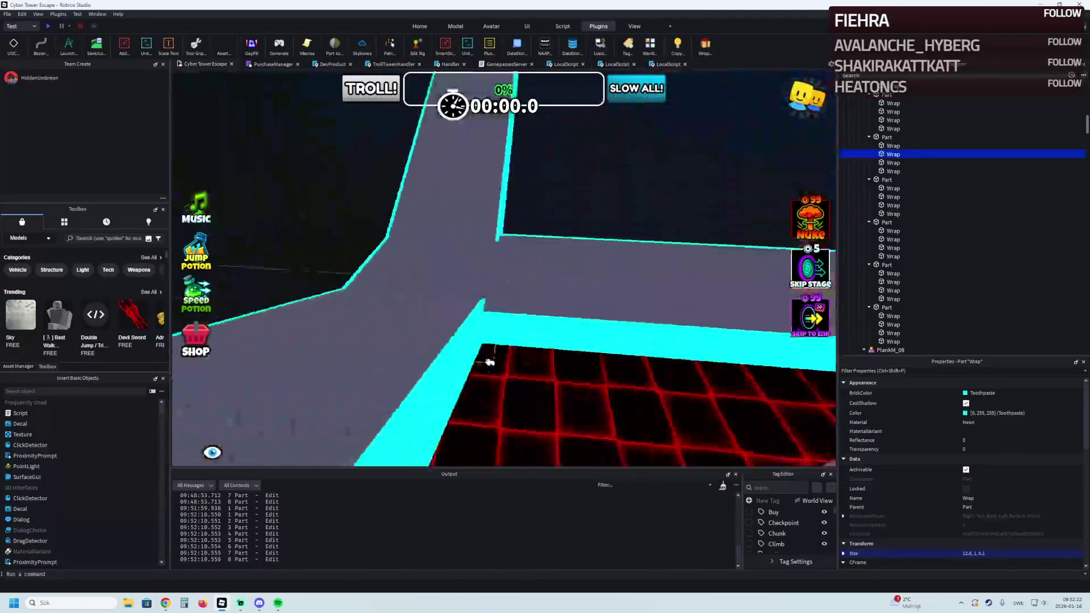
{"action": "key", "text": "w"}
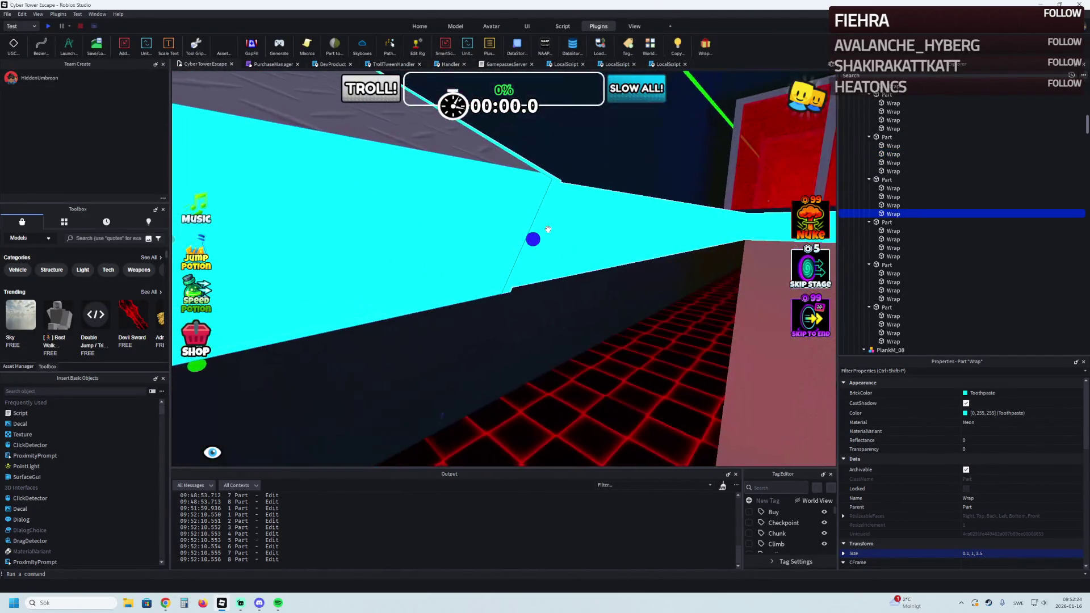
{"action": "key", "text": "Delete"}
{"action": "left_click", "coordinate": [569, 211]}
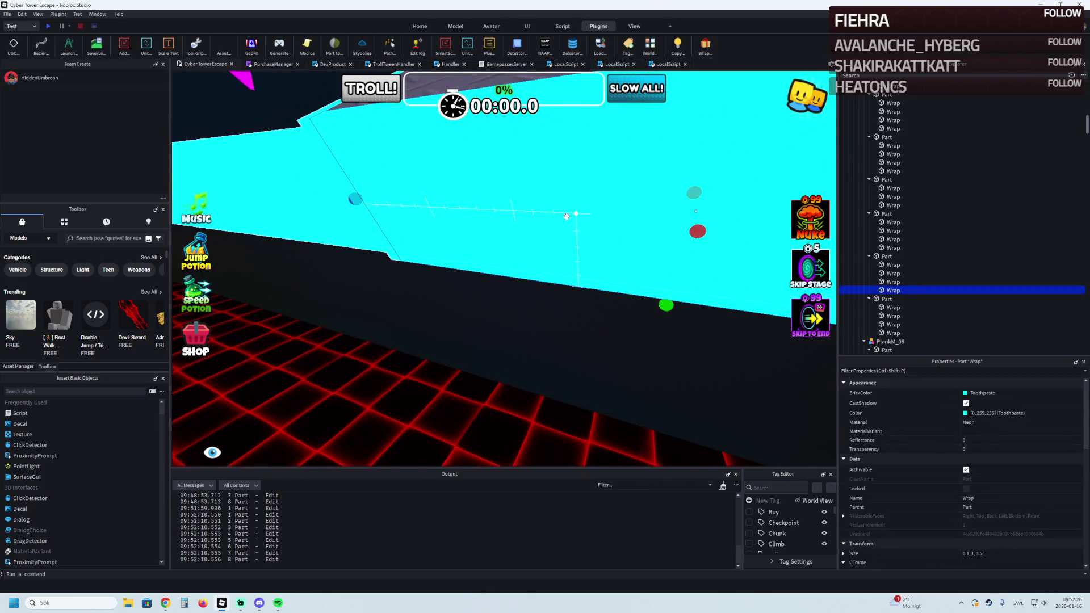
{"action": "key", "text": "Delete"}
Delete the extra overlapping cyan strip on the PlankM_08 plank
{"action": "key", "text": "f"}
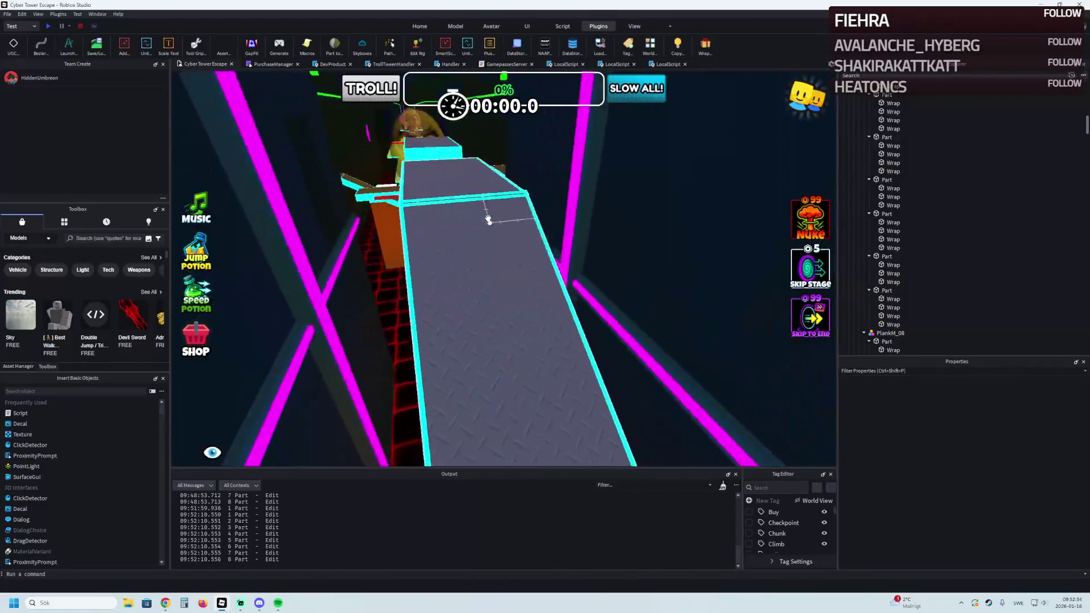
{"action": "left_click", "coordinate": [501, 268]}
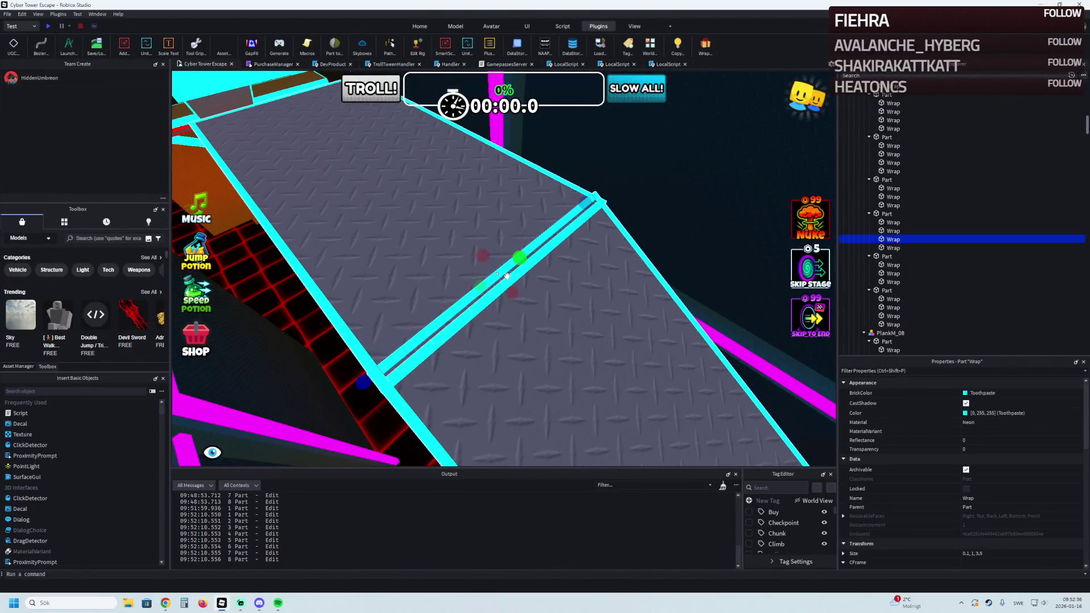
{"action": "left_click", "coordinate": [507, 277]}
{"action": "left_click", "coordinate": [501, 283]}
{"action": "key", "text": "Delete"}
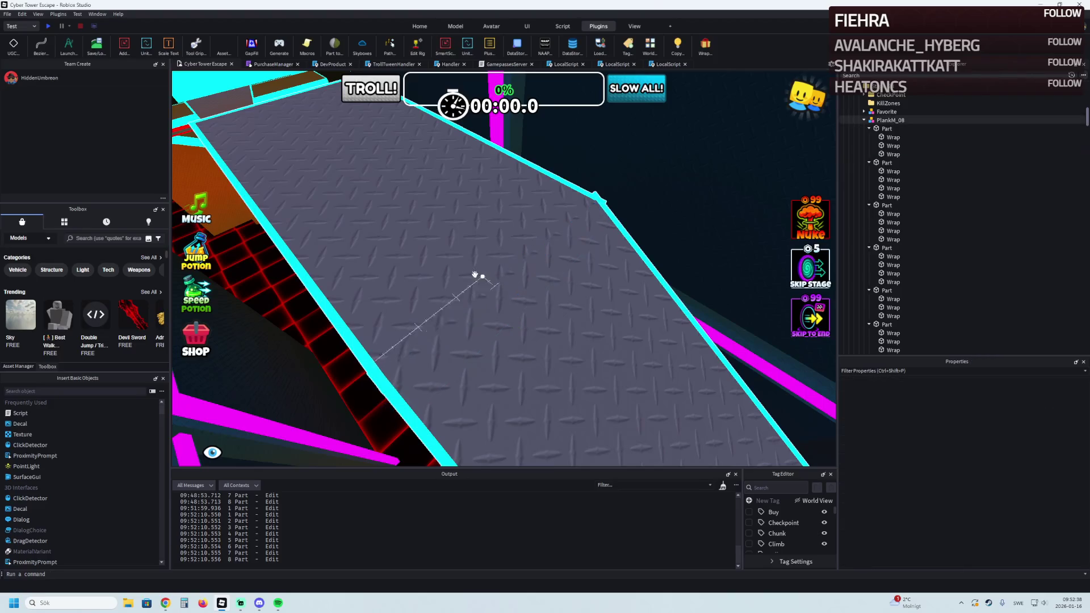
Shorten two cyan Wrap edge strips from 15.2 to 15 studs with the Scale handles
{"action": "left_click", "coordinate": [331, 199]}
{"action": "left_click_drag", "start_coordinate": [331, 198], "coordinate": [341, 206]}
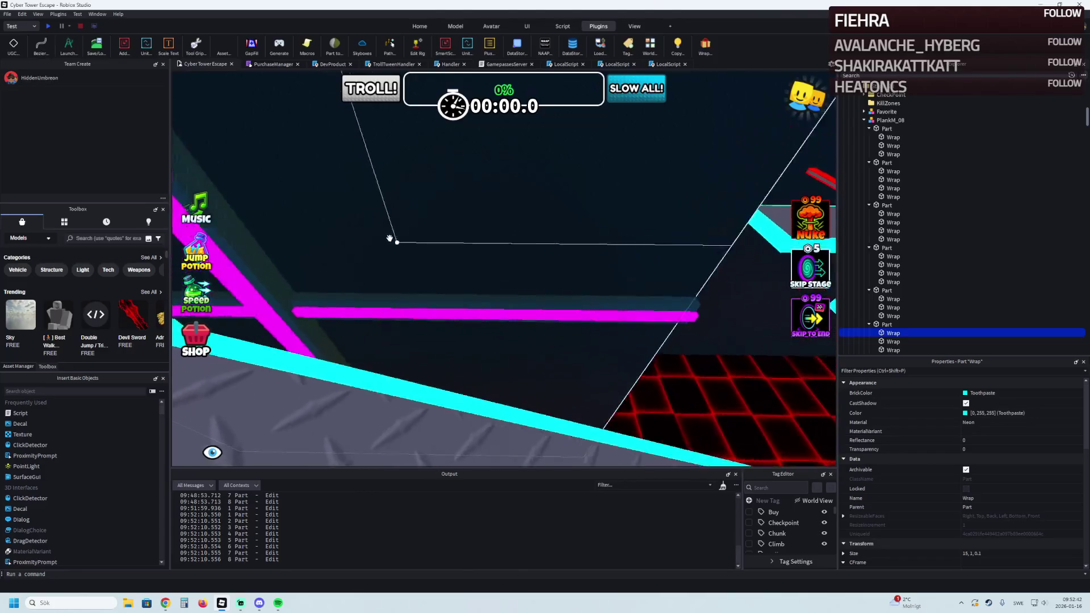
{"action": "left_click", "coordinate": [450, 289]}
{"action": "mouse_move", "coordinate": [450, 289]}
{"action": "left_mouse_down"}
{"action": "mouse_move", "coordinate": [462, 309]}
{"action": "mouse_move", "coordinate": [486, 310]}
{"action": "left_mouse_up"}
Fly the camera past the magenta-railed path to the green ice platform and select it
{"action": "key", "text": "f"}
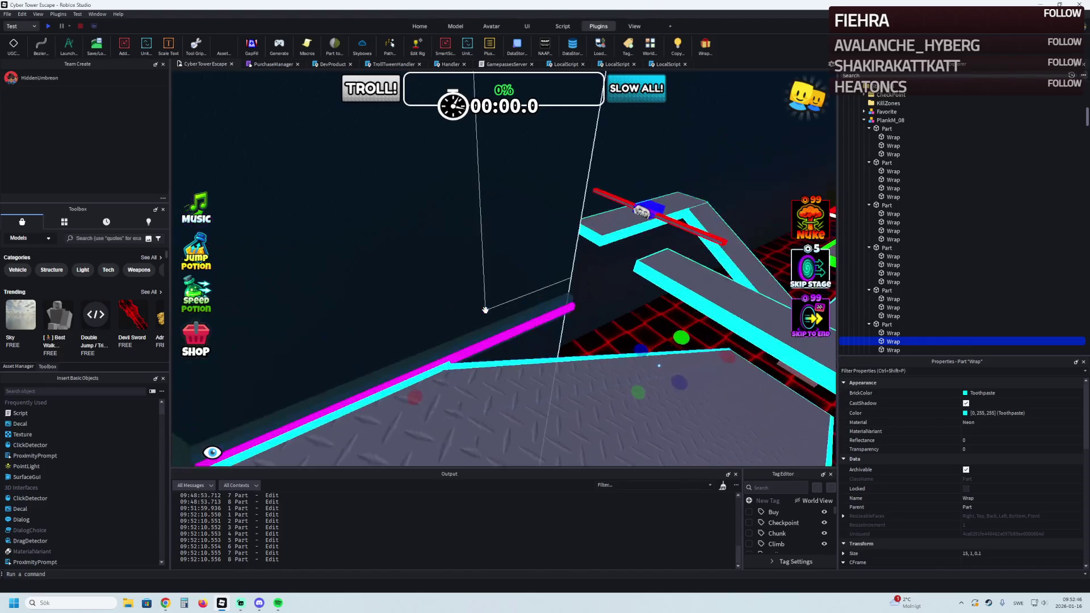
{"action": "key", "text": "s"}
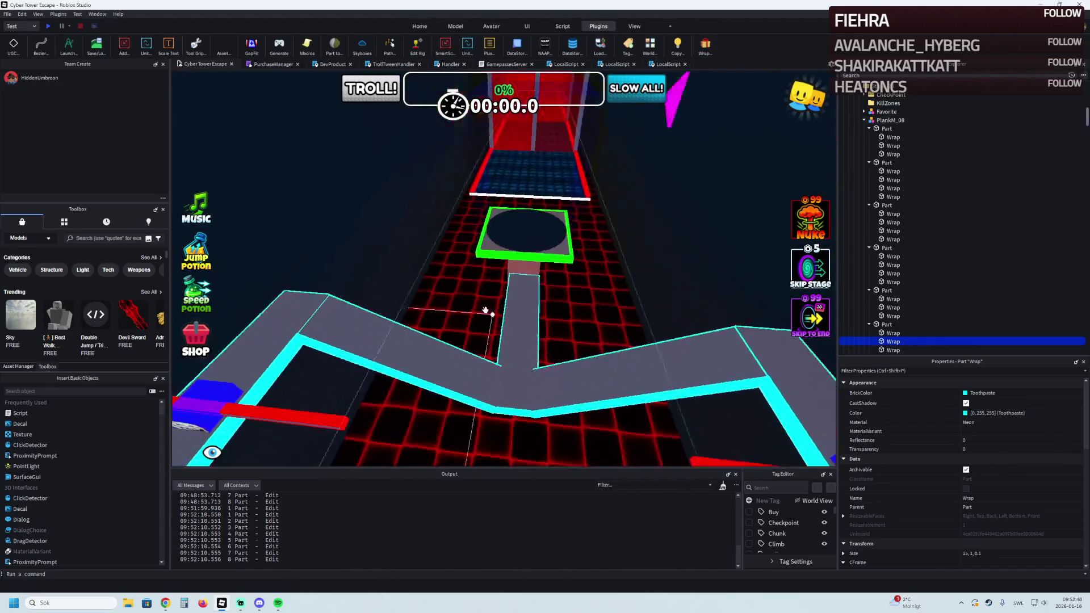
{"action": "key", "text": "s"}
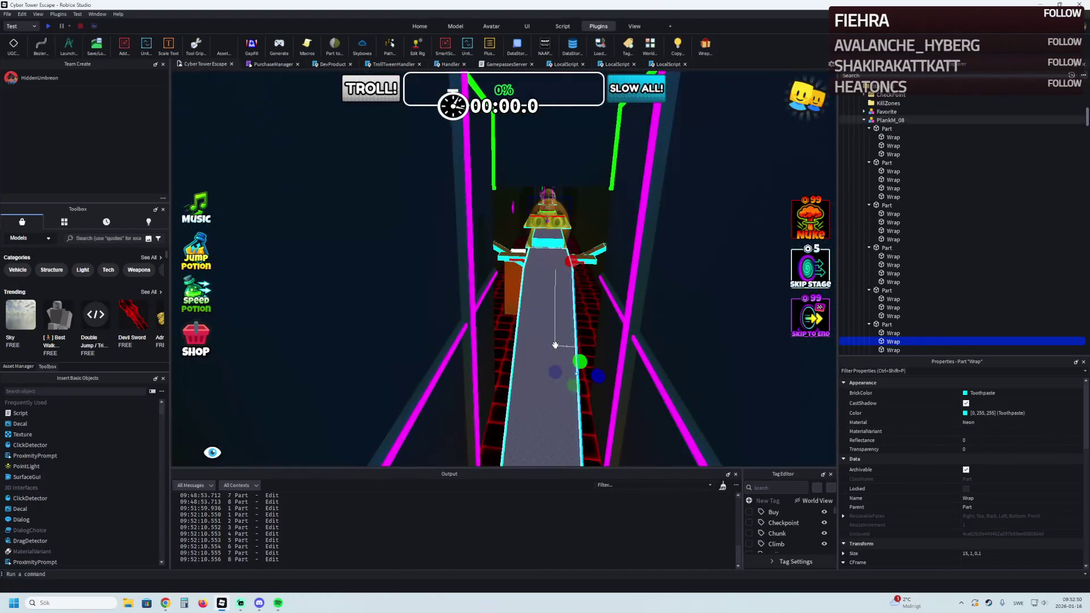
{"action": "key", "text": "w"}
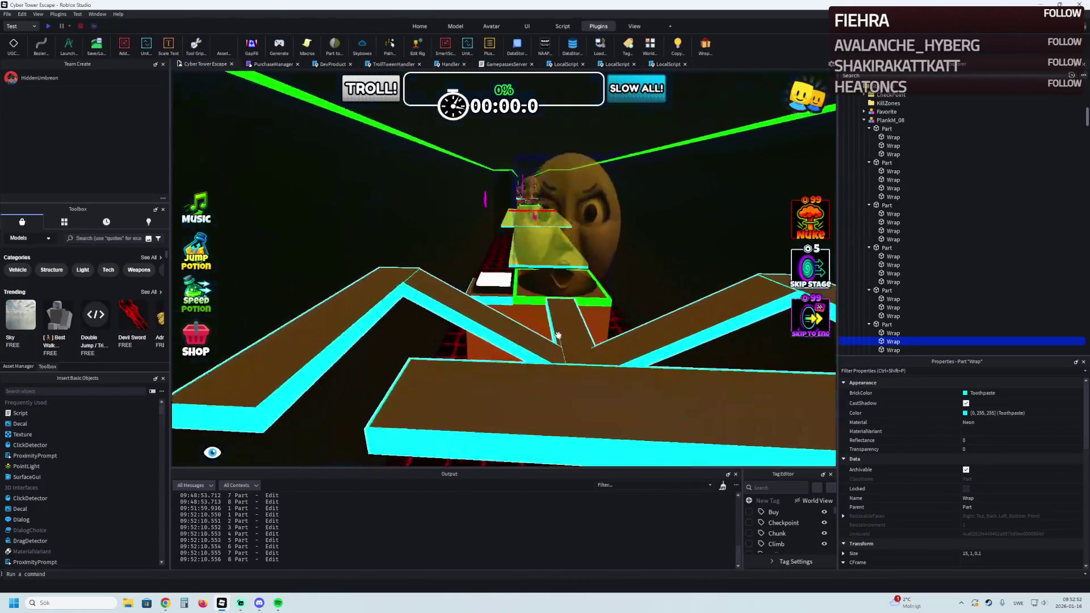
{"action": "key", "text": "w"}
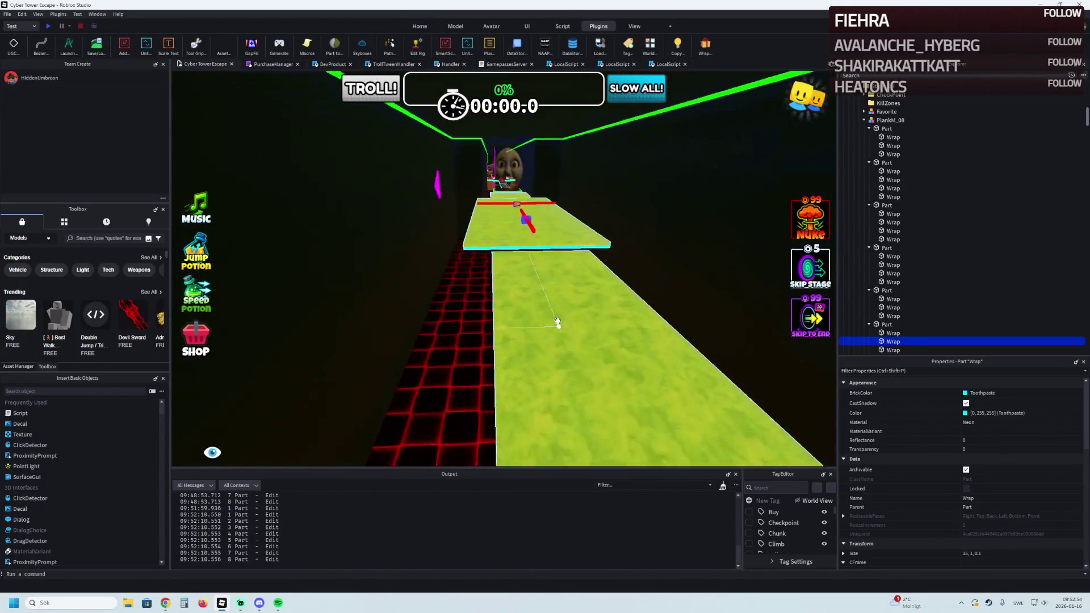
{"action": "key", "text": "s"}
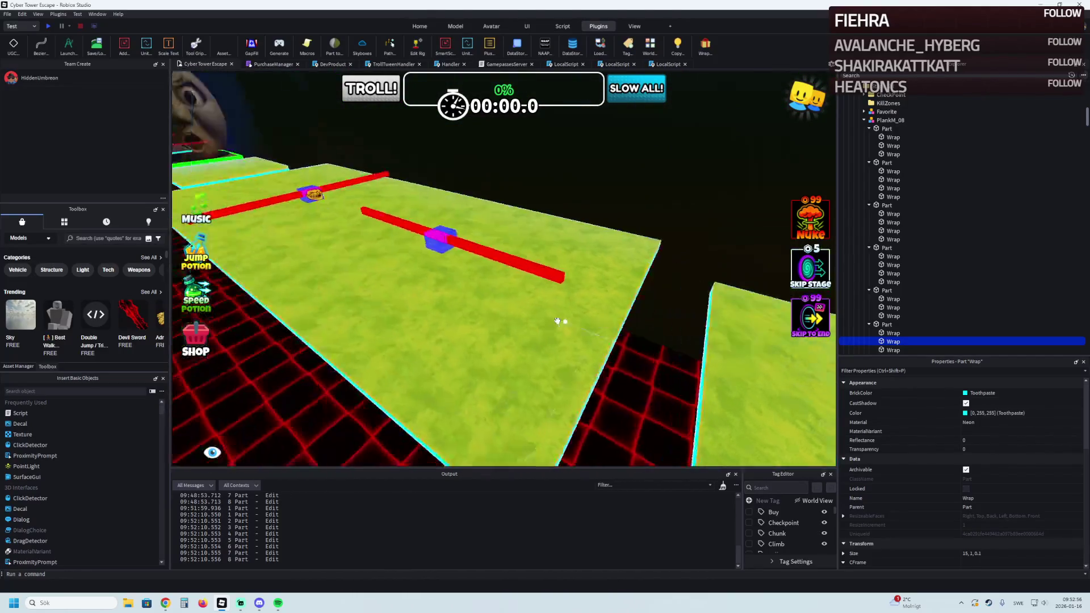
{"action": "key", "text": "s"}
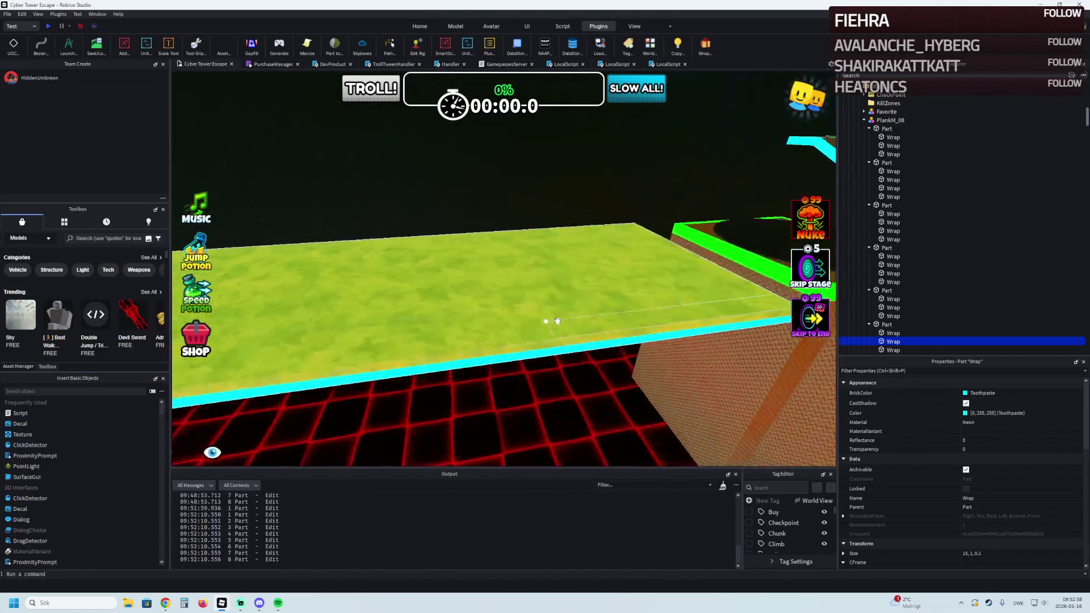
{"action": "left_click", "coordinate": [450, 283]}
{"action": "key", "text": "s"}
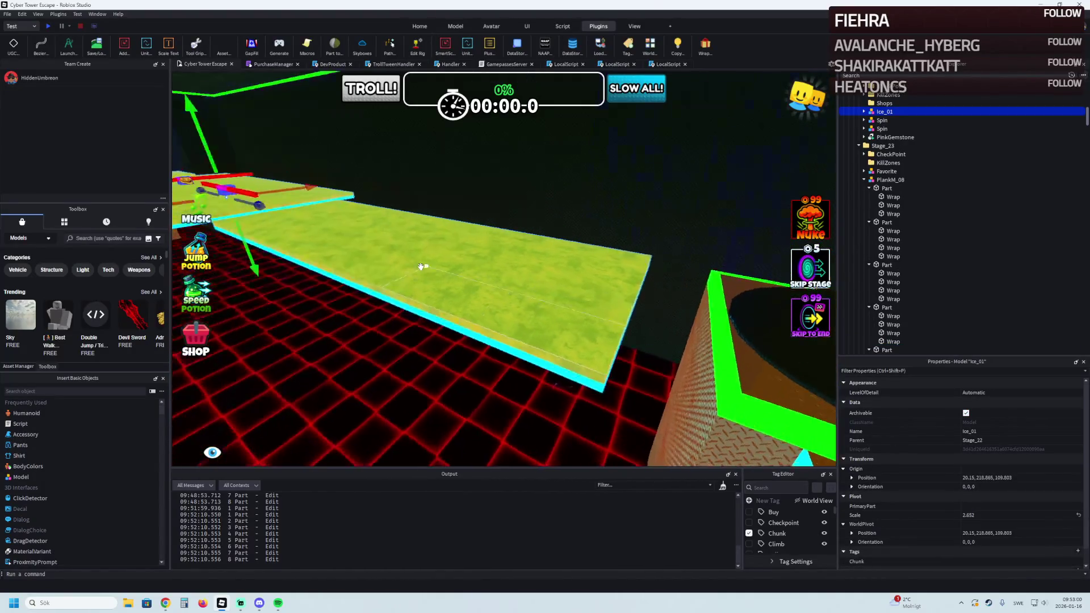
Select the model containing the Slide, try moving it, then undo the move
{"action": "left_click", "coordinate": [425, 272]}
{"action": "left_click", "coordinate": [894, 137]}
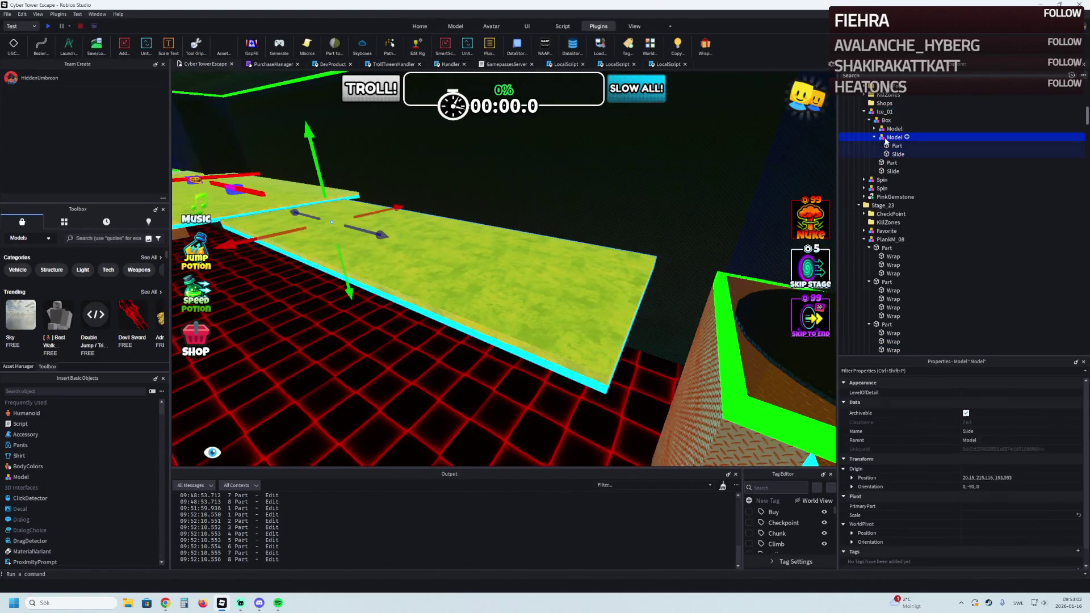
{"action": "left_click_drag", "start_coordinate": [374, 231], "coordinate": [402, 243]}
{"action": "key", "text": "ctrl+z"}
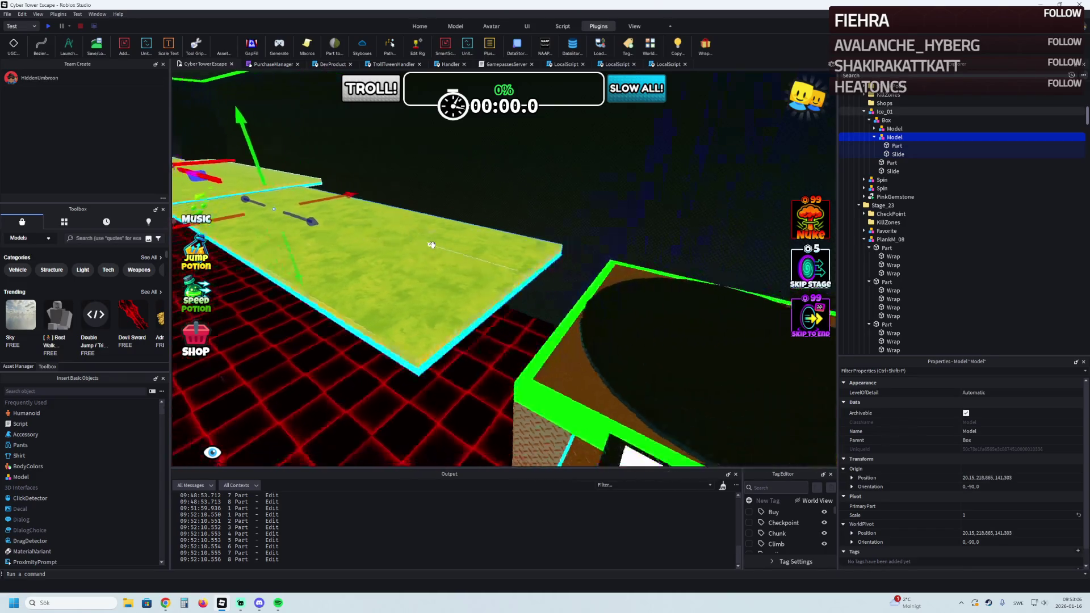
{"action": "key", "text": "a"}
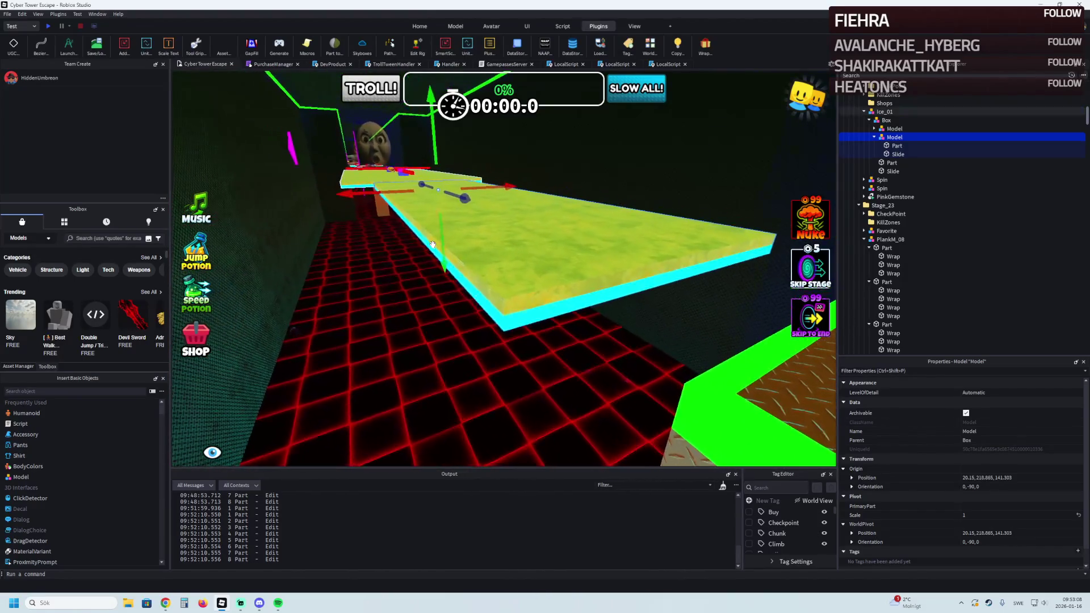
Thin the platform's cyan edge part to 1.5 and nudge it sideways and in height
{"action": "left_click", "coordinate": [482, 305]}
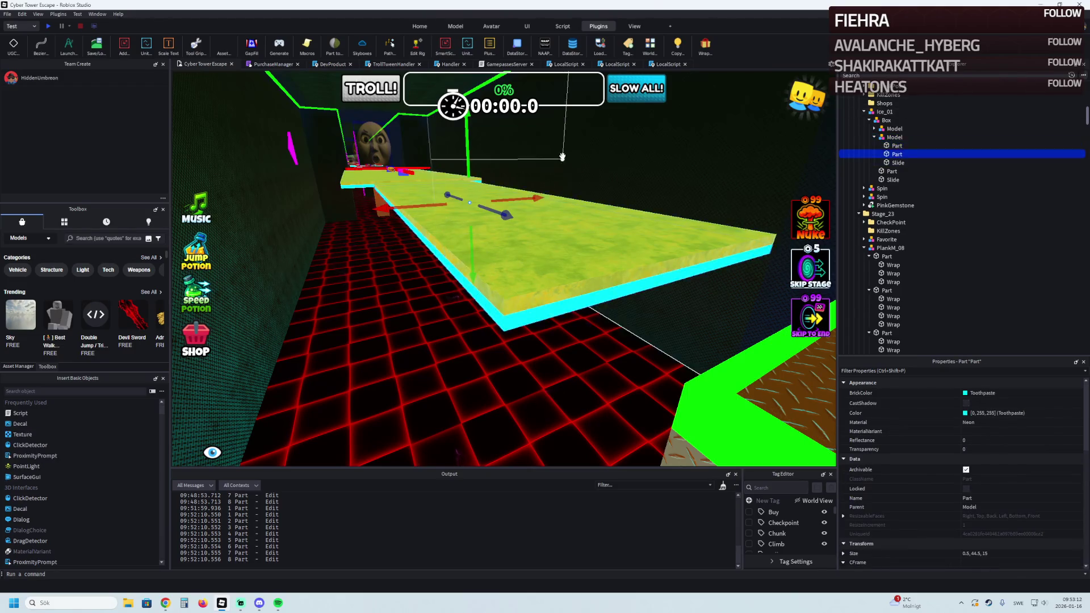
{"action": "key", "text": "a"}
{"action": "left_click_drag", "start_coordinate": [567, 216], "coordinate": [507, 225]}
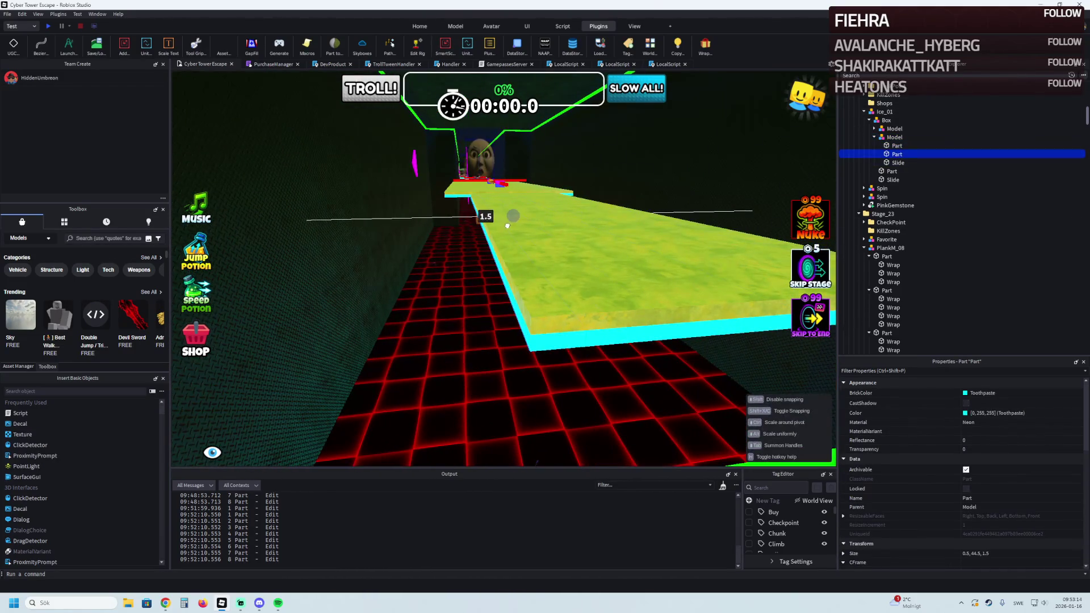
{"action": "key", "text": "ctrl+2"}
{"action": "key", "text": "q"}
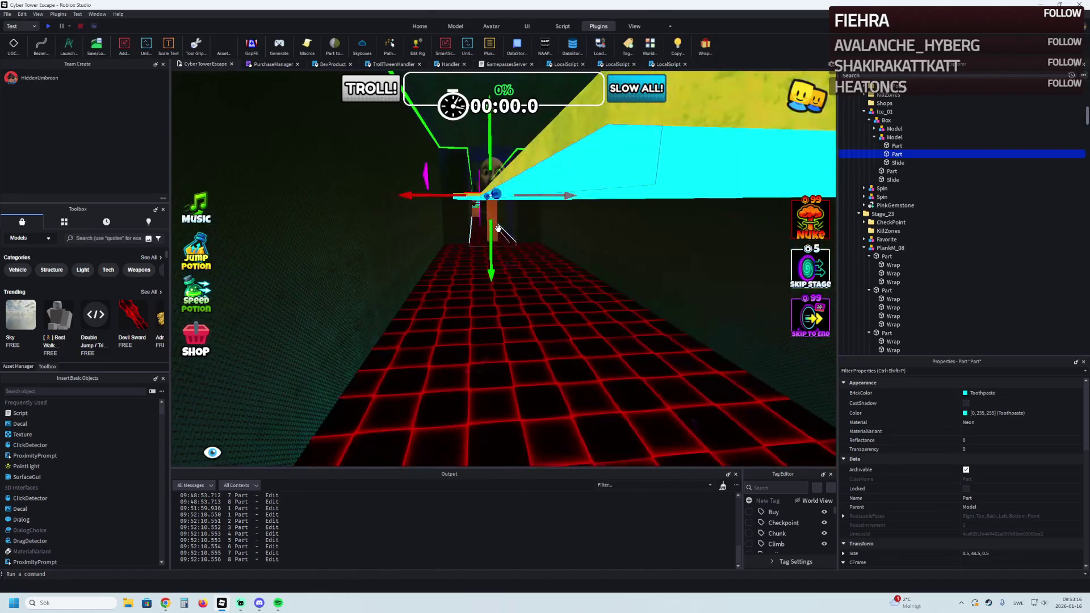
{"action": "key", "text": "e"}
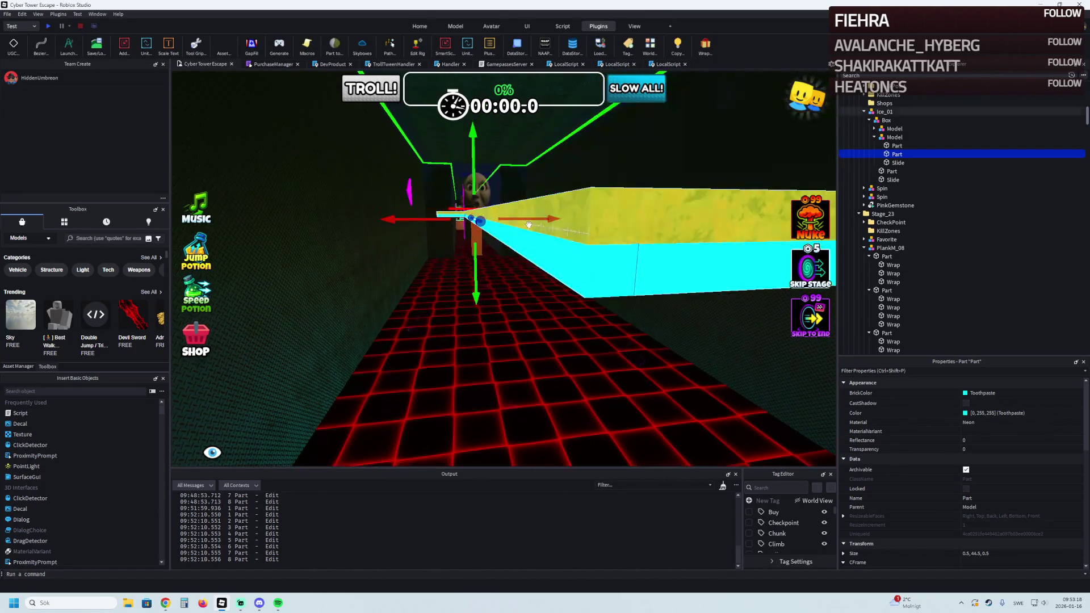
{"action": "left_click_drag", "start_coordinate": [534, 218], "coordinate": [528, 221]}
{"action": "mouse_move", "coordinate": [470, 254]}
{"action": "left_mouse_down"}
{"action": "mouse_move", "coordinate": [482, 255]}
{"action": "mouse_move", "coordinate": [468, 242]}
{"action": "left_mouse_up"}
Resize the cyan strip from 44.5 long to 1.5 × 20 × 0.5, then shorten it to 15
{"action": "key", "text": "ctrl+3"}
{"action": "scroll", "coordinate": [511, 239], "scroll_direction": "down", "scroll_amount": 5}
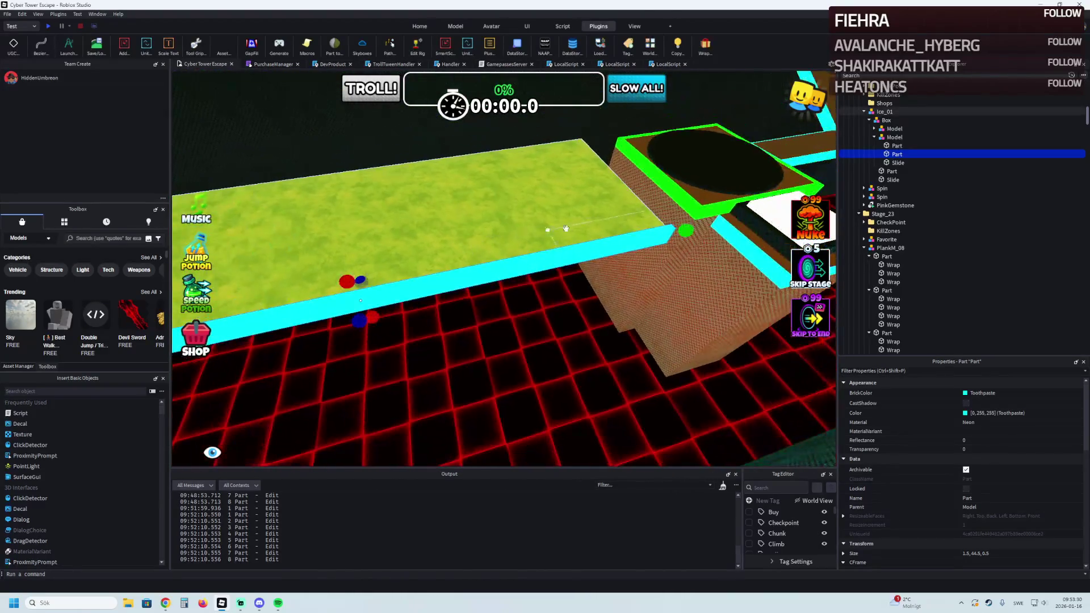
{"action": "scroll", "coordinate": [566, 229], "scroll_direction": "up", "scroll_amount": 2}
{"action": "left_click_drag", "start_coordinate": [740, 233], "coordinate": [590, 264]}
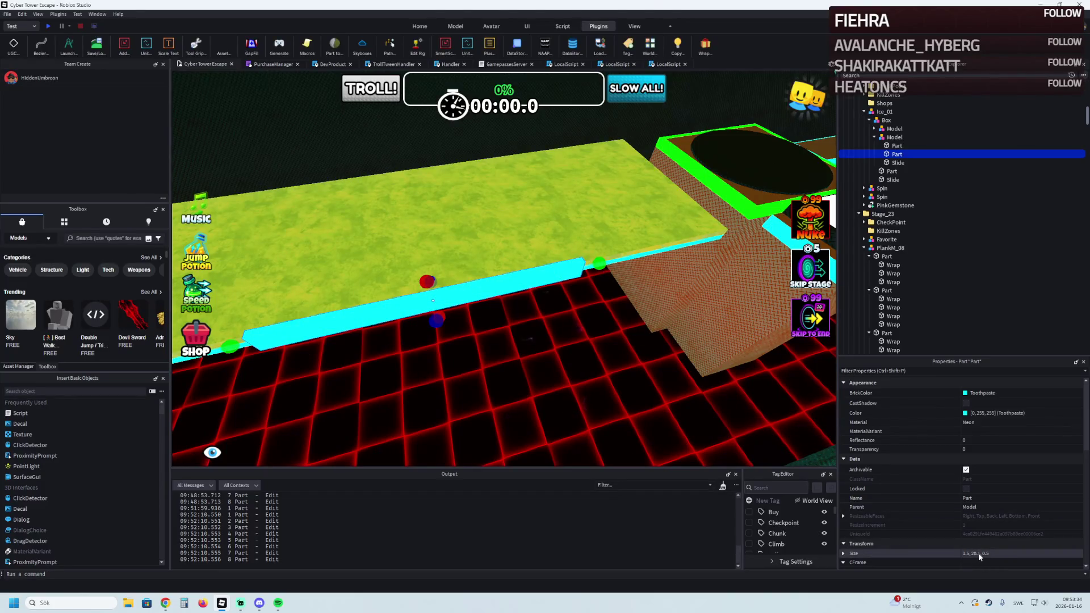
{"action": "left_click", "coordinate": [979, 553]}
{"action": "key", "text": "Return"}
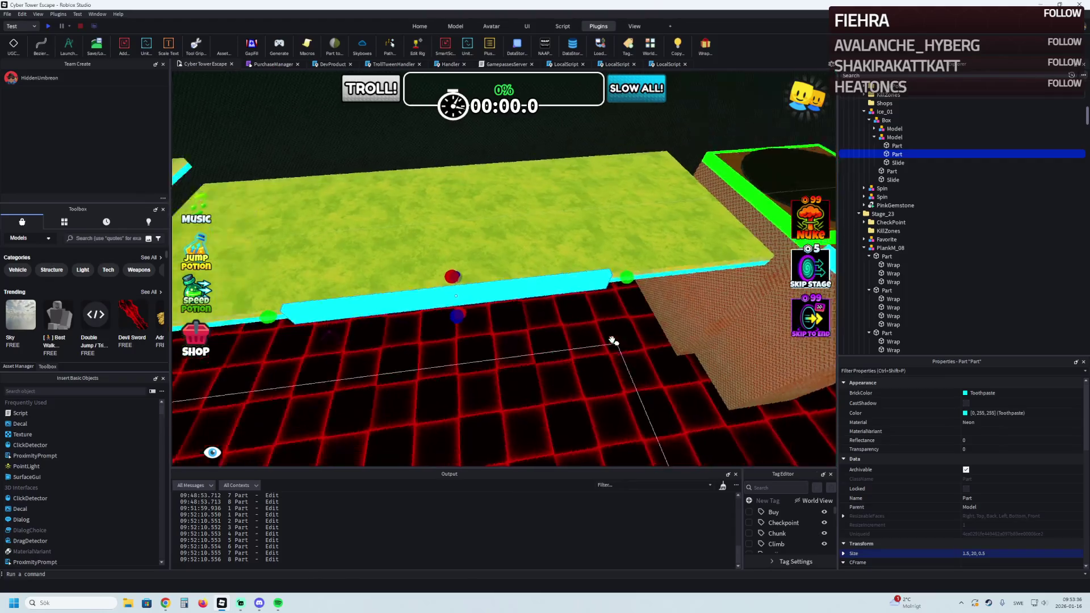
{"action": "left_click_drag", "start_coordinate": [635, 290], "coordinate": [602, 301]}
Duplicate the cyan strip and position the copy along the green platform's side
{"action": "key", "text": "ctrl+d"}
{"action": "mouse_move", "coordinate": [628, 221]}
{"action": "left_mouse_down"}
{"action": "mouse_move", "coordinate": [625, 292]}
{"action": "mouse_move", "coordinate": [567, 311]}
{"action": "left_mouse_up"}
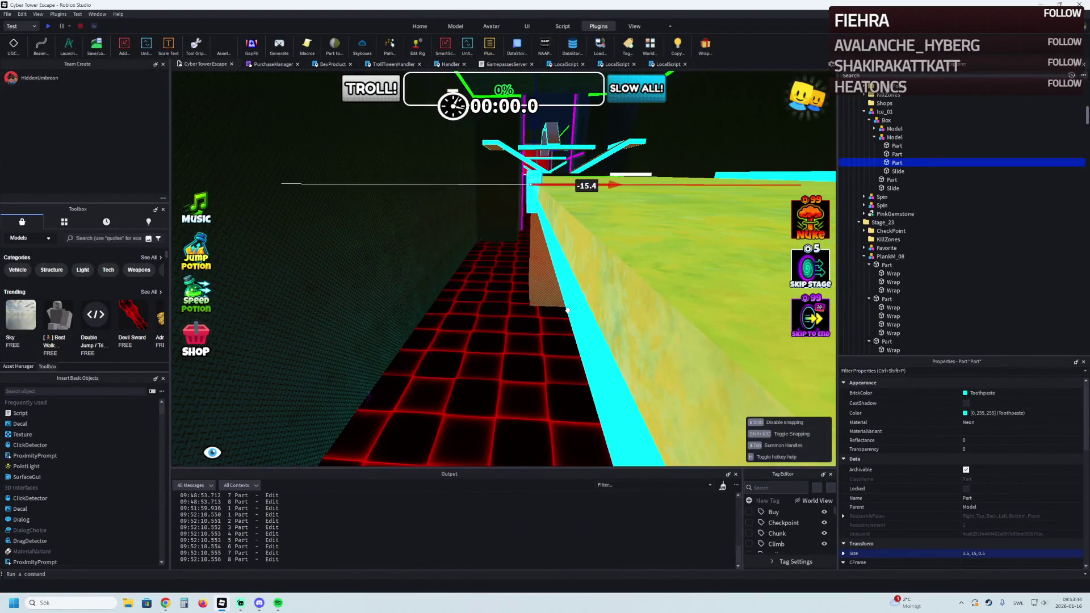
{"action": "key", "text": "f"}
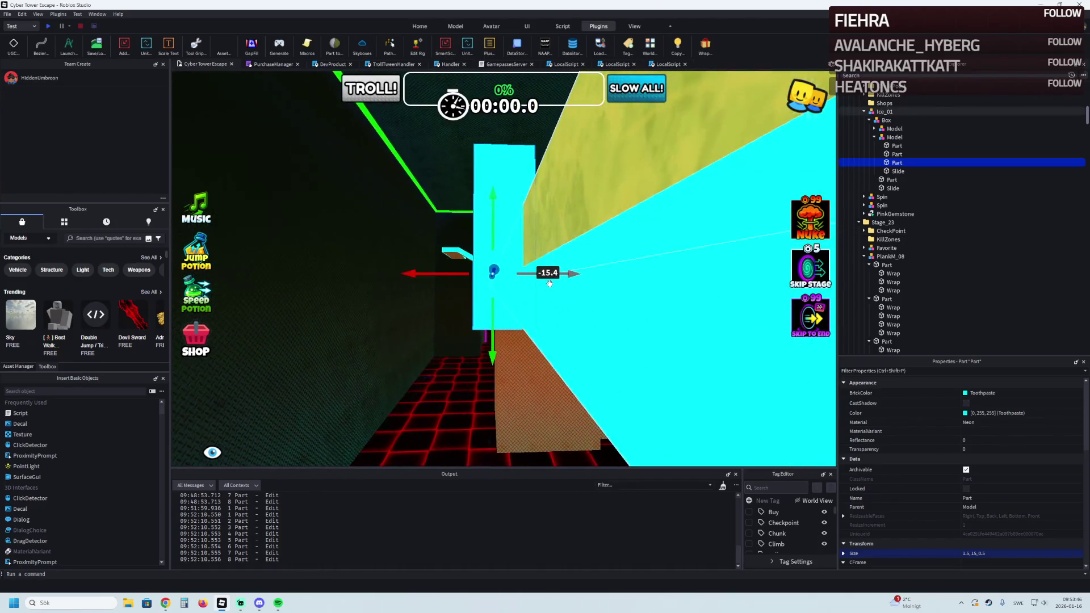
{"action": "mouse_move", "coordinate": [567, 275]}
{"action": "left_mouse_down"}
{"action": "mouse_move", "coordinate": [566, 248]}
{"action": "mouse_move", "coordinate": [550, 248]}
{"action": "mouse_move", "coordinate": [528, 340]}
{"action": "mouse_move", "coordinate": [479, 249]}
{"action": "left_mouse_up"}
{"action": "left_click", "coordinate": [455, 26]}
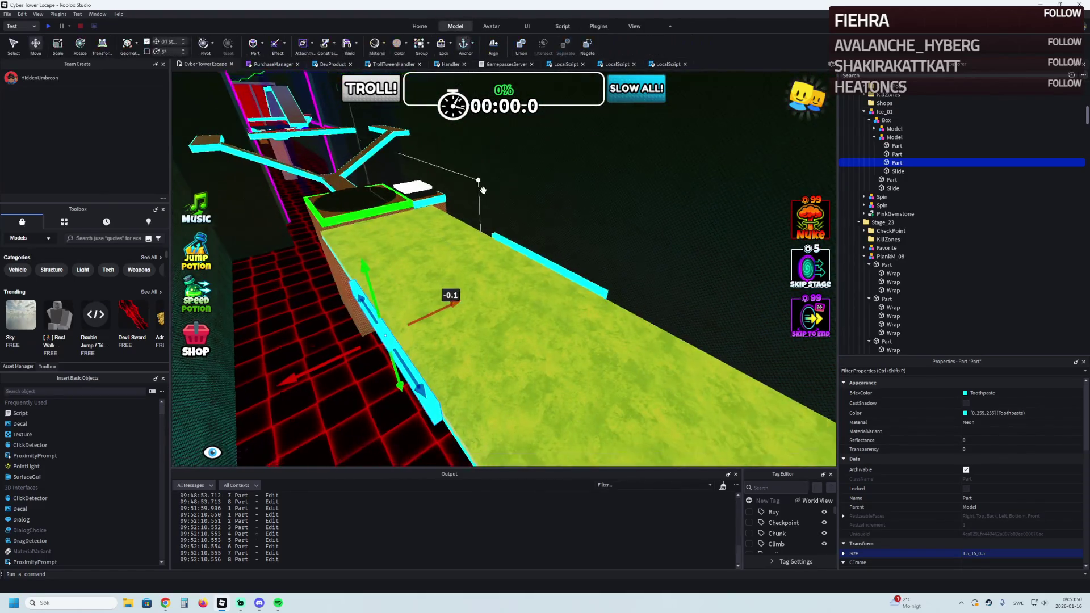
Duplicate a part for the new strip and shrink the copy's height to 8.4
{"action": "scroll", "coordinate": [482, 190], "scroll_direction": "up", "scroll_amount": 5}
{"action": "scroll", "coordinate": [482, 190], "scroll_direction": "down", "scroll_amount": 10}
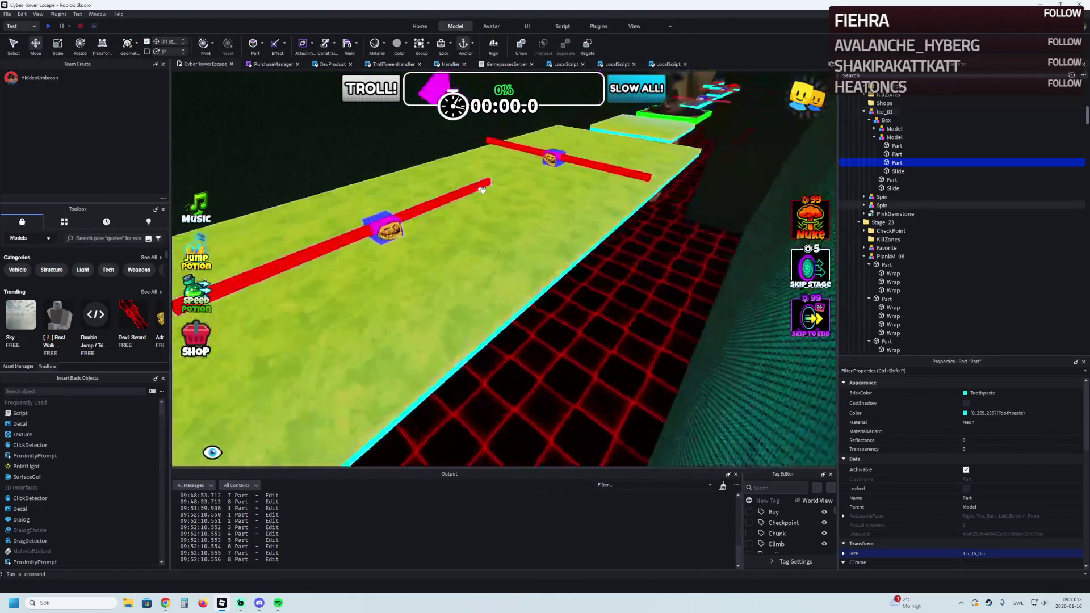
{"action": "scroll", "coordinate": [482, 190], "scroll_direction": "up", "scroll_amount": 5}
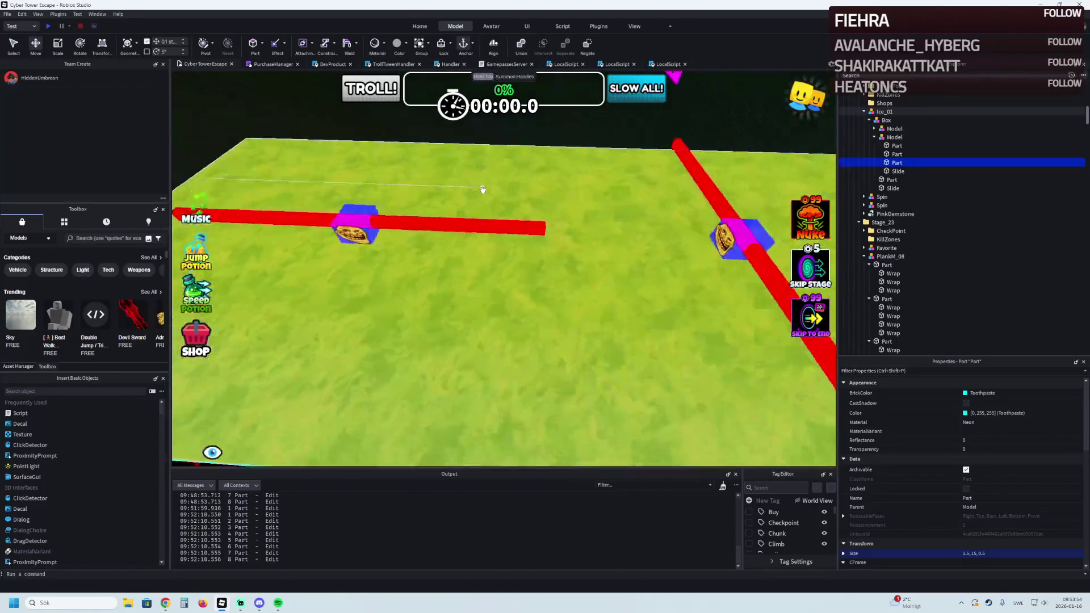
{"action": "left_click", "coordinate": [488, 191]}
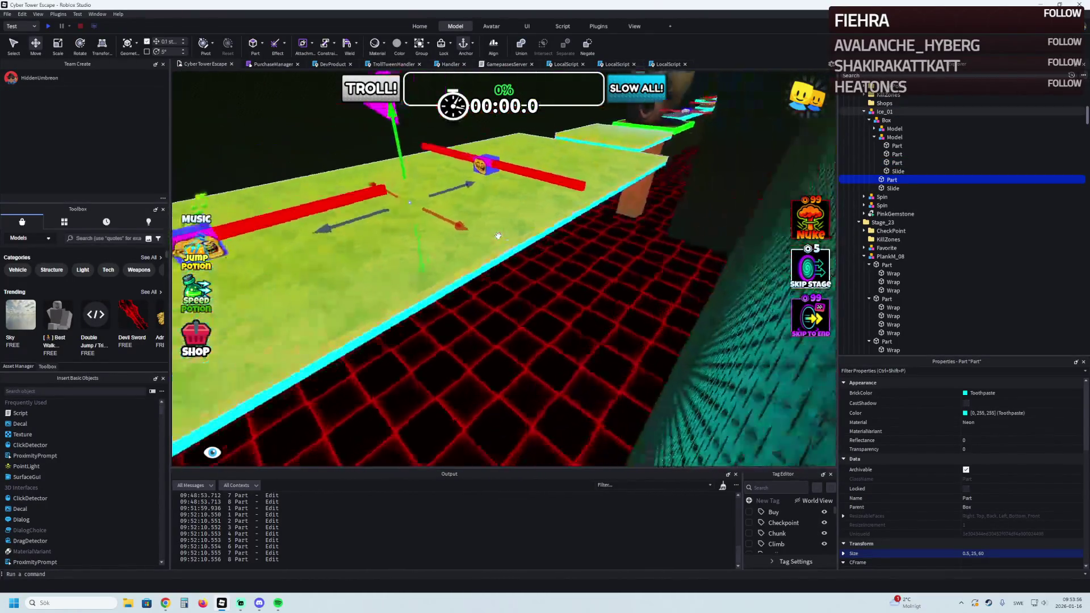
{"action": "key", "text": "ctrl+d"}
{"action": "key", "text": "ctrl+3"}
{"action": "left_click_drag", "start_coordinate": [427, 182], "coordinate": [469, 220]}
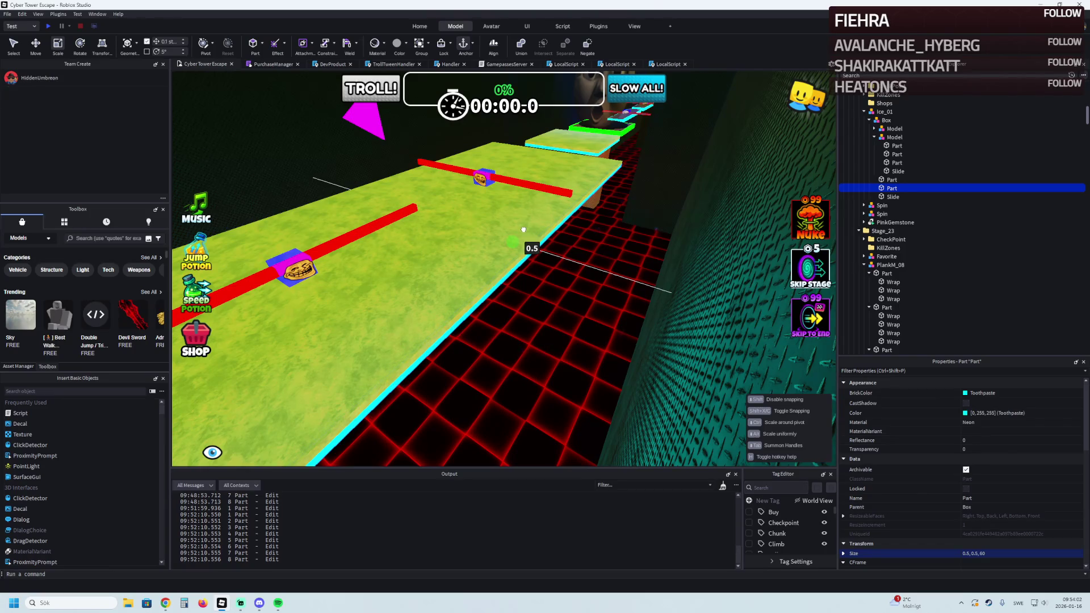
{"action": "scroll", "coordinate": [523, 230], "scroll_direction": "up", "scroll_amount": 3}
Narrow the strip to about 1.2 wide and shorten it to run along the platform edge
{"action": "key", "text": "ctrl+2"}
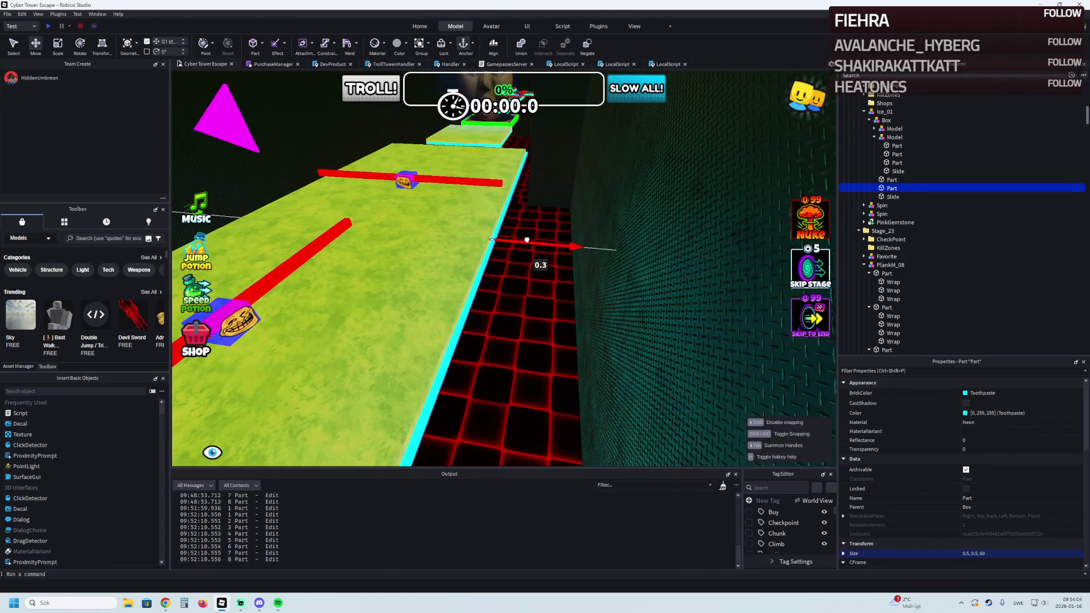
{"action": "key", "text": "ctrl+3"}
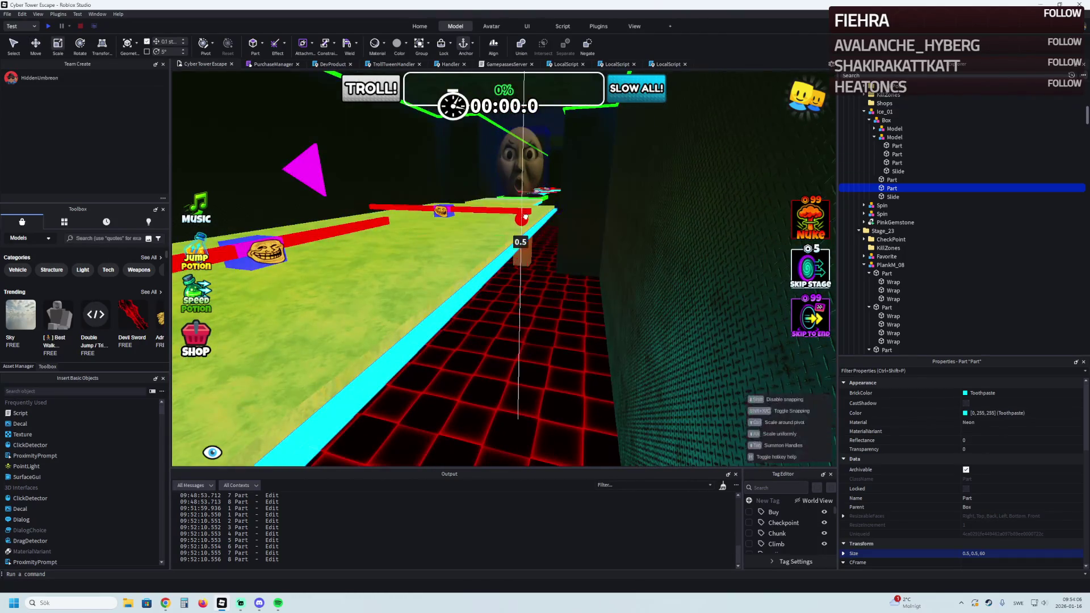
{"action": "left_click_drag", "start_coordinate": [525, 216], "coordinate": [526, 214]}
{"action": "scroll", "coordinate": [527, 211], "scroll_direction": "up", "scroll_amount": 3}
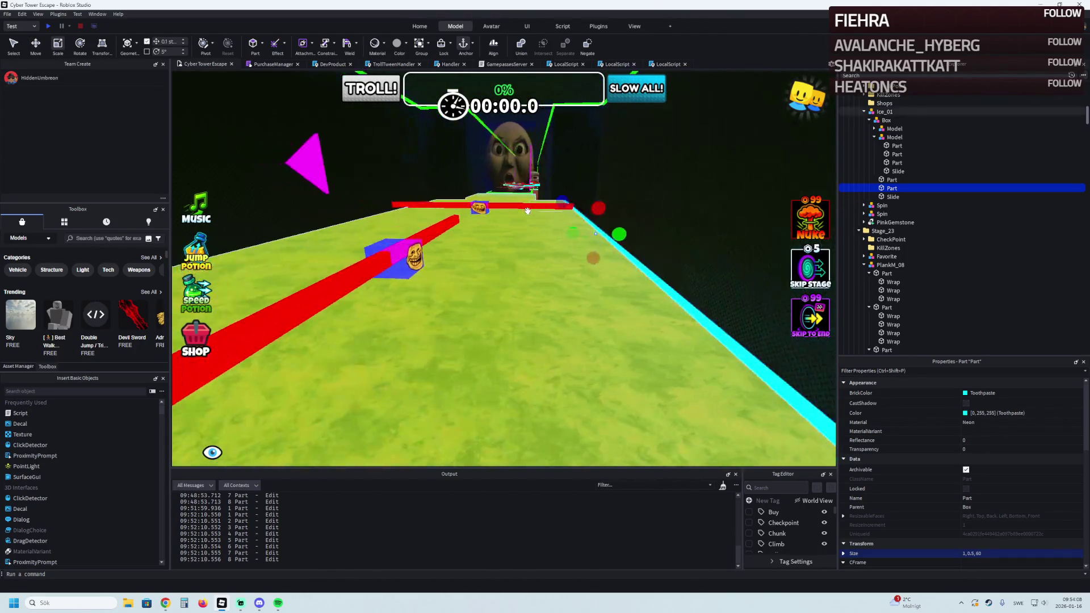
{"action": "scroll", "coordinate": [527, 211], "scroll_direction": "up", "scroll_amount": 3}
{"action": "left_click_drag", "start_coordinate": [506, 176], "coordinate": [527, 174]}
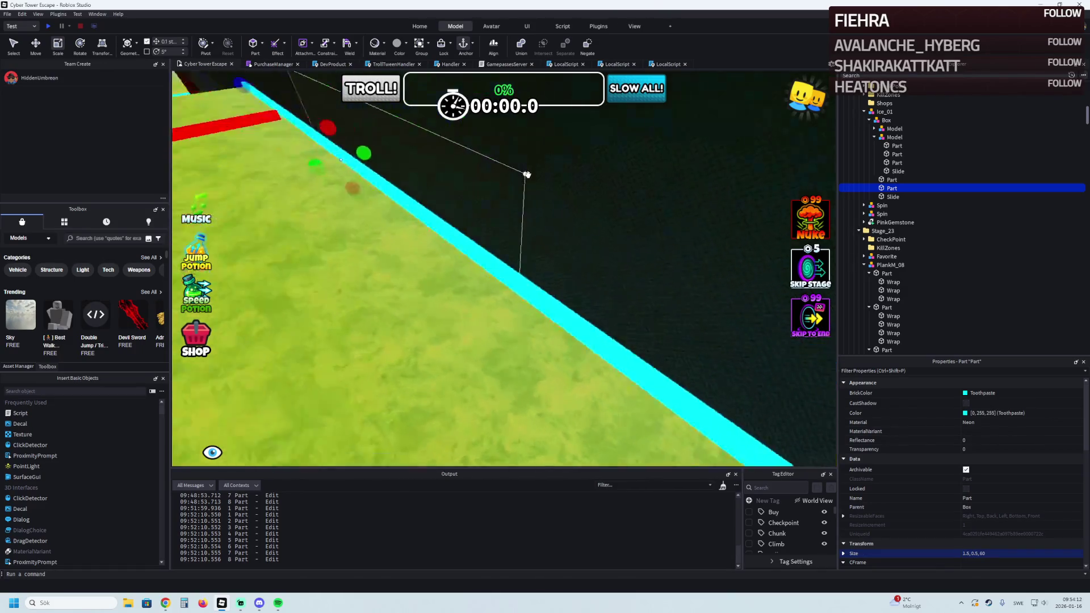
{"action": "mouse_move", "coordinate": [812, 160]}
{"action": "left_mouse_down"}
{"action": "mouse_move", "coordinate": [696, 195]}
{"action": "mouse_move", "coordinate": [489, 223]}
{"action": "left_mouse_up"}
Duplicate the resized strip and slide the copy along the platform edge
{"action": "key", "text": "ctrl+d"}
{"action": "key", "text": "ctrl+2"}
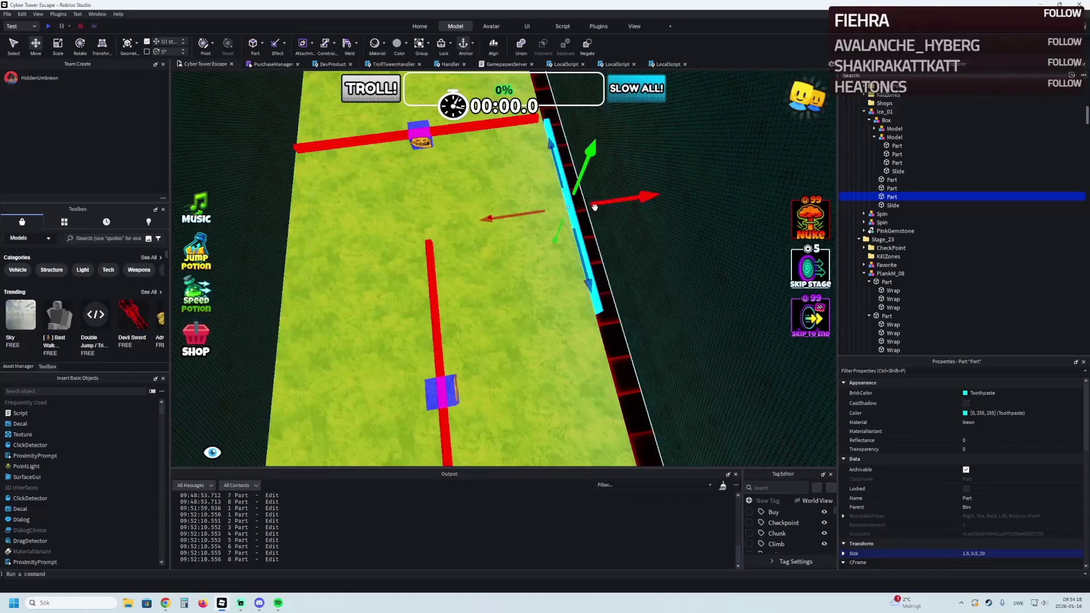
{"action": "left_click_drag", "start_coordinate": [641, 201], "coordinate": [597, 203]}
{"action": "scroll", "coordinate": [597, 202], "scroll_direction": "up", "scroll_amount": 5}
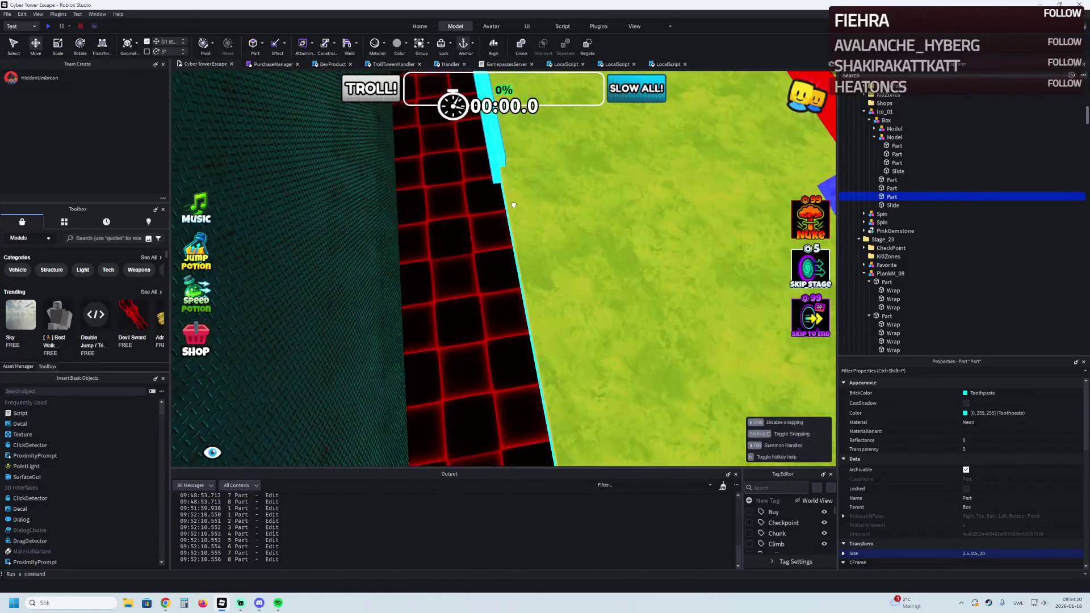
{"action": "scroll", "coordinate": [511, 205], "scroll_direction": "down", "scroll_amount": 10}
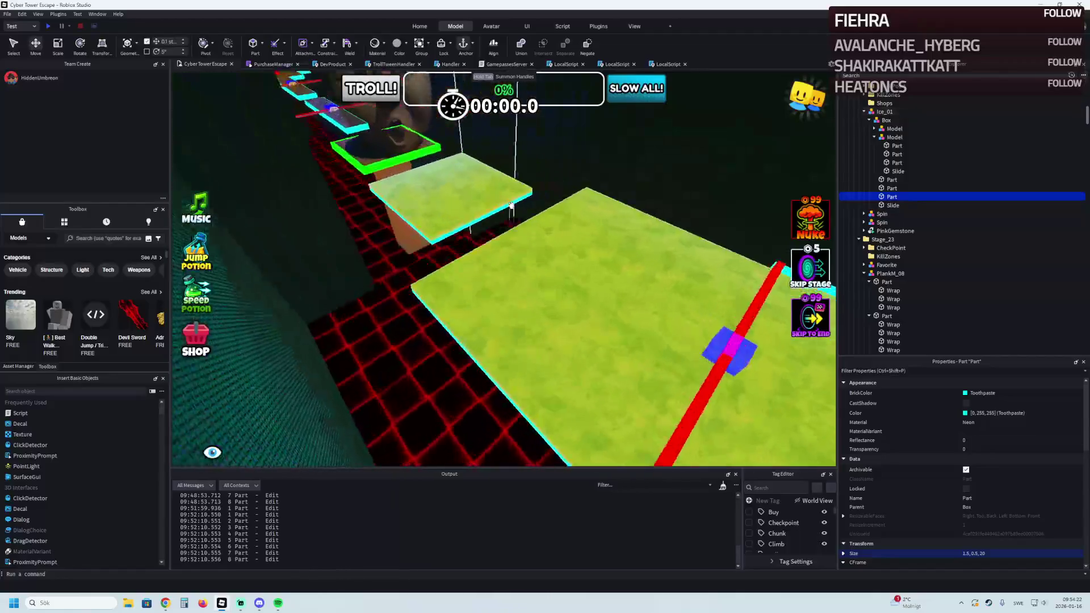
Fly the camera along the platform path past the brown platform toward the face wall
{"action": "key", "text": "a"}
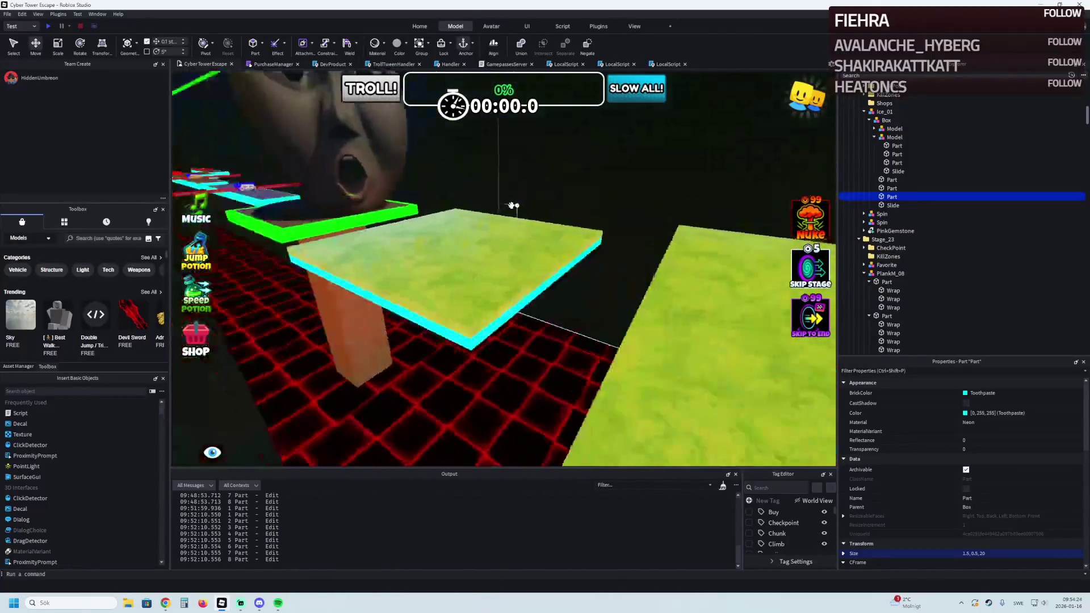
{"action": "scroll", "coordinate": [513, 205], "scroll_direction": "up", "scroll_amount": 10}
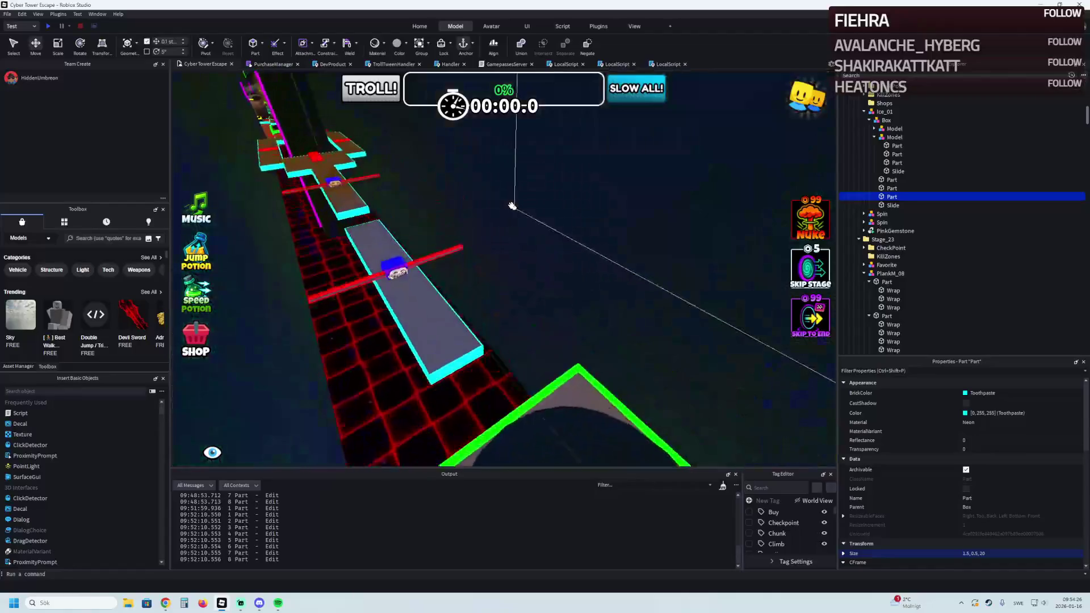
{"action": "key", "text": "w"}
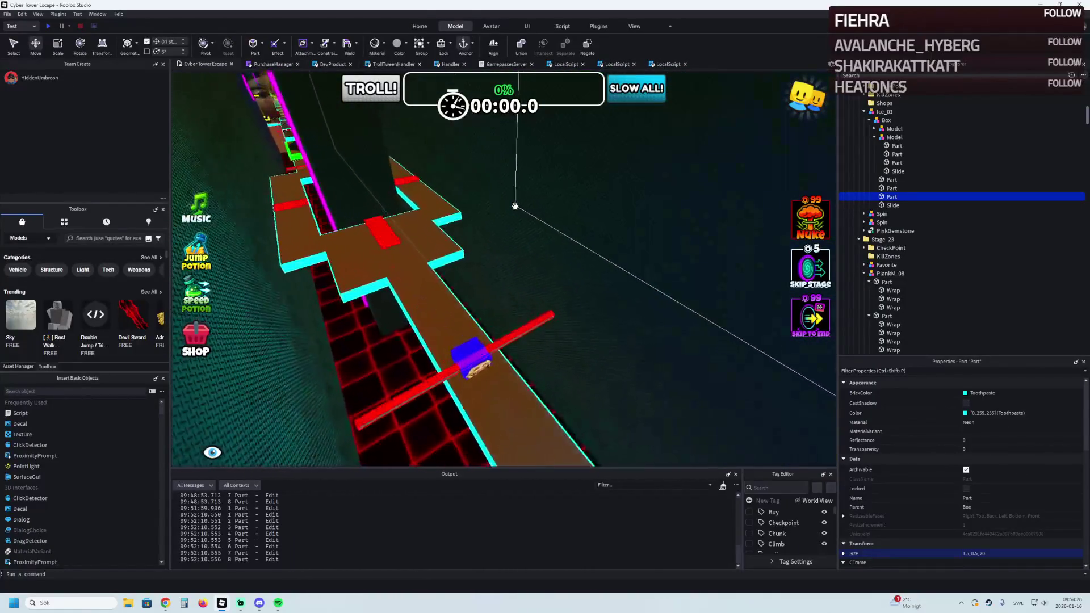
{"action": "key", "text": "w"}
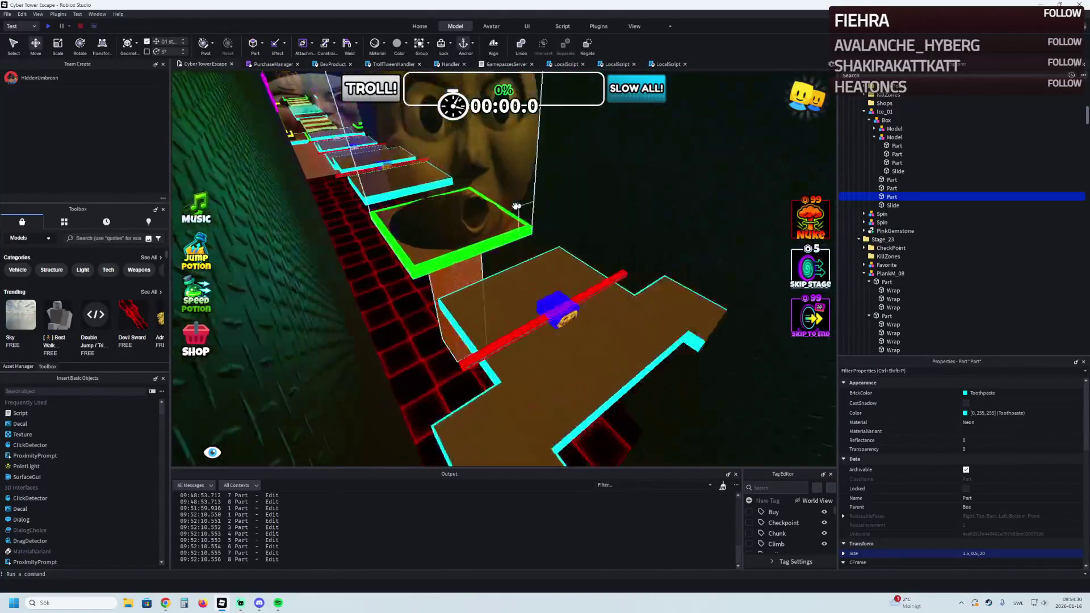
{"action": "key", "text": "s"}
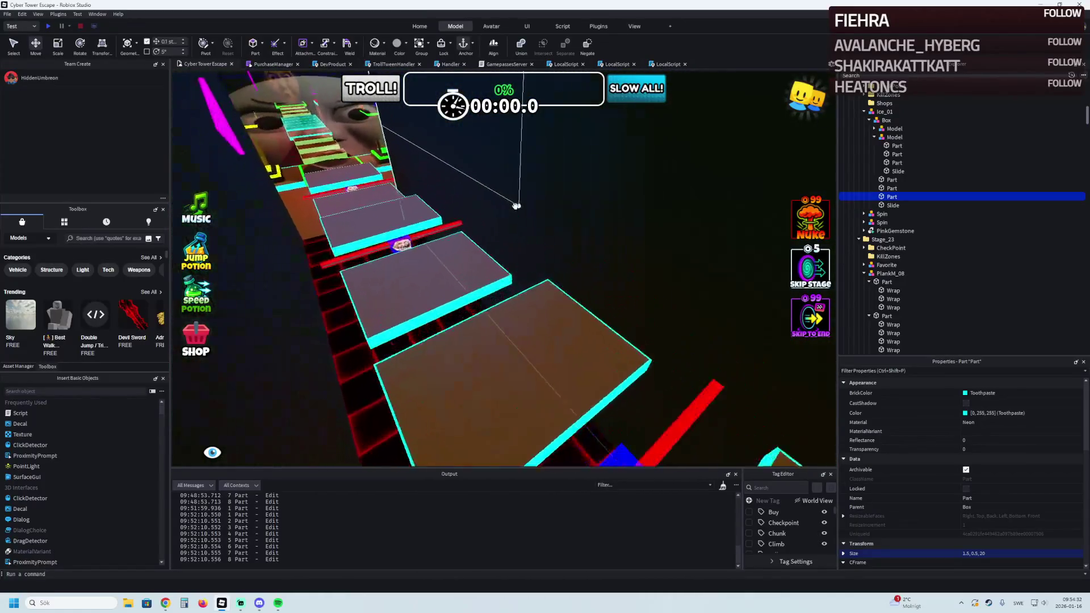
{"action": "key", "text": "w"}
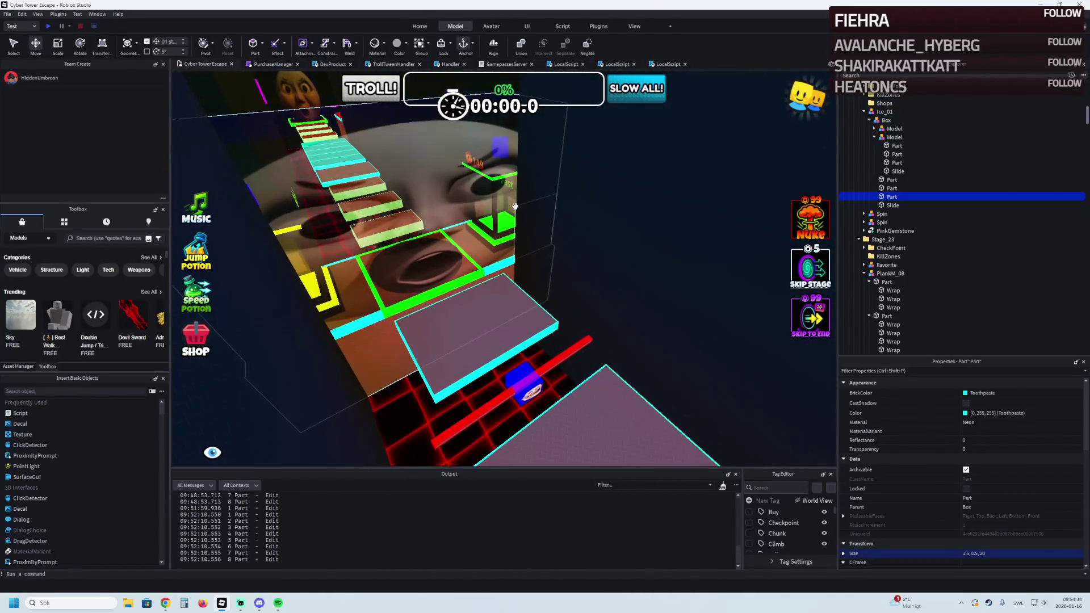
{"action": "left_click", "coordinate": [513, 338]}
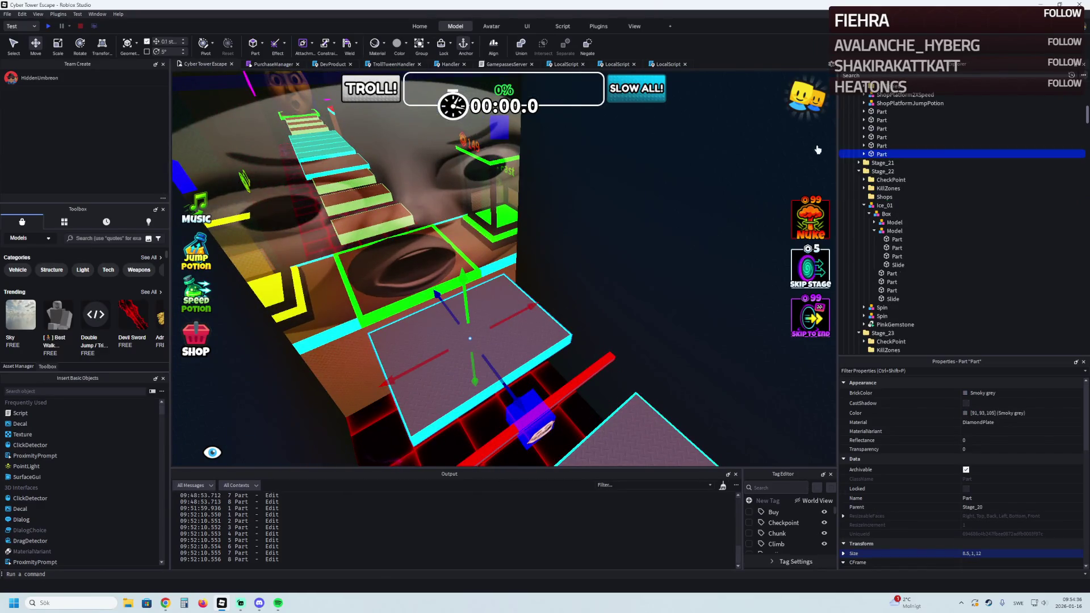
{"action": "key", "text": "a"}
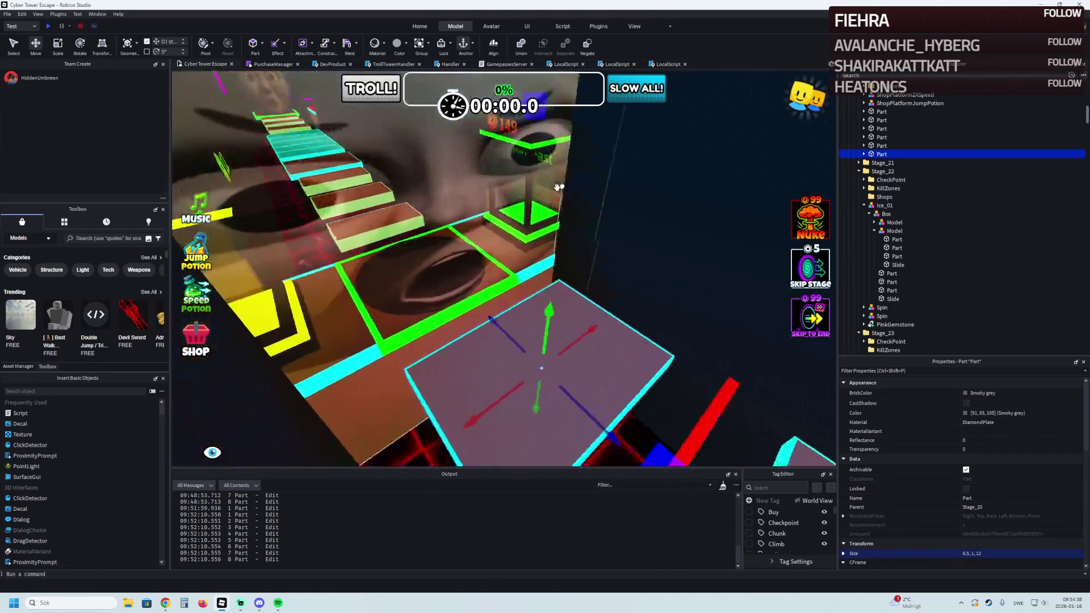
{"action": "key", "text": "w"}
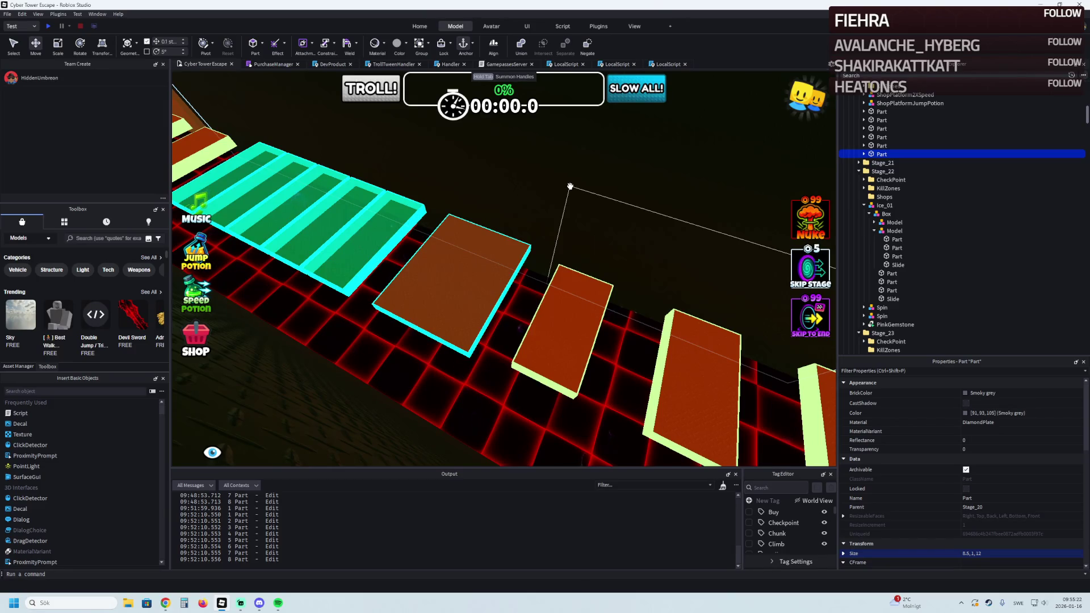
{"action": "key", "text": "super+shift+s"}
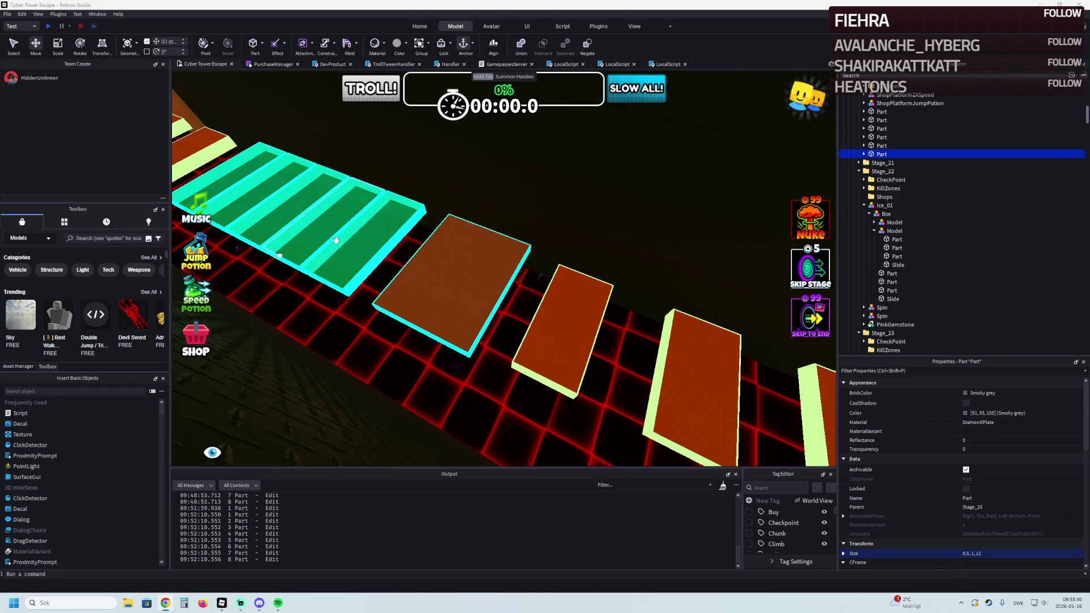
{"action": "scroll", "coordinate": [401, 220], "scroll_direction": "up", "scroll_amount": 10}
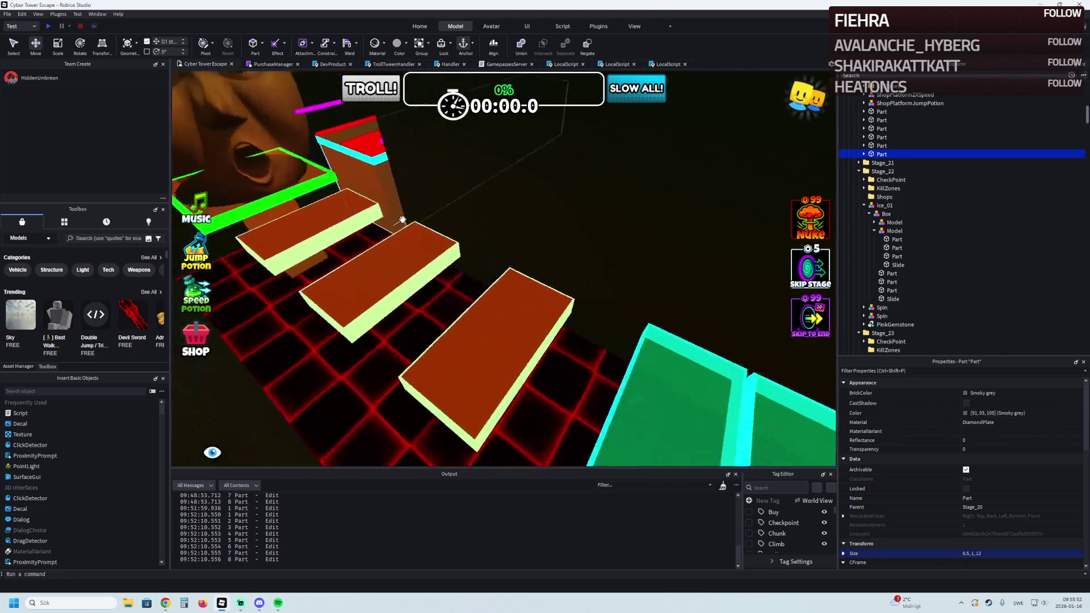
{"action": "scroll", "coordinate": [424, 235], "scroll_direction": "down", "scroll_amount": 10}
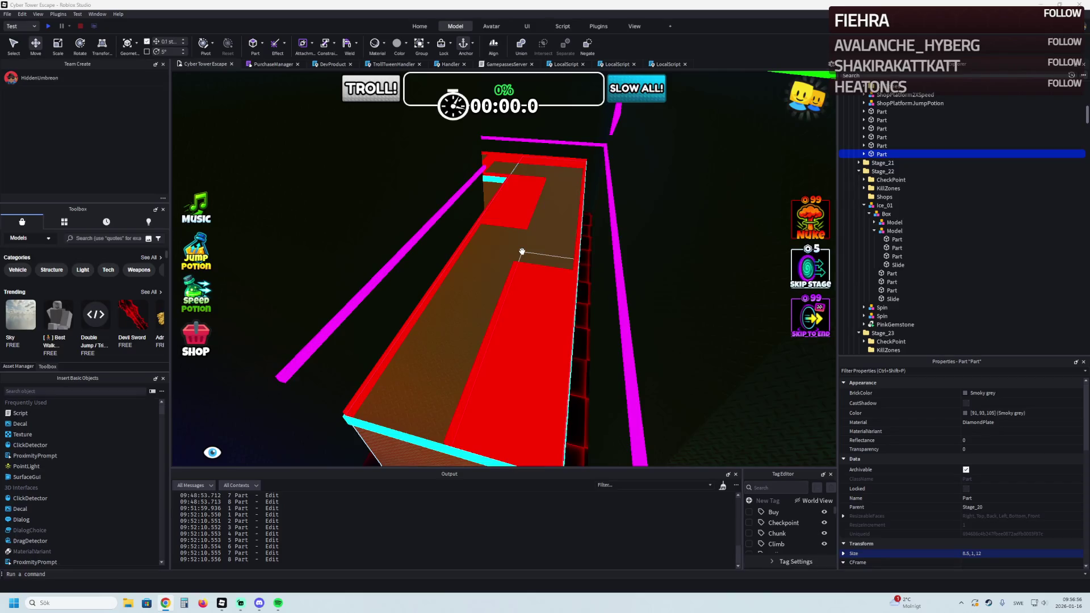
Select the winding brown Stage_17 path and fly around it to check the cyan edging
{"action": "scroll", "coordinate": [522, 252], "scroll_direction": "up", "scroll_amount": 10}
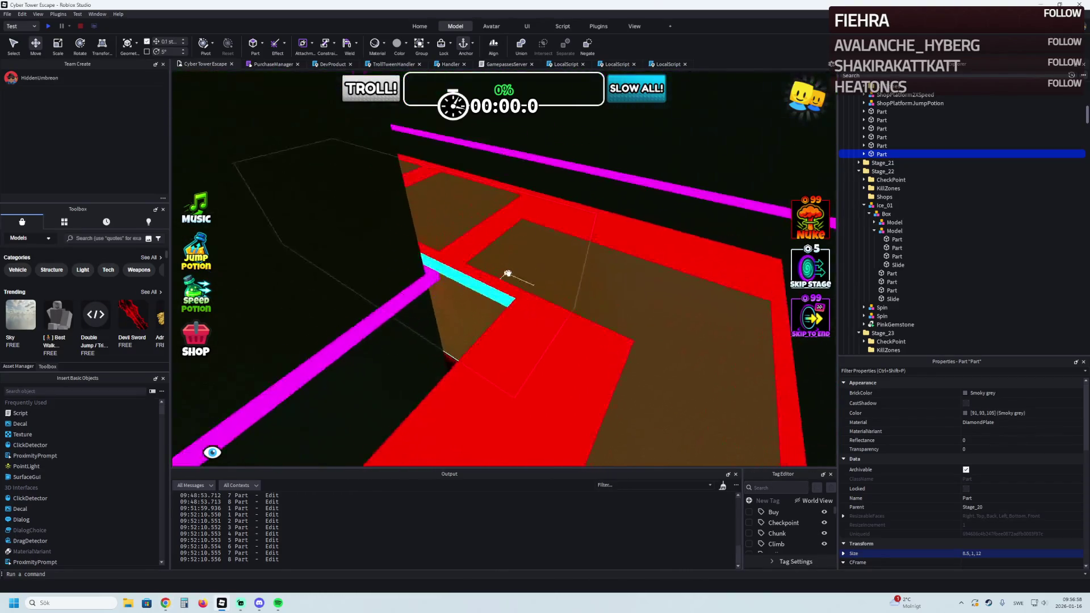
{"action": "scroll", "coordinate": [508, 274], "scroll_direction": "up", "scroll_amount": 10}
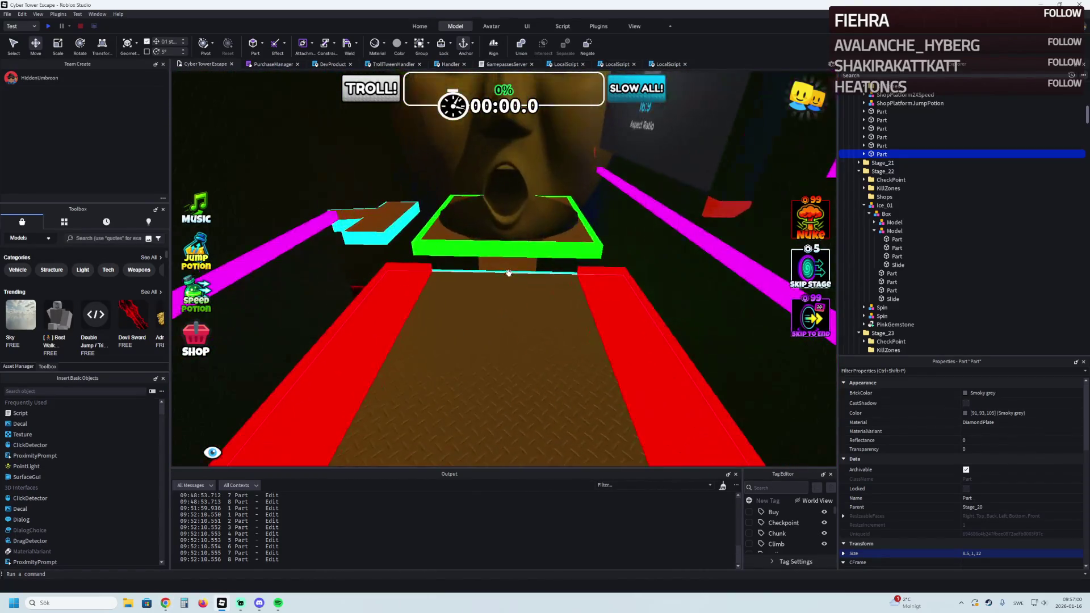
{"action": "scroll", "coordinate": [508, 273], "scroll_direction": "down", "scroll_amount": 10}
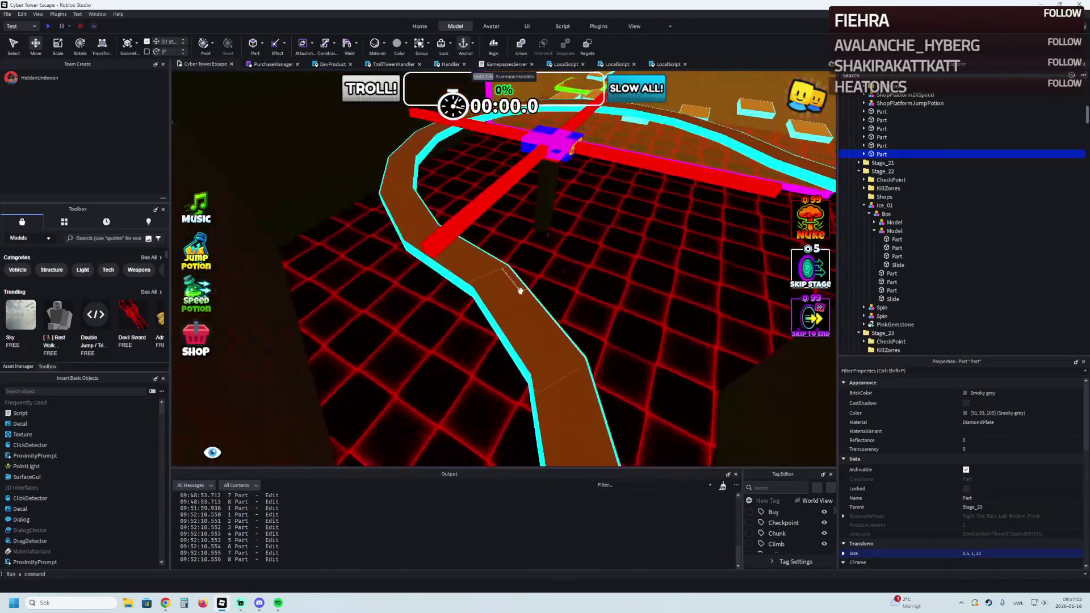
{"action": "left_click", "coordinate": [520, 290]}
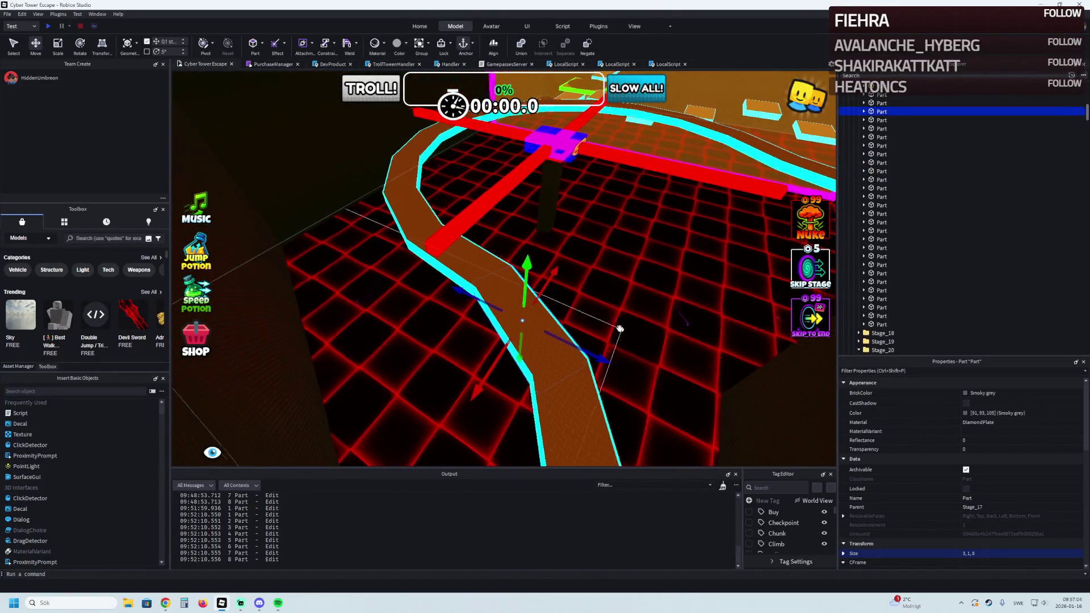
{"action": "scroll", "coordinate": [619, 329], "scroll_direction": "up", "scroll_amount": 5}
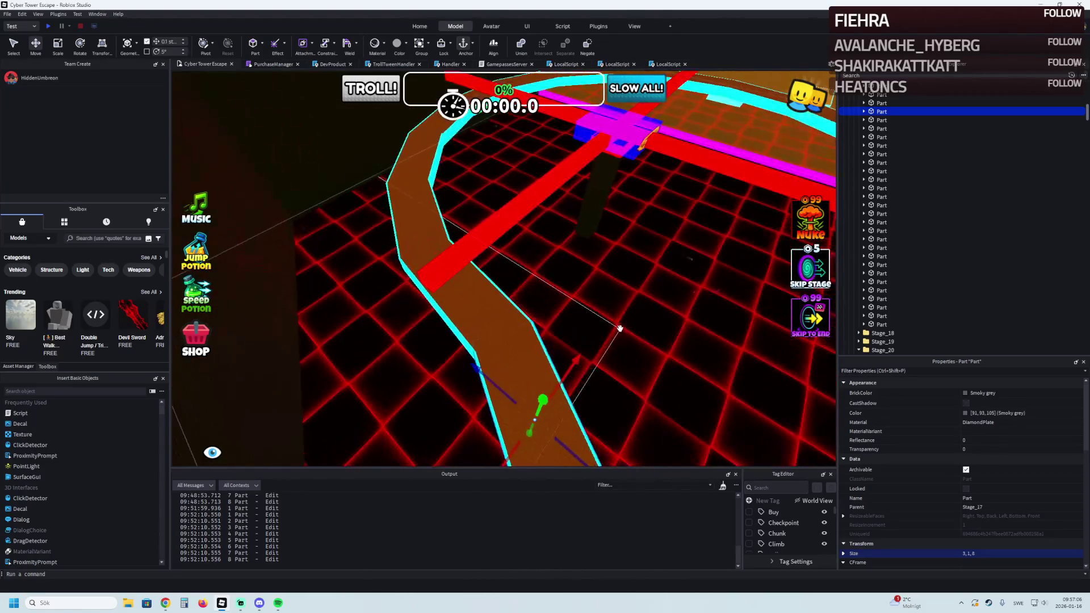
{"action": "key", "text": "Left"}
{"action": "key", "text": "Left"}
{"action": "key", "text": "Left"}
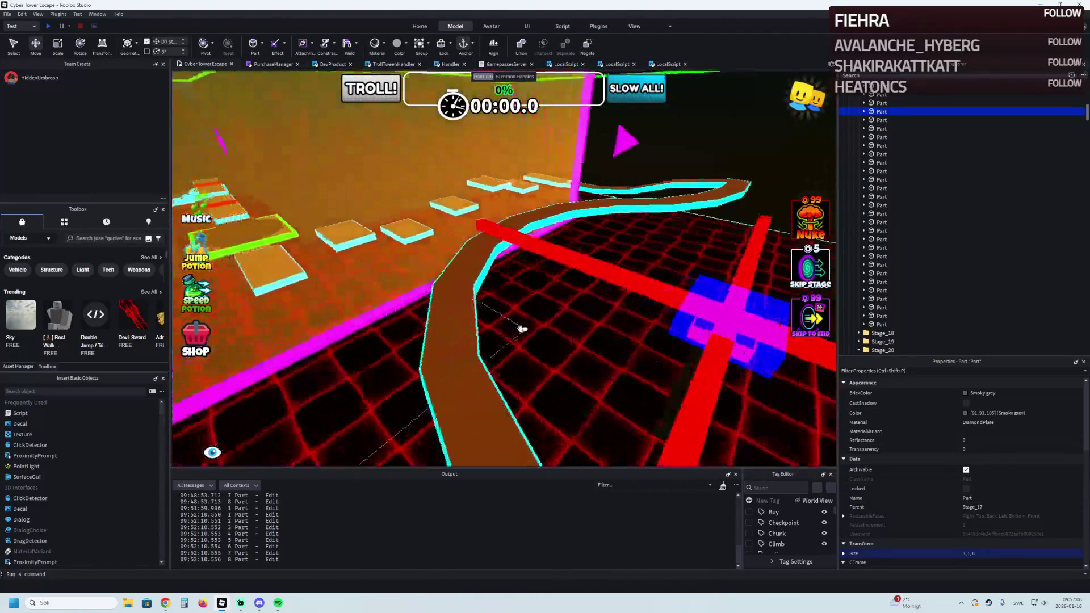
{"action": "key", "text": "Right"}
{"action": "key", "text": "Right"}
{"action": "key", "text": "Right"}
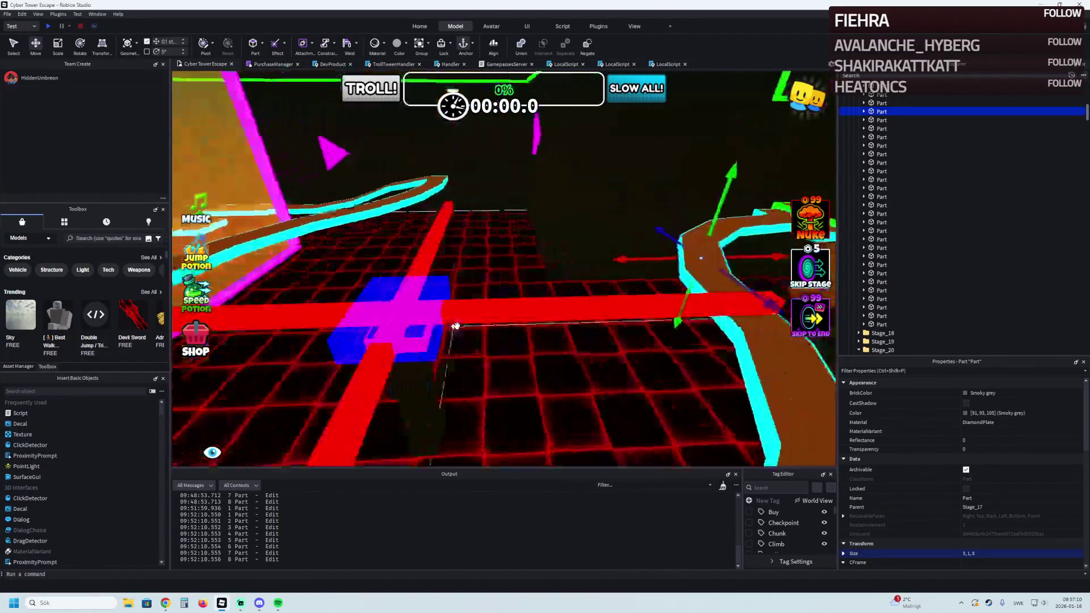
{"action": "key", "text": "Up"}
{"action": "key", "text": "Up"}
{"action": "key", "text": "Up"}
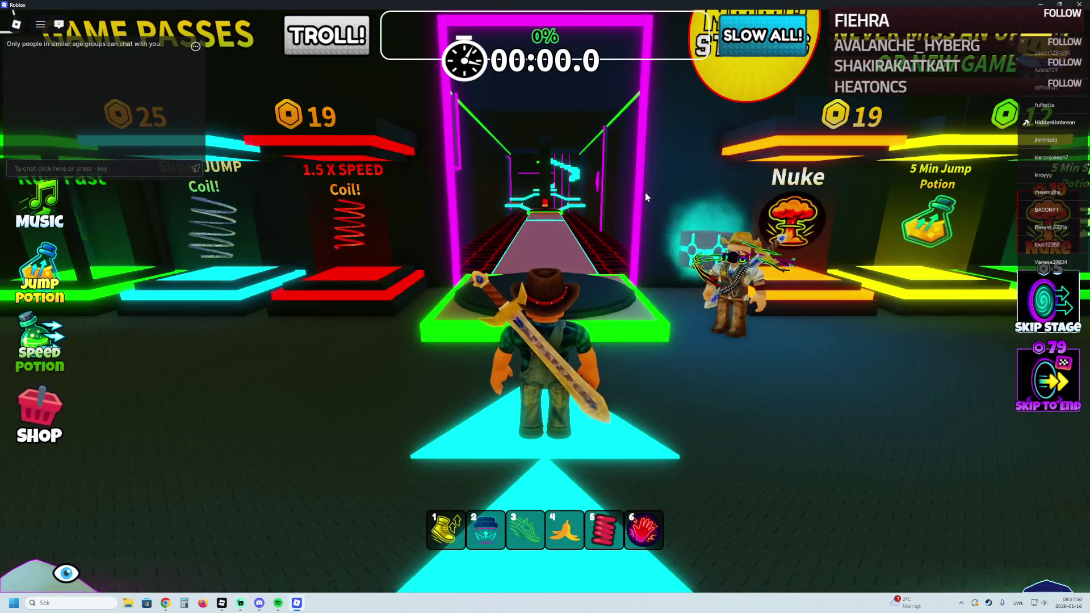
{"action": "scroll", "coordinate": [644, 193], "scroll_direction": "up", "scroll_amount": 5}
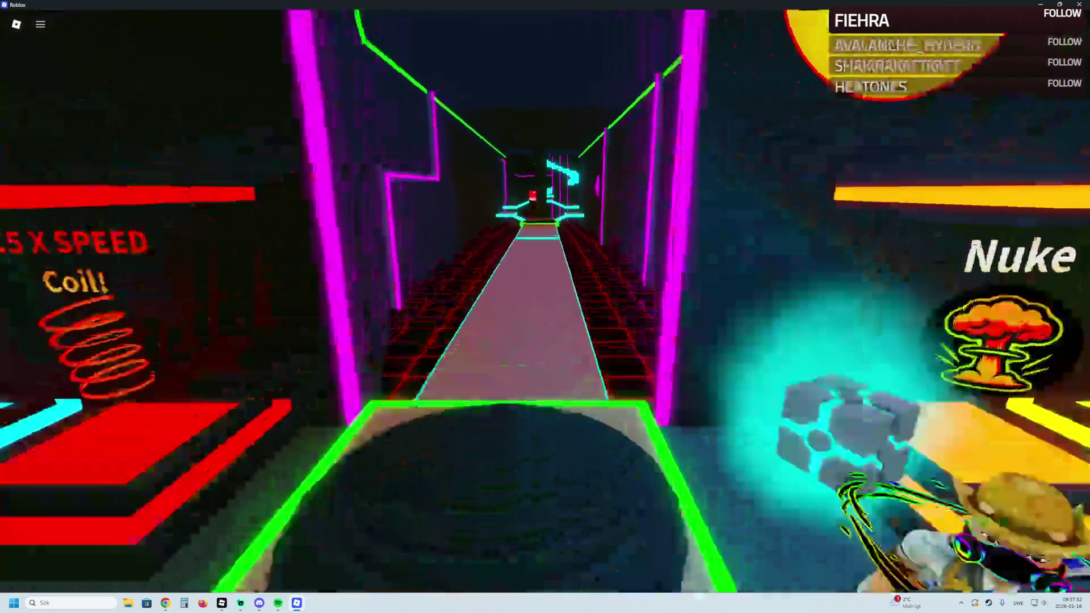
{"action": "key", "text": "w"}
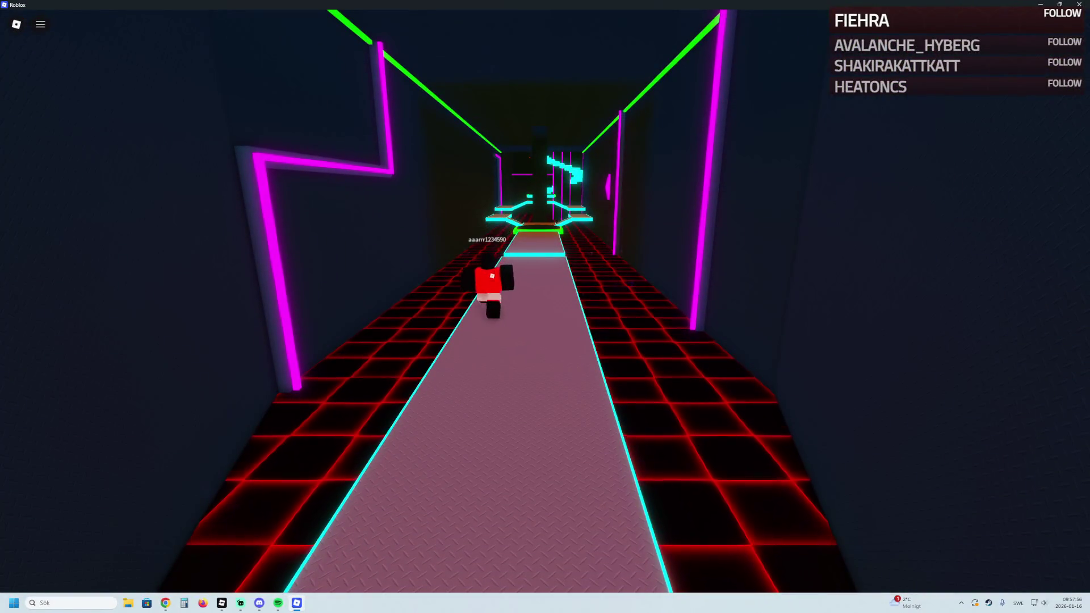
{"action": "key", "text": "s"}
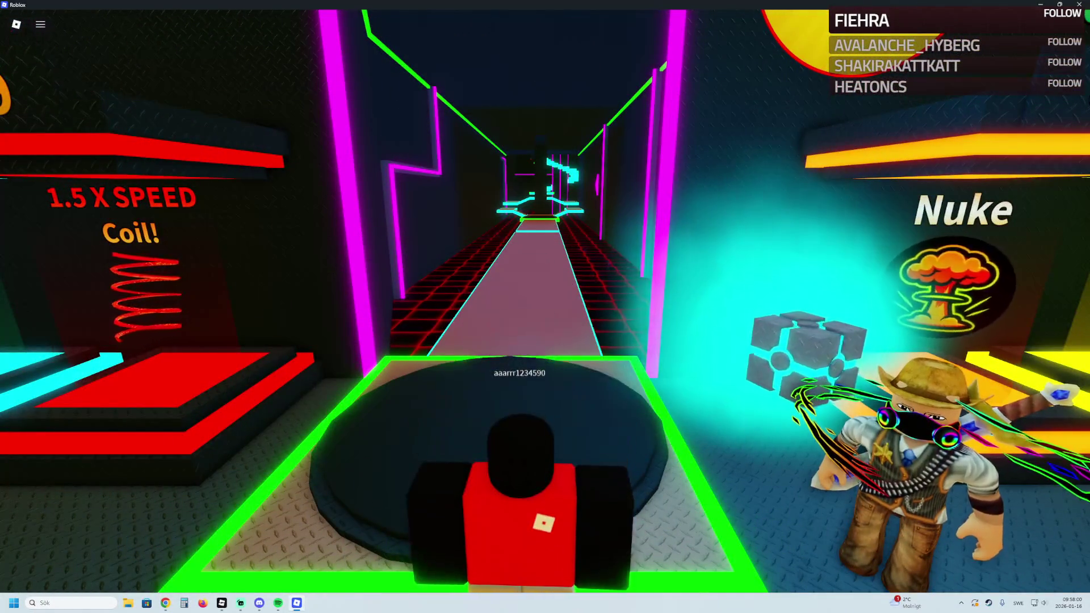
{"action": "scroll", "coordinate": [545, 306], "scroll_direction": "down", "scroll_amount": 3}
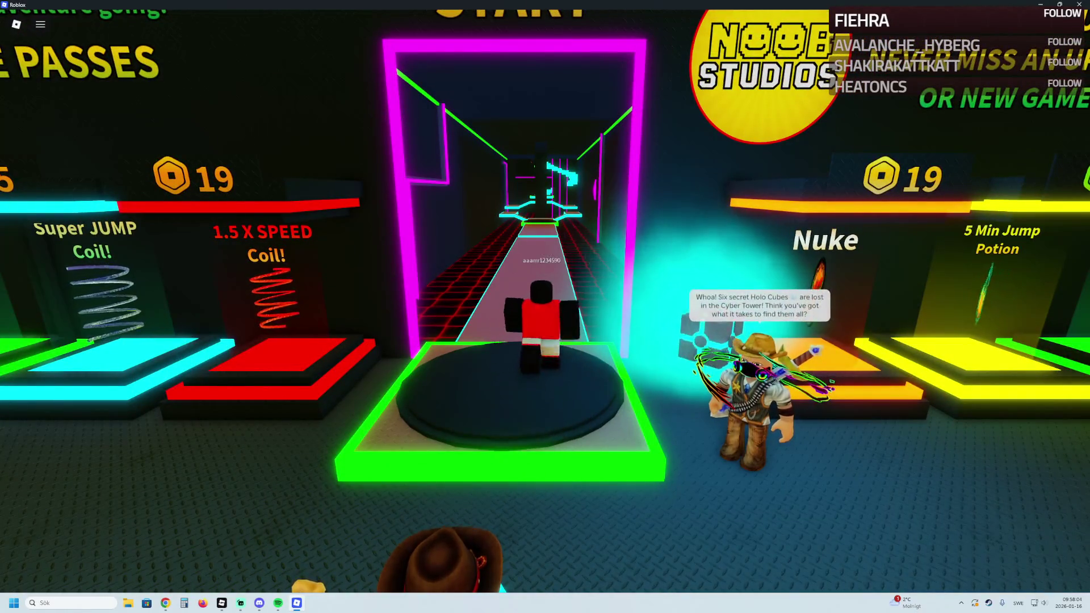
{"action": "scroll", "coordinate": [545, 306], "scroll_direction": "up", "scroll_amount": 3}
{"action": "scroll", "coordinate": [545, 307], "scroll_direction": "up", "scroll_amount": 2}
{"action": "key", "text": "w"}
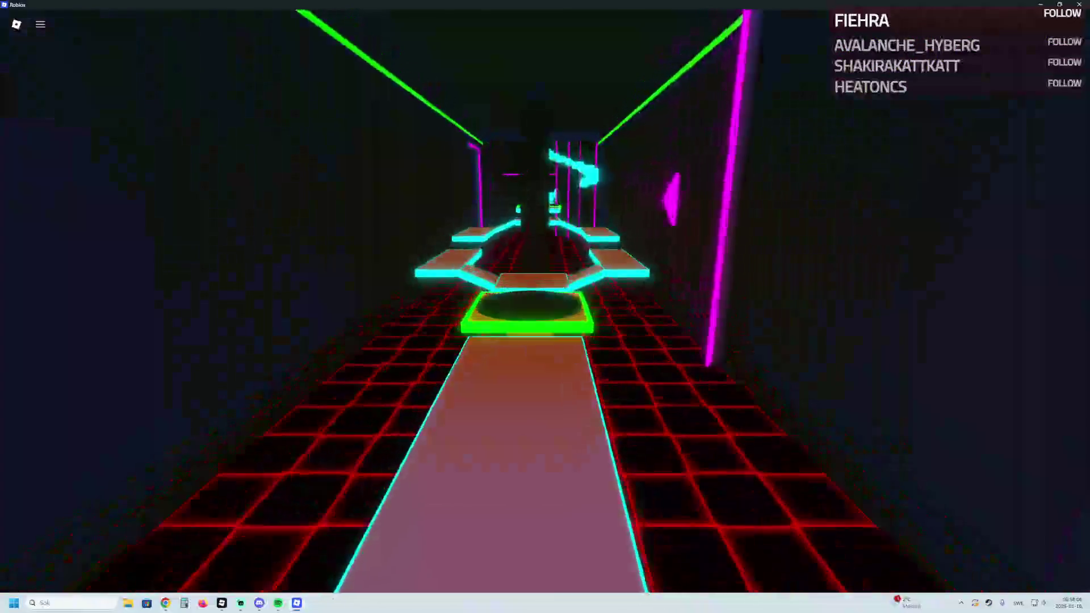
{"action": "key", "text": "s"}
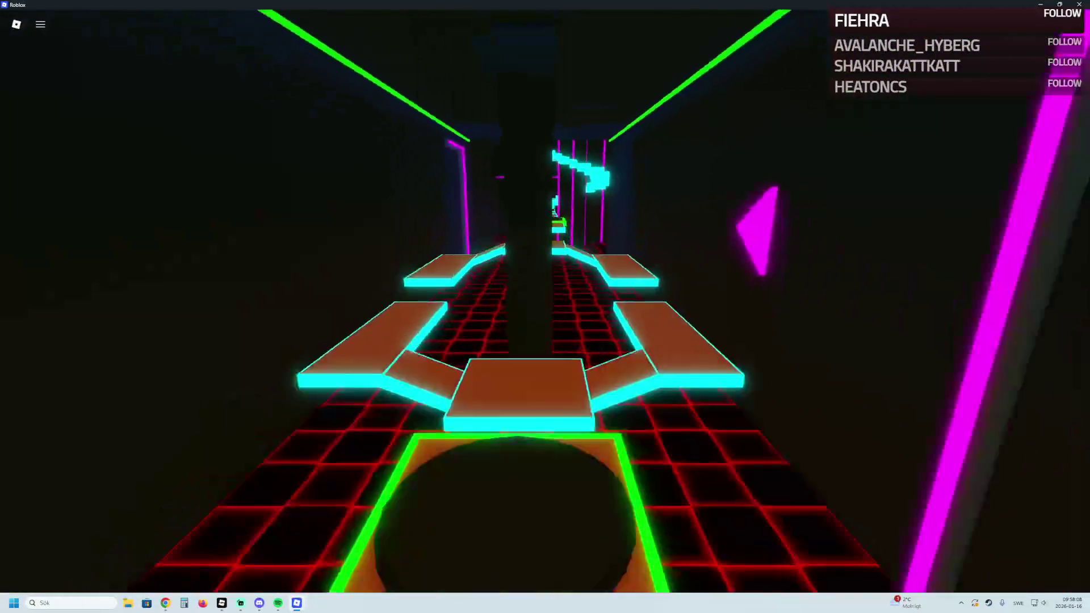
{"action": "scroll", "coordinate": [545, 306], "scroll_direction": "down", "scroll_amount": 5}
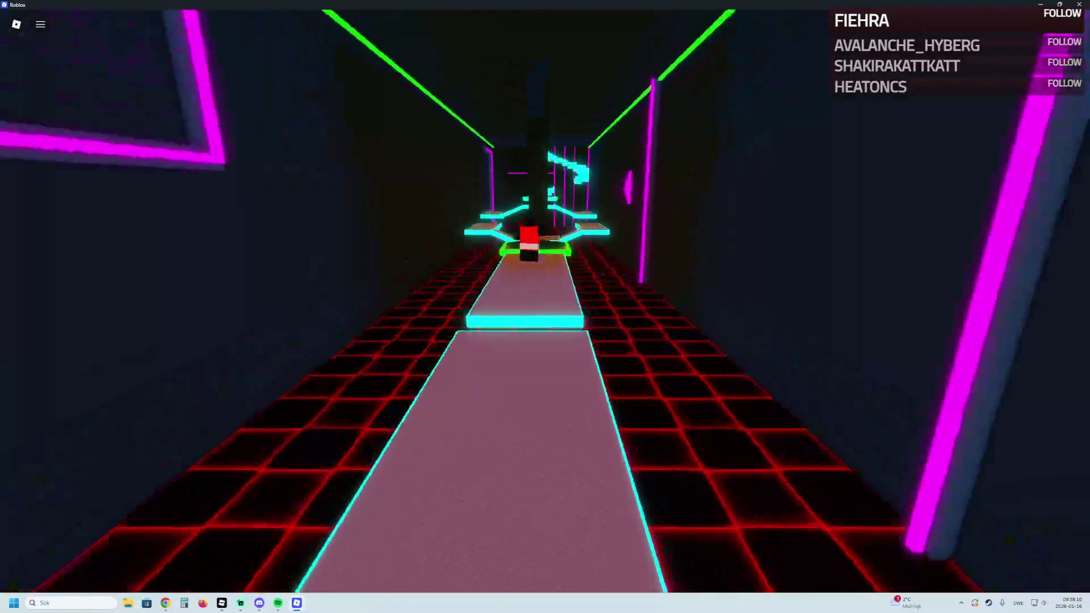
{"action": "key", "text": "w"}
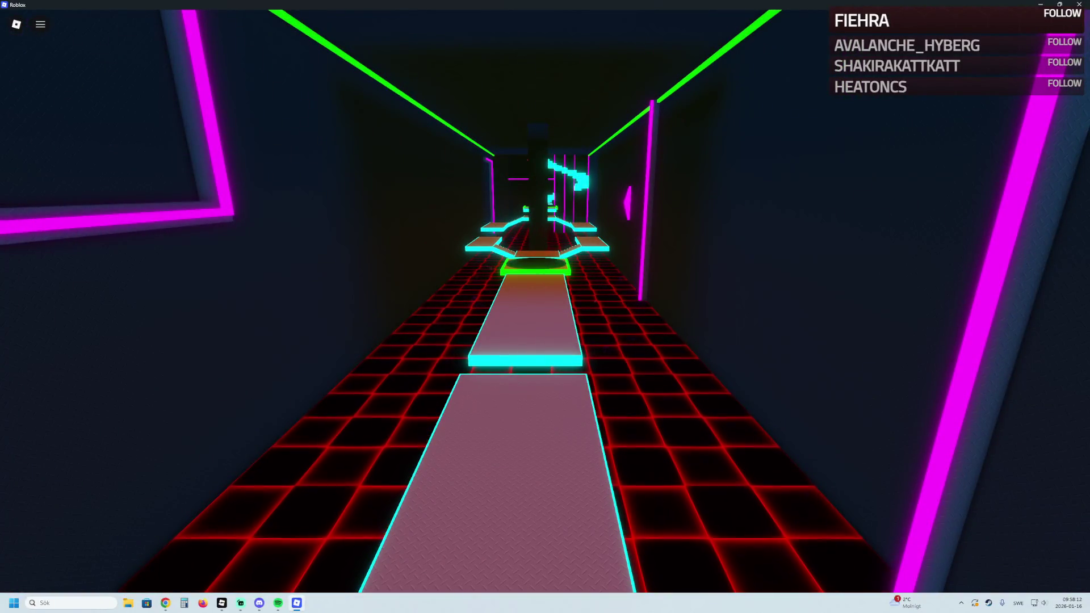
{"action": "key", "text": "w"}
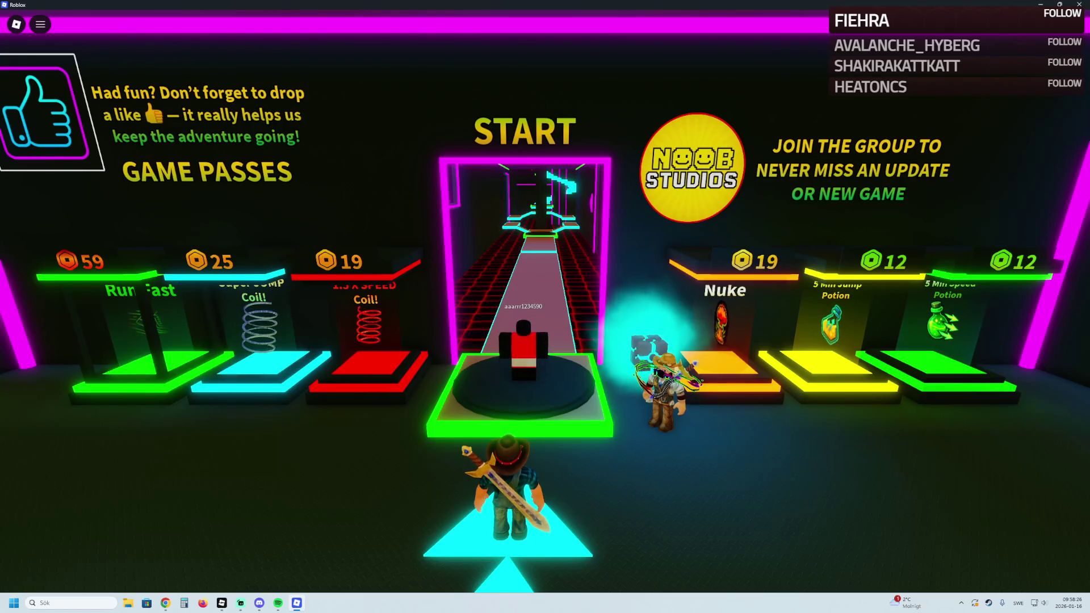
{"action": "key", "text": "w"}
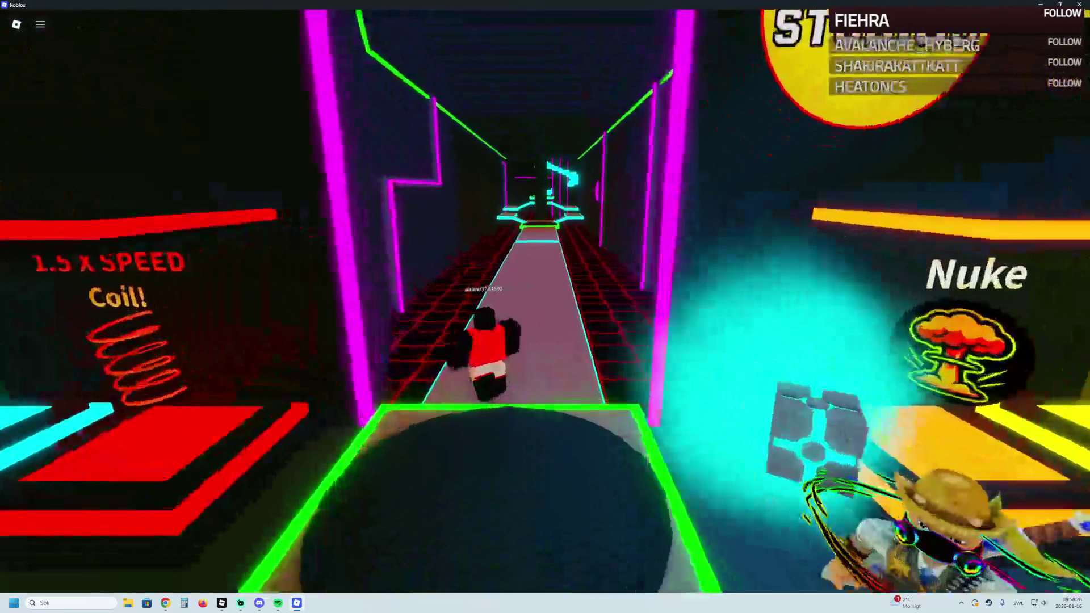
{"action": "key", "text": "w"}
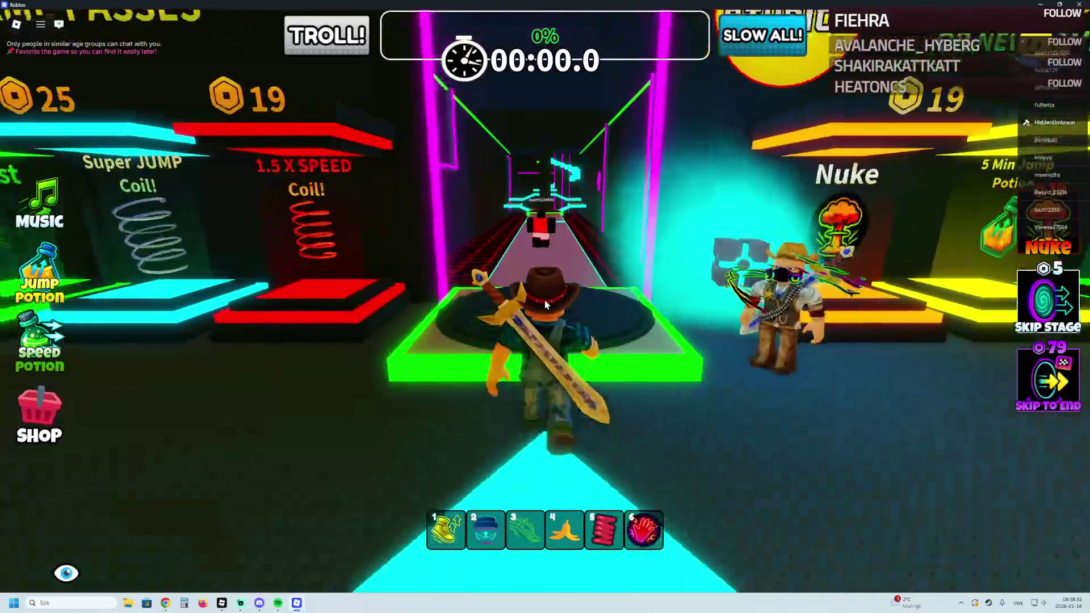
Run from the start pad across the winding neon platforms to the green checkpoint at 7%
{"action": "key", "text": "w"}
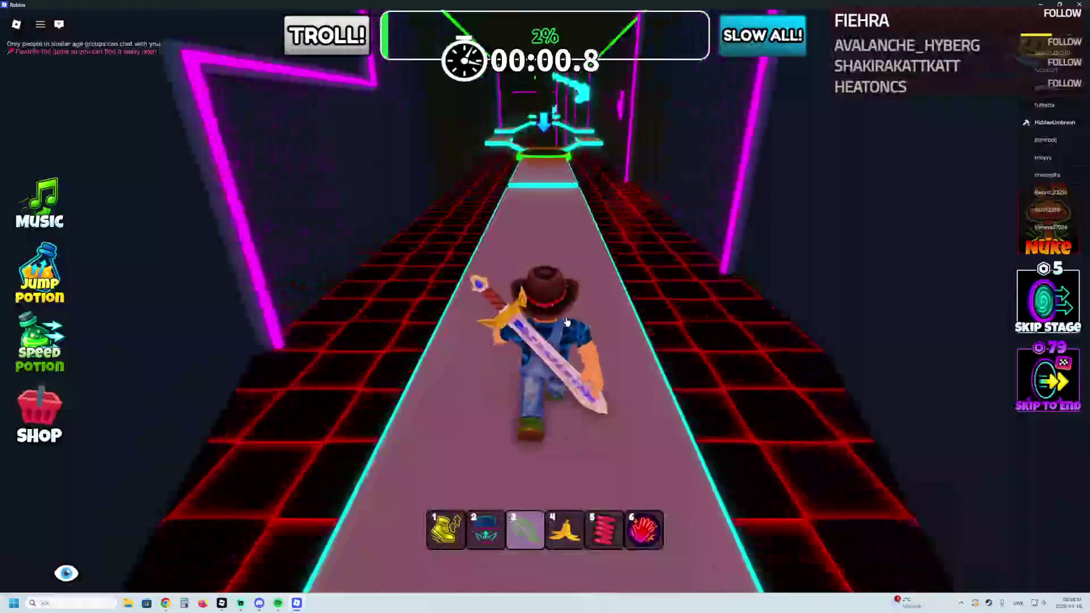
{"action": "key", "text": "w"}
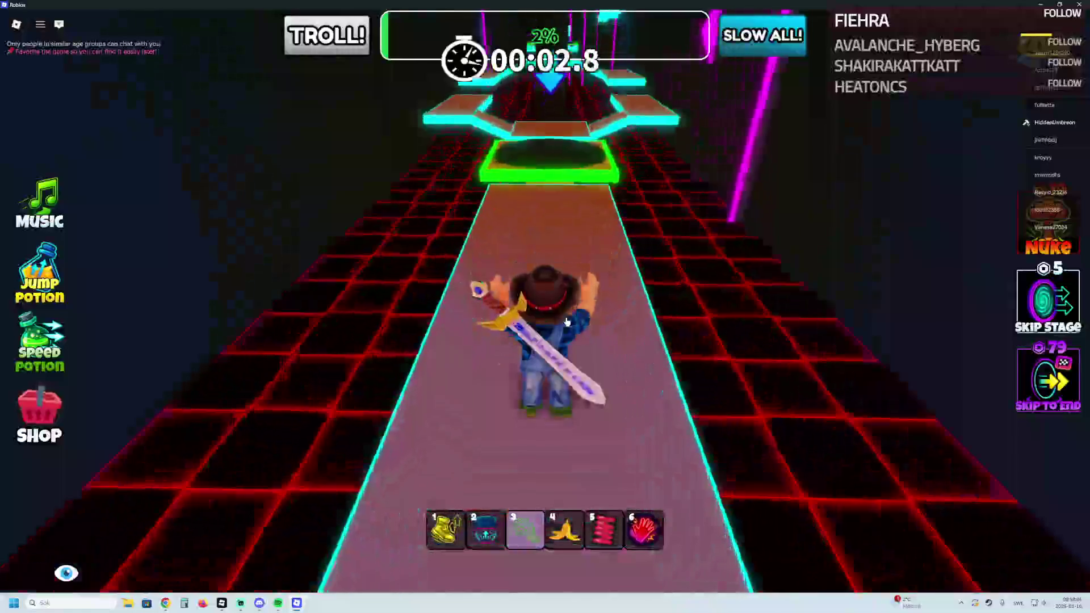
{"action": "key", "text": "w"}
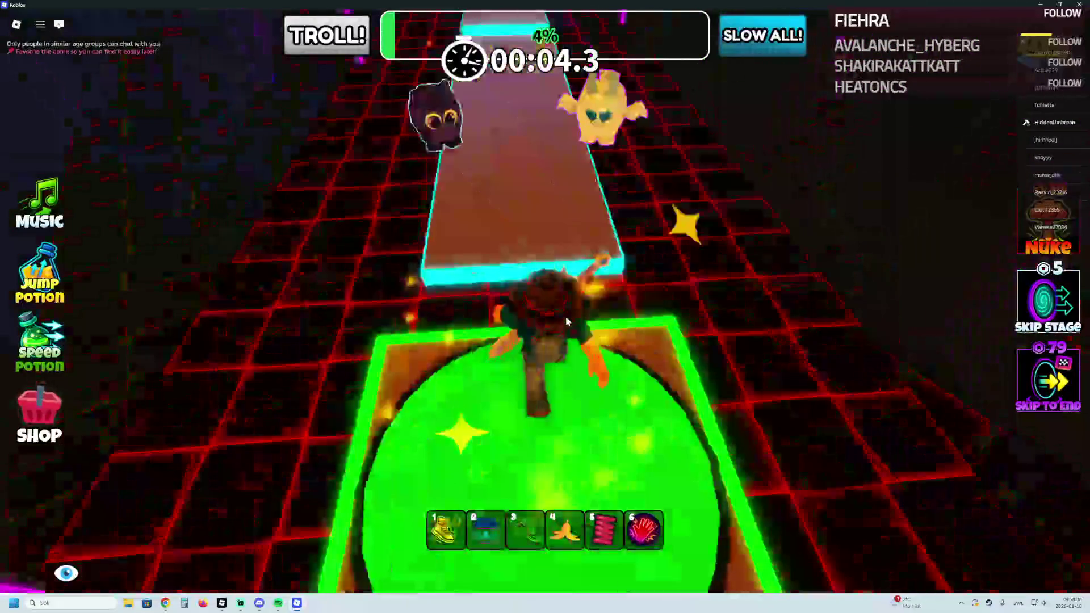
{"action": "key", "text": "w"}
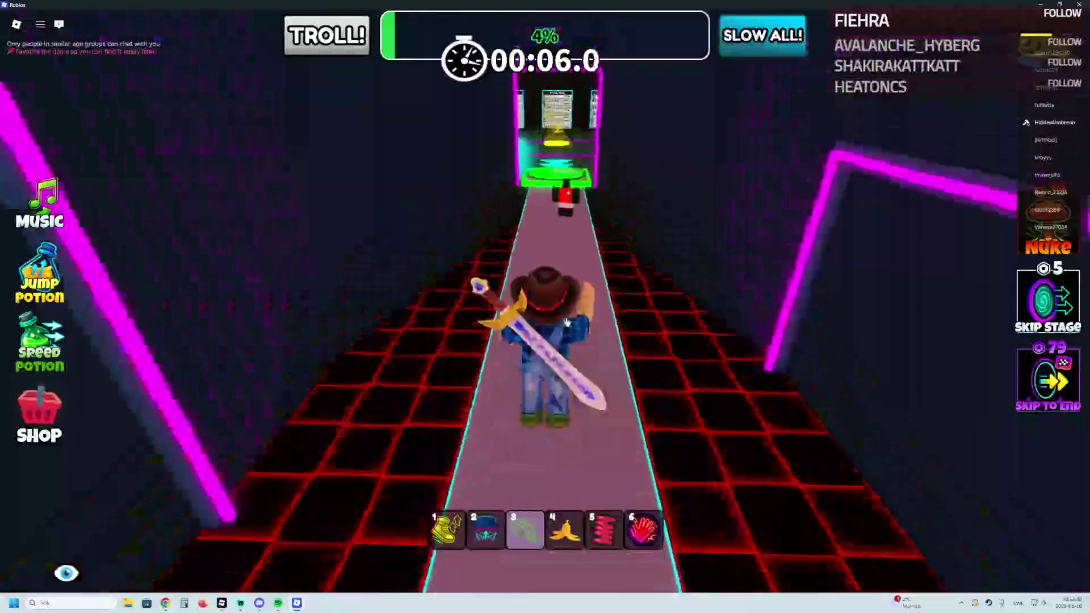
{"action": "key", "text": "w"}
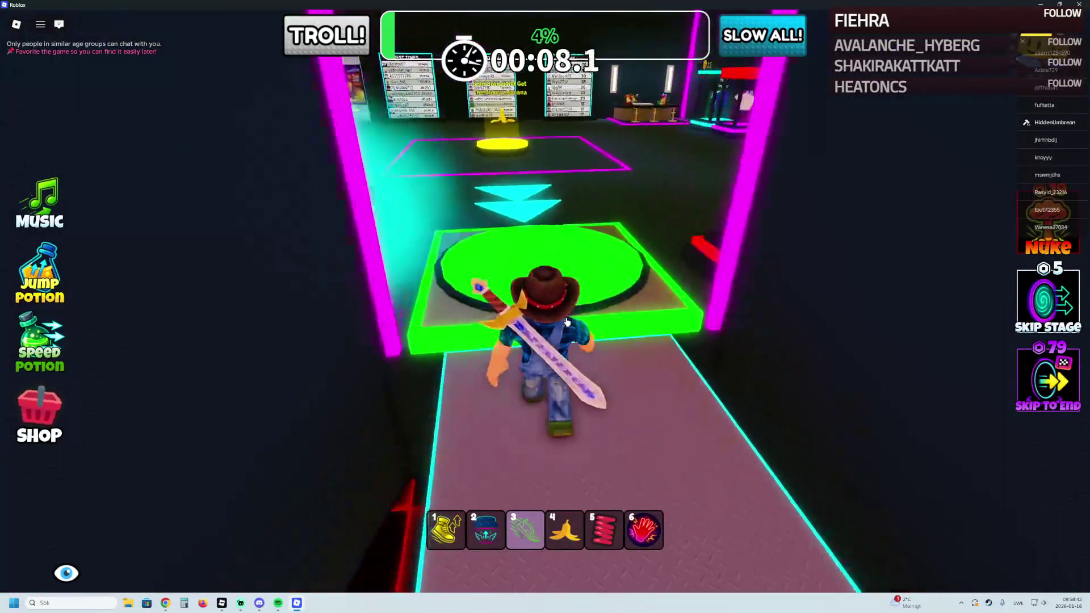
{"action": "key", "text": "w"}
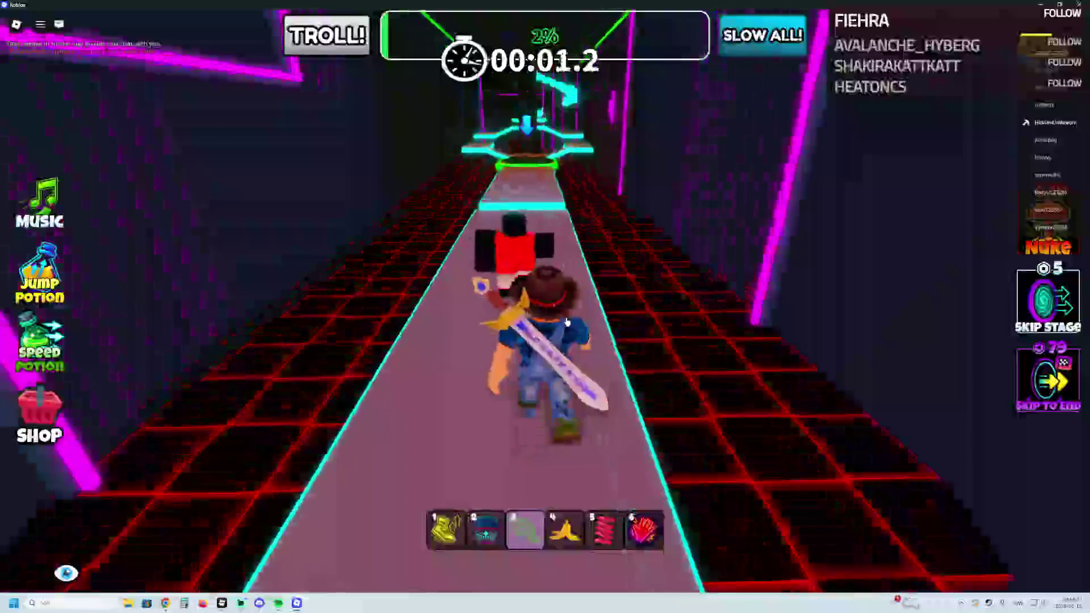
{"action": "key", "text": "w"}
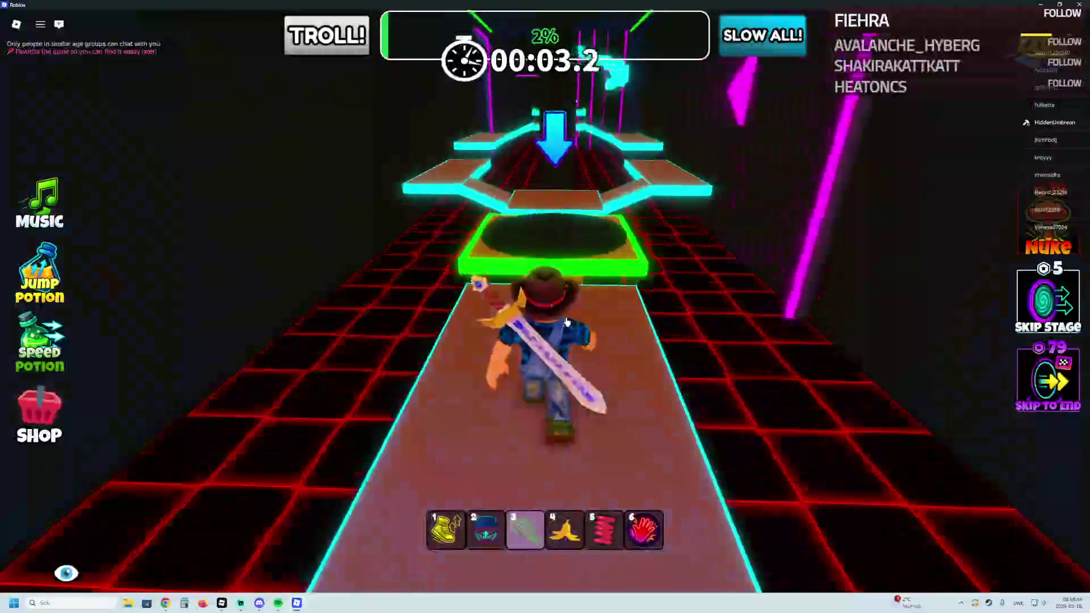
{"action": "key", "text": "w"}
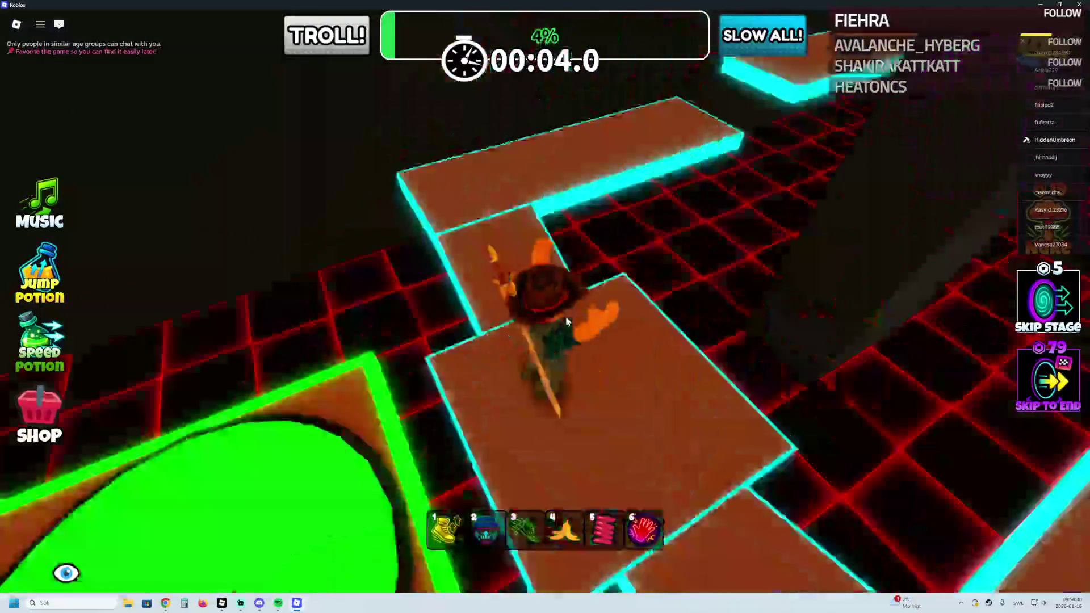
{"action": "key", "text": "w"}
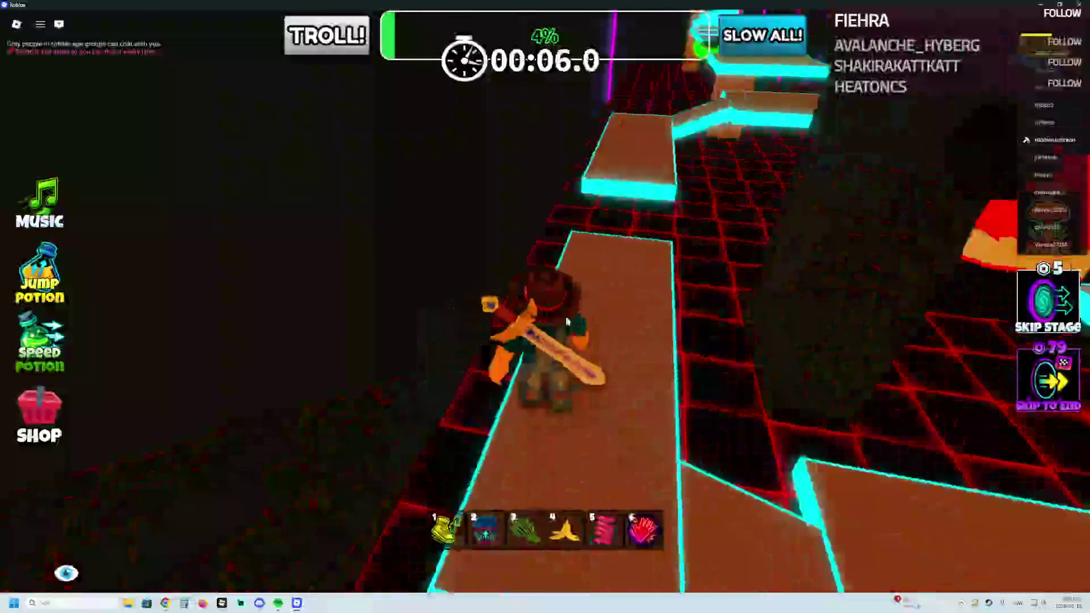
{"action": "key", "text": "w"}
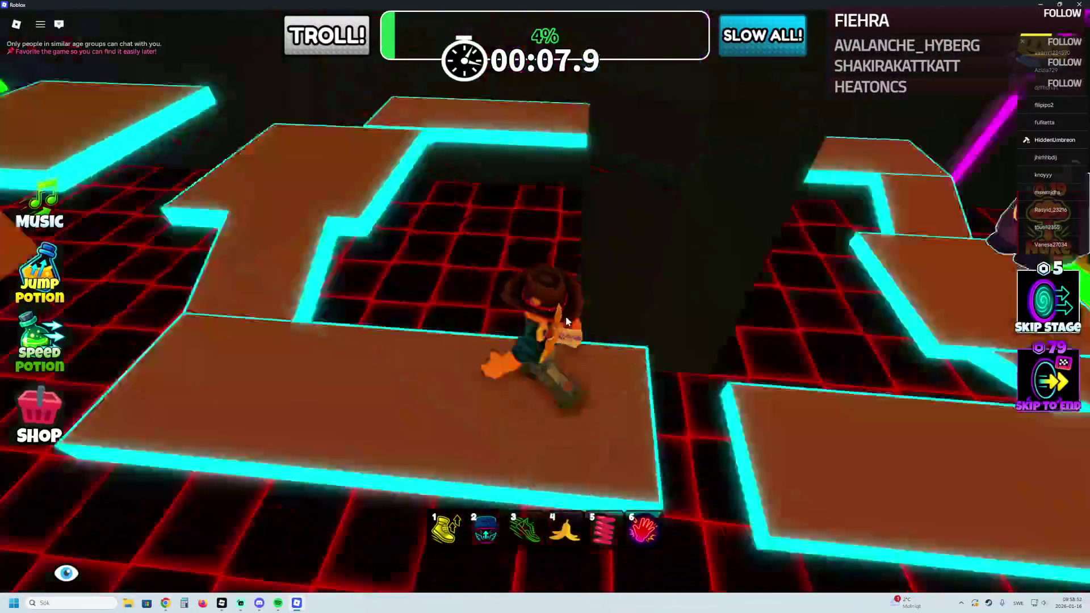
{"action": "key", "text": "w"}
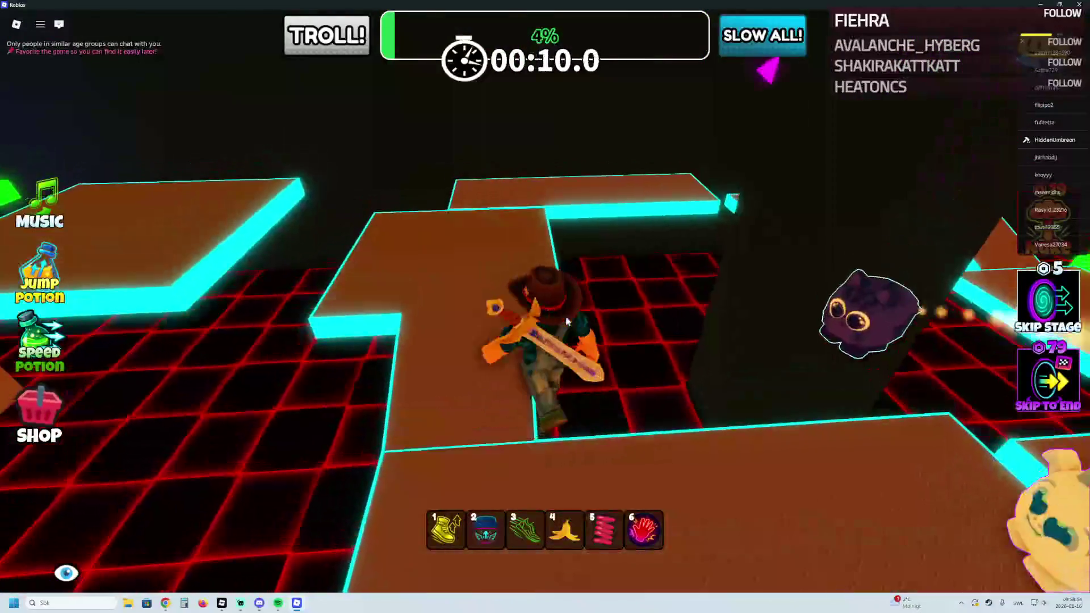
{"action": "key", "text": "w"}
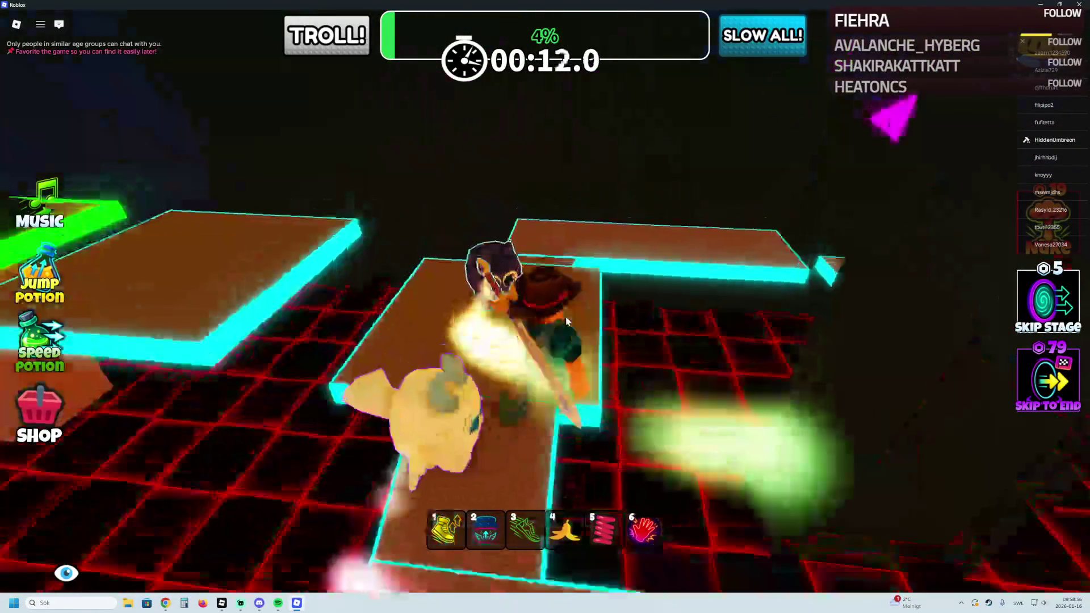
{"action": "key", "text": "w"}
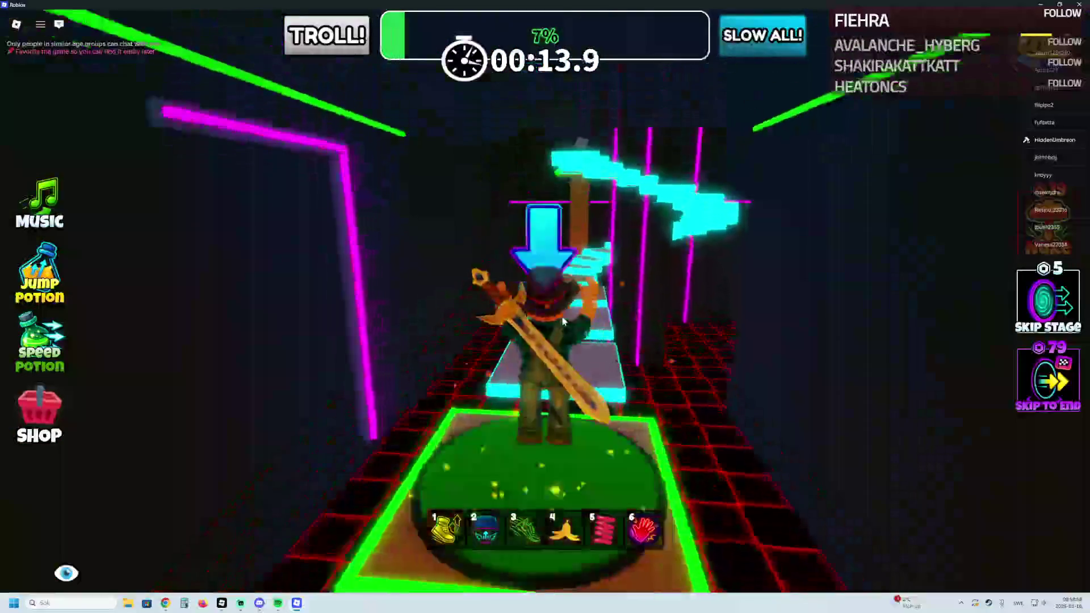
{"action": "scroll", "coordinate": [563, 322], "scroll_direction": "up", "scroll_amount": 5}
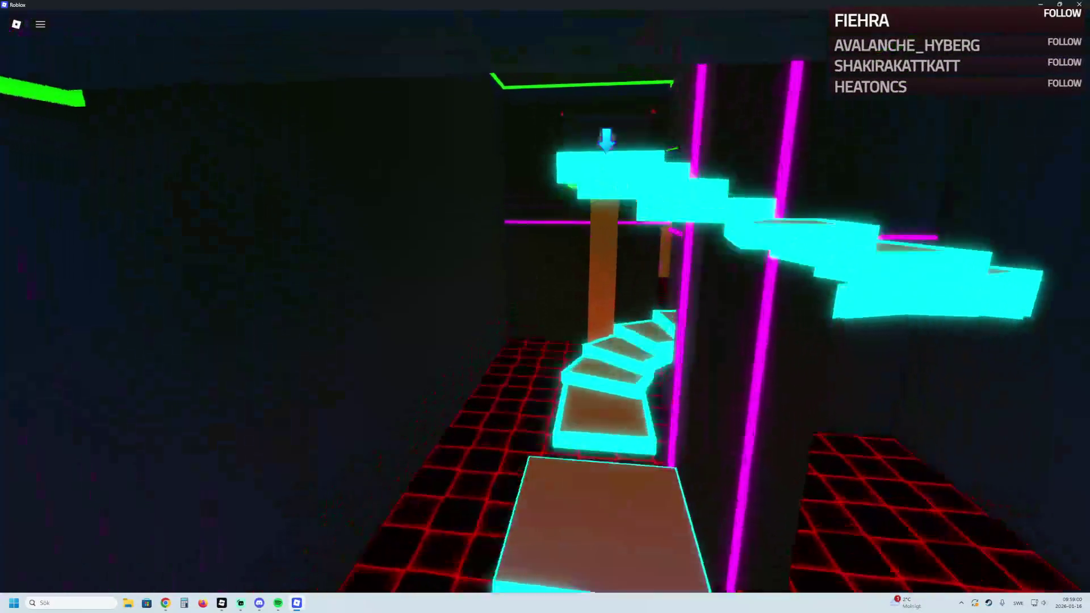
Run up the cyan-edged steps through the plank platforms, then return to Roblox Studio
{"action": "key", "text": "w"}
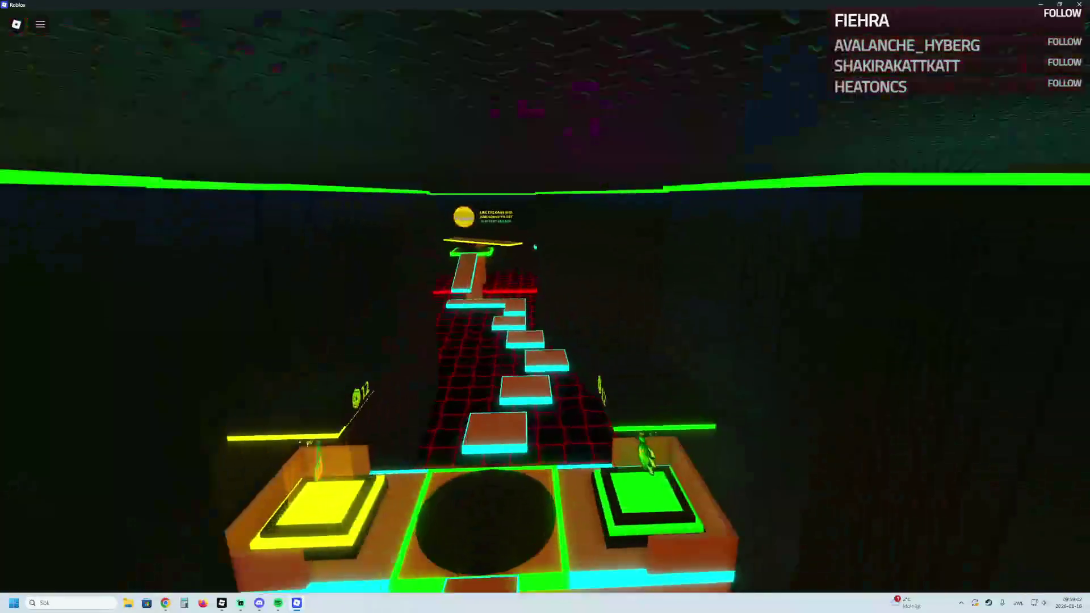
{"action": "key", "text": "w"}
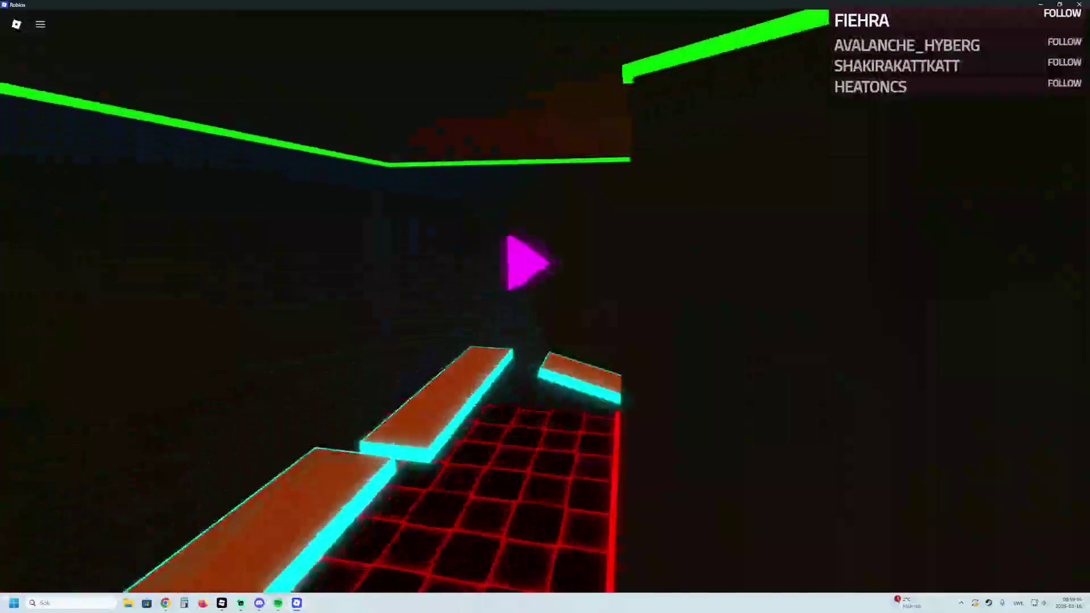
{"action": "key", "text": "w"}
{"action": "key", "text": "w"}
{"action": "key", "text": "w"}
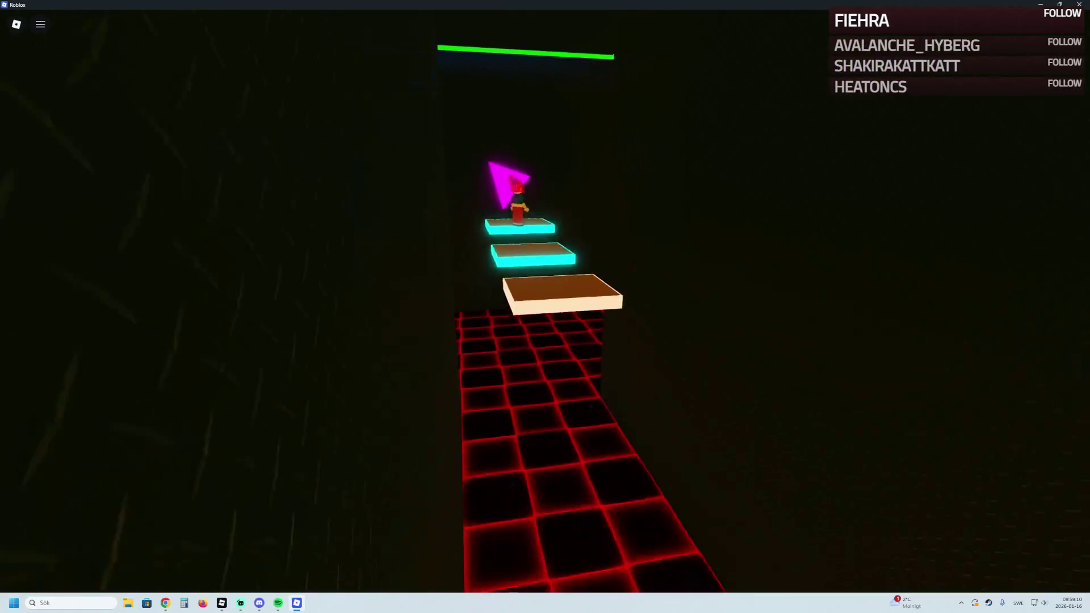
{"action": "key", "text": "w"}
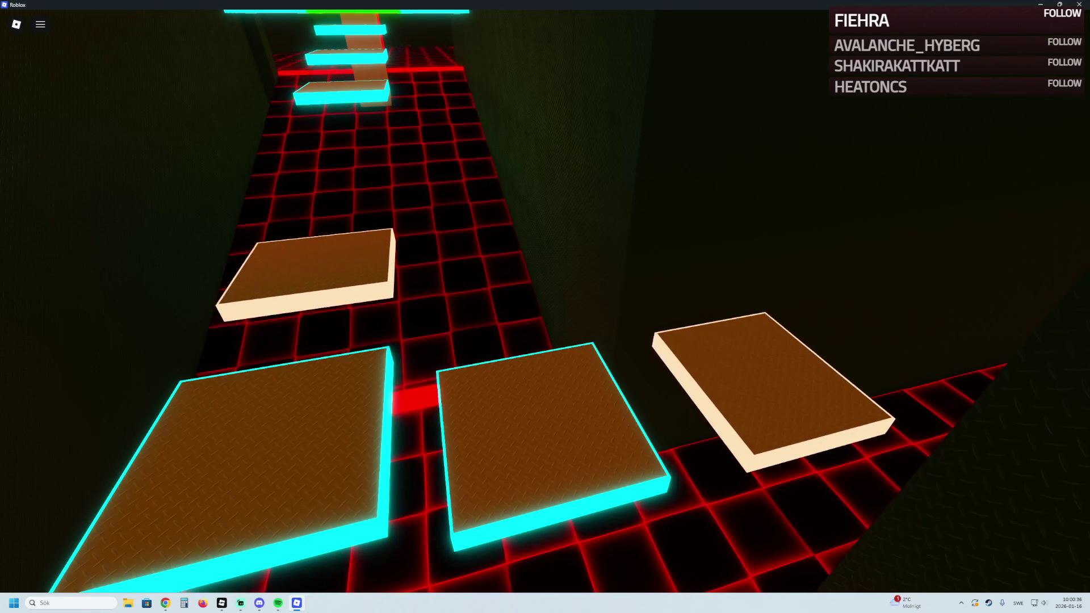
{"action": "key", "text": "w"}
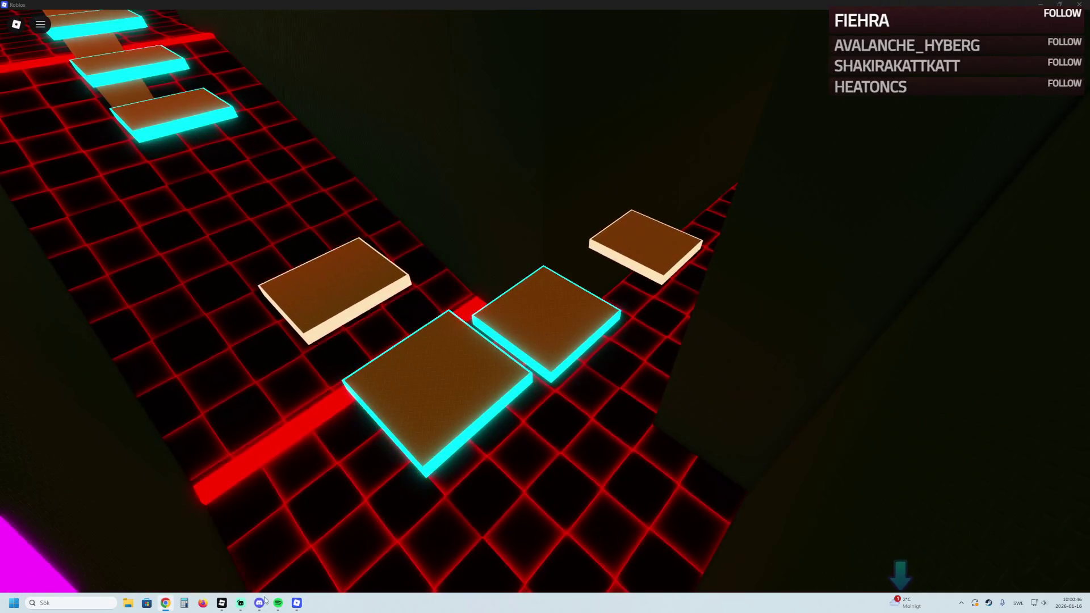
{"action": "left_click", "coordinate": [221, 603]}
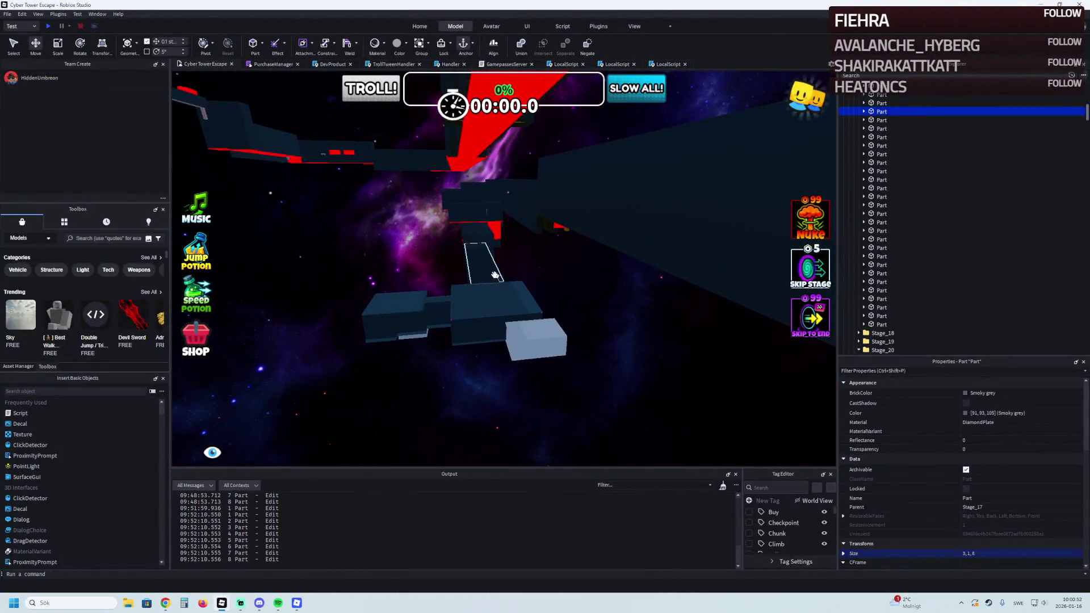
Delete the four cyan Wrap edge pieces from the middle Stage_06 platform
{"action": "left_click", "coordinate": [491, 214]}
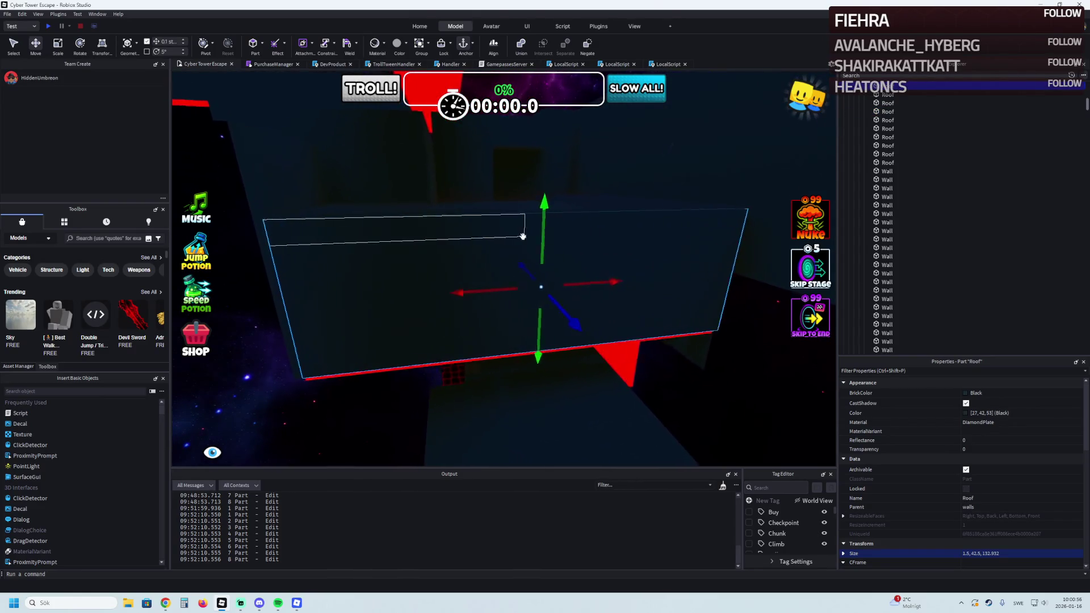
{"action": "key", "text": "w"}
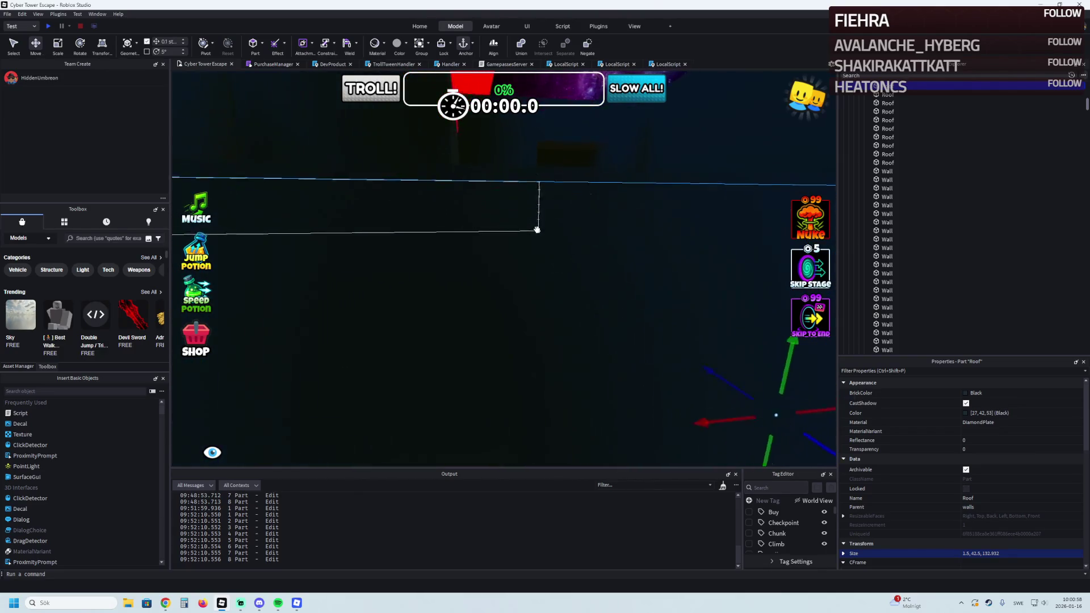
{"action": "key", "text": "s"}
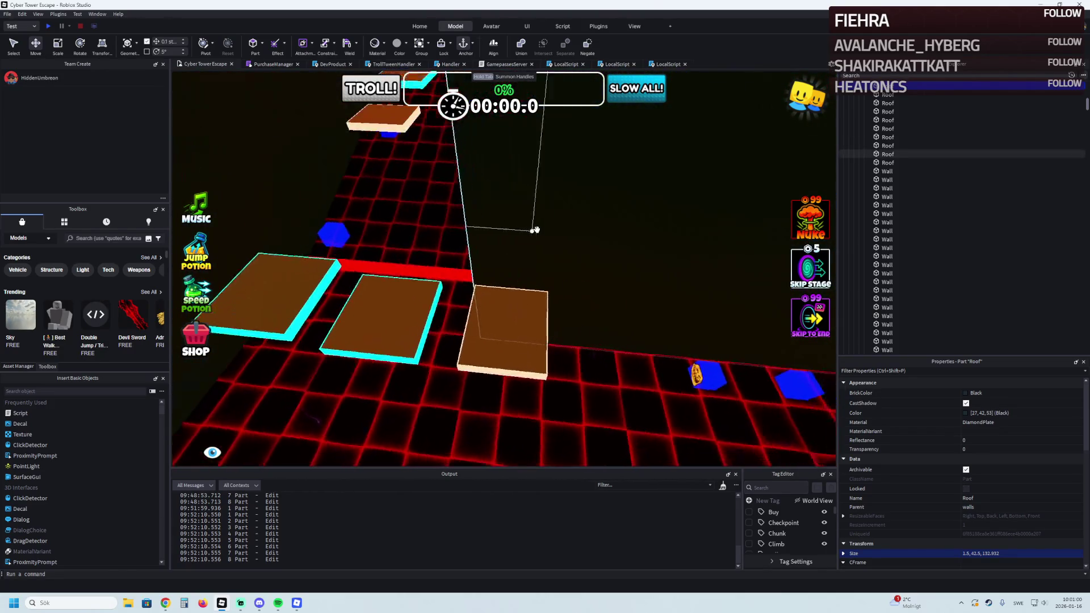
{"action": "key", "text": "d"}
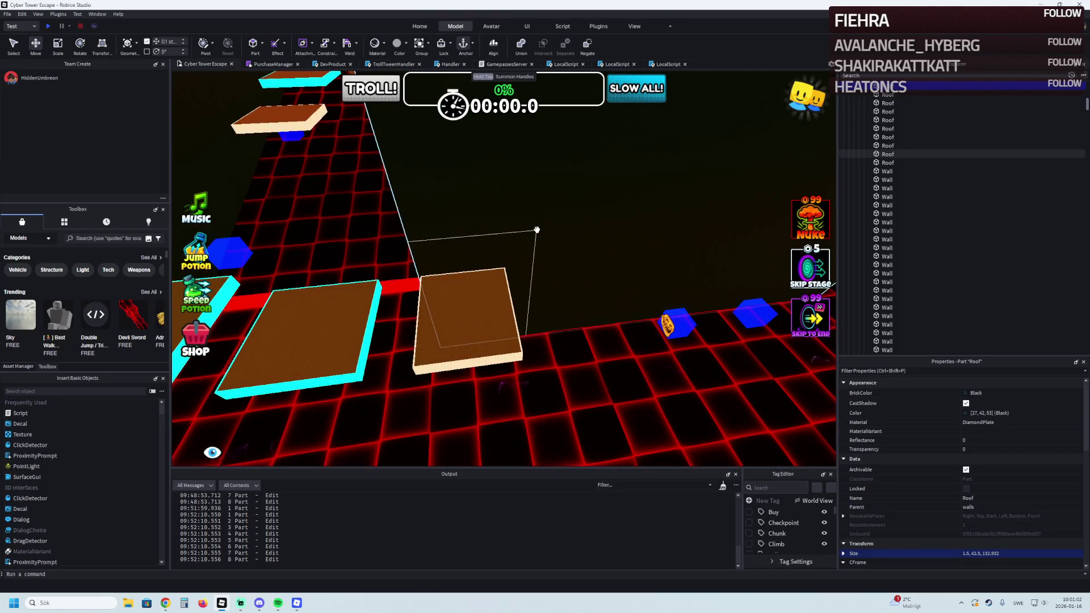
{"action": "key", "text": "w"}
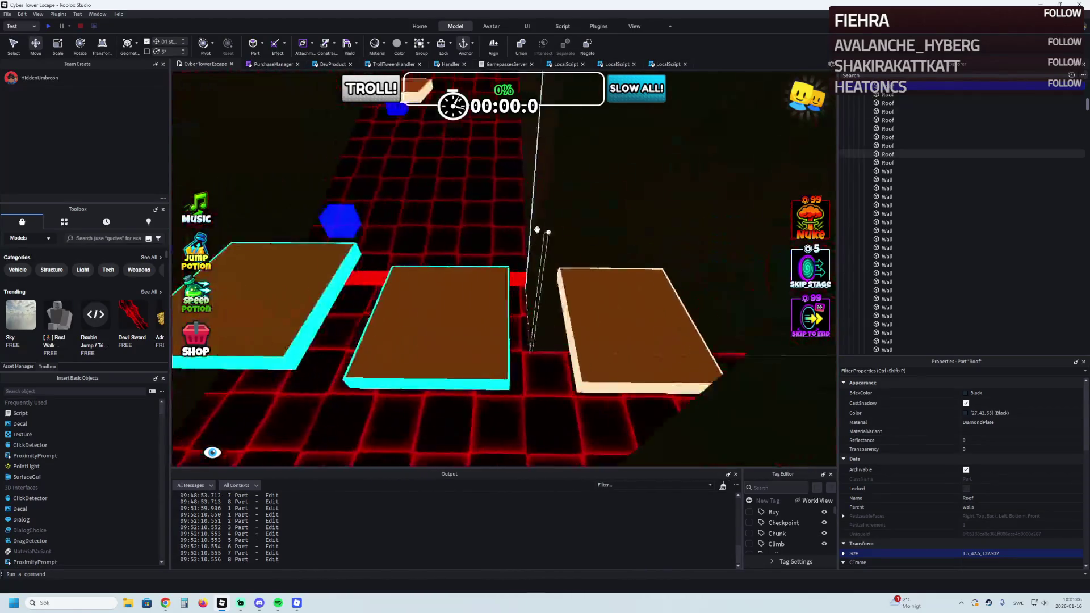
{"action": "left_click", "coordinate": [515, 317]}
{"action": "key", "text": "s"}
{"action": "left_click", "coordinate": [864, 154]}
{"action": "left_click", "coordinate": [884, 163]}
{"action": "left_click", "coordinate": [888, 188], "text": "shift"}
{"action": "key", "text": "Delete"}
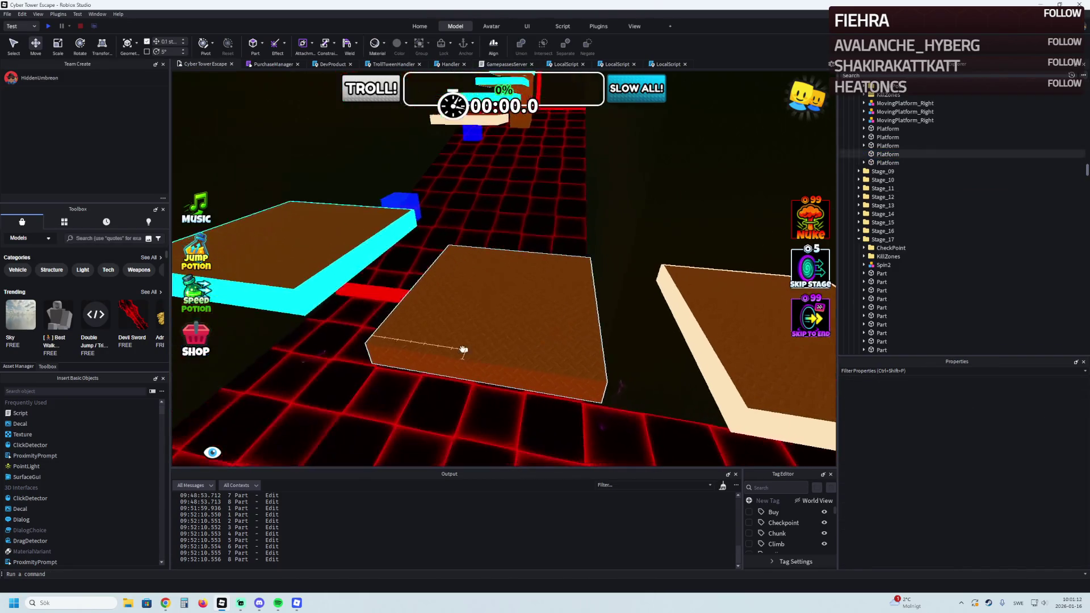
Try tilting the plain platform about 13 degrees, then undo the rotation
{"action": "left_click", "coordinate": [463, 346]}
{"action": "key", "text": "f"}
{"action": "key", "text": "s"}
{"action": "key", "text": "ctrl+4"}
{"action": "mouse_move", "coordinate": [578, 189]}
{"action": "left_mouse_down"}
{"action": "mouse_move", "coordinate": [592, 247]}
{"action": "mouse_move", "coordinate": [595, 194]}
{"action": "left_mouse_up"}
{"action": "key", "text": "ctrl+z"}
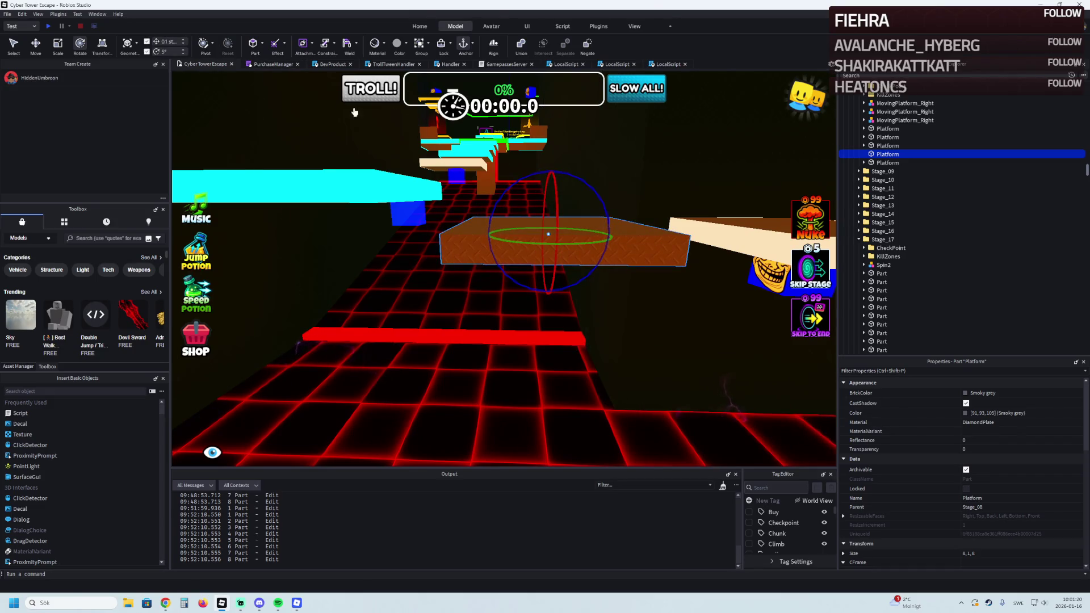
{"action": "key", "text": "d"}
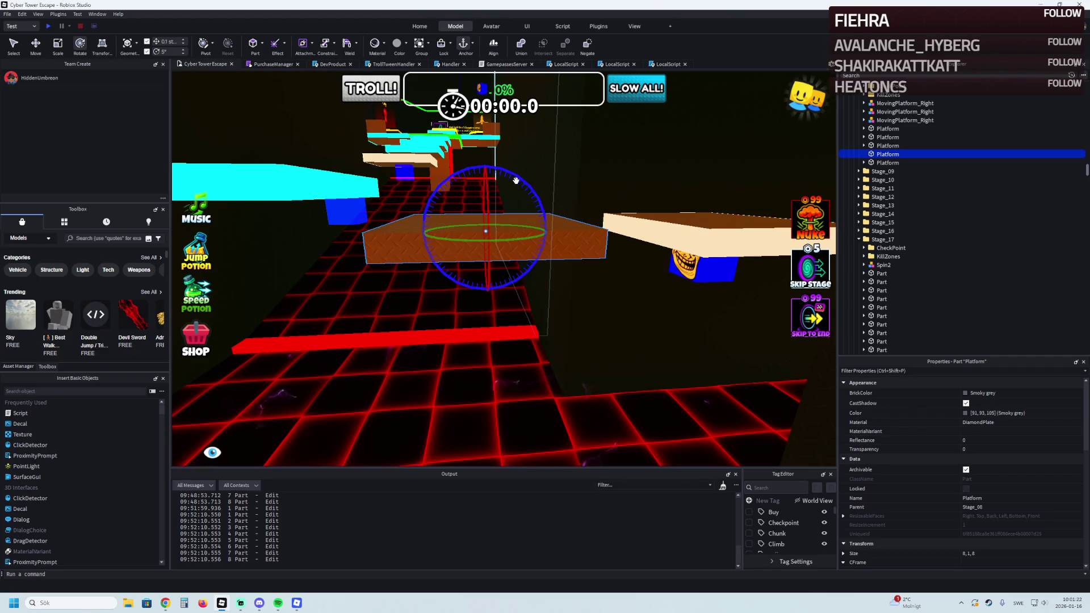
{"action": "scroll", "coordinate": [442, 141], "scroll_direction": "up", "scroll_amount": 3}
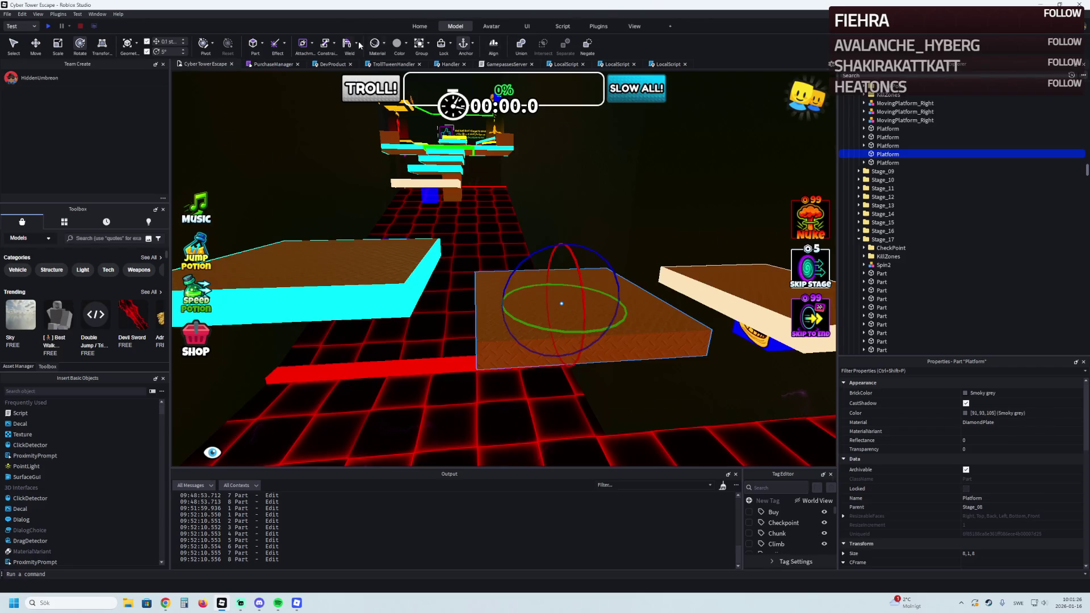
{"action": "left_click", "coordinate": [598, 27]}
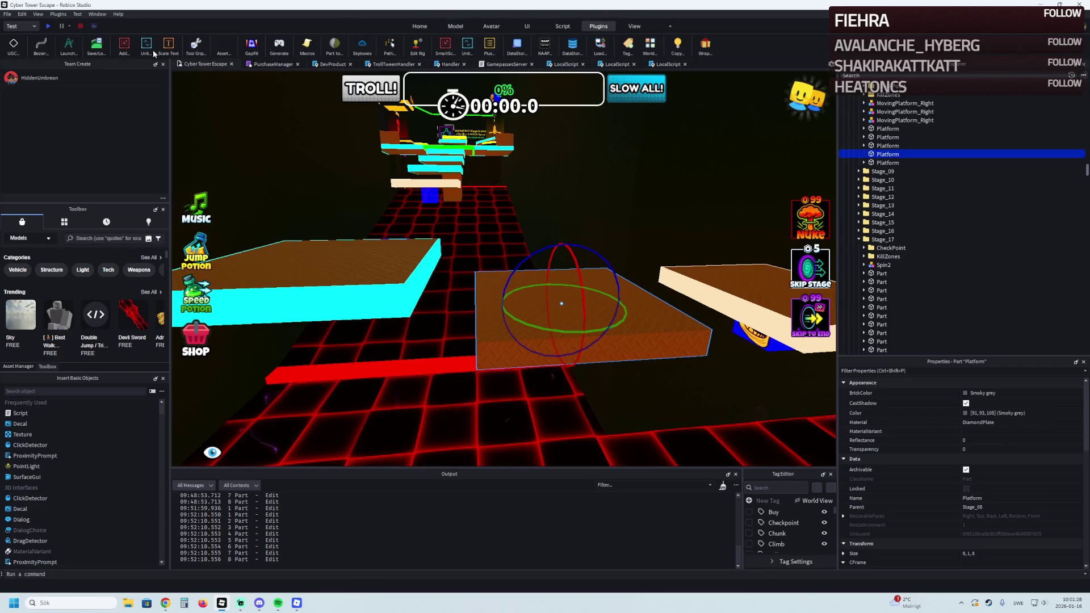
Generate an angled ramp copy off the plain platform with Archimedes, direction Z, 26 degrees
{"action": "left_click", "coordinate": [65, 53]}
{"action": "scroll", "coordinate": [461, 223], "scroll_direction": "up", "scroll_amount": 2}
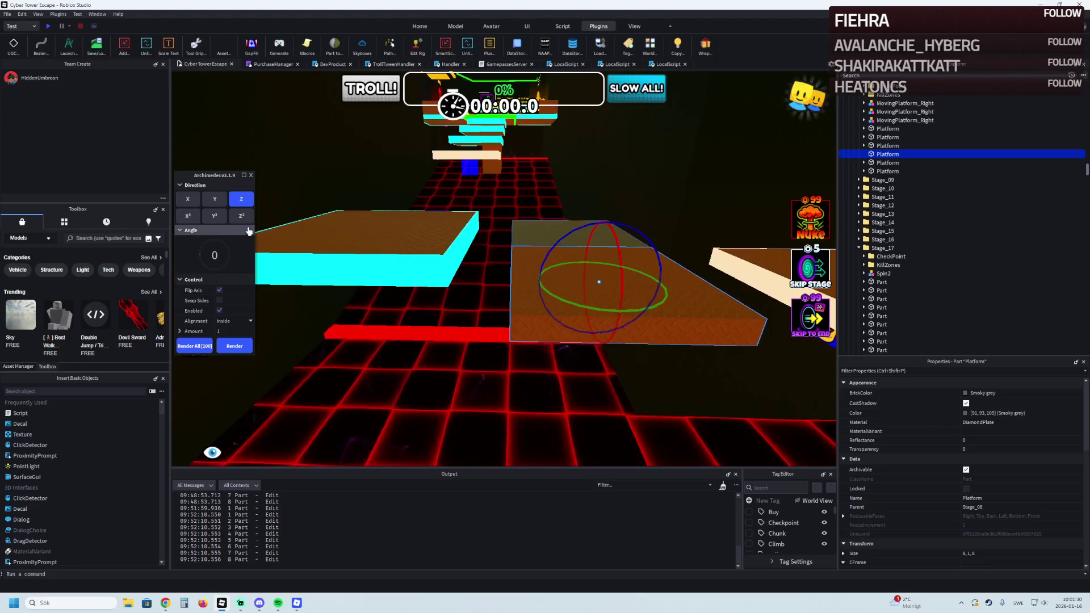
{"action": "key", "text": "f"}
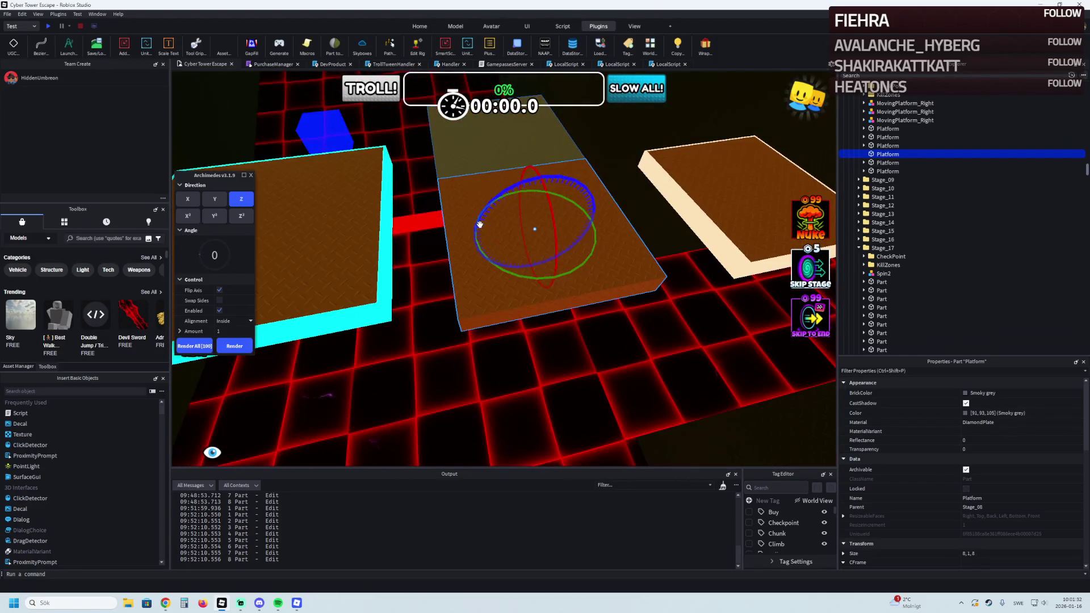
{"action": "key", "text": "a"}
{"action": "left_click_drag", "start_coordinate": [200, 259], "coordinate": [232, 246]}
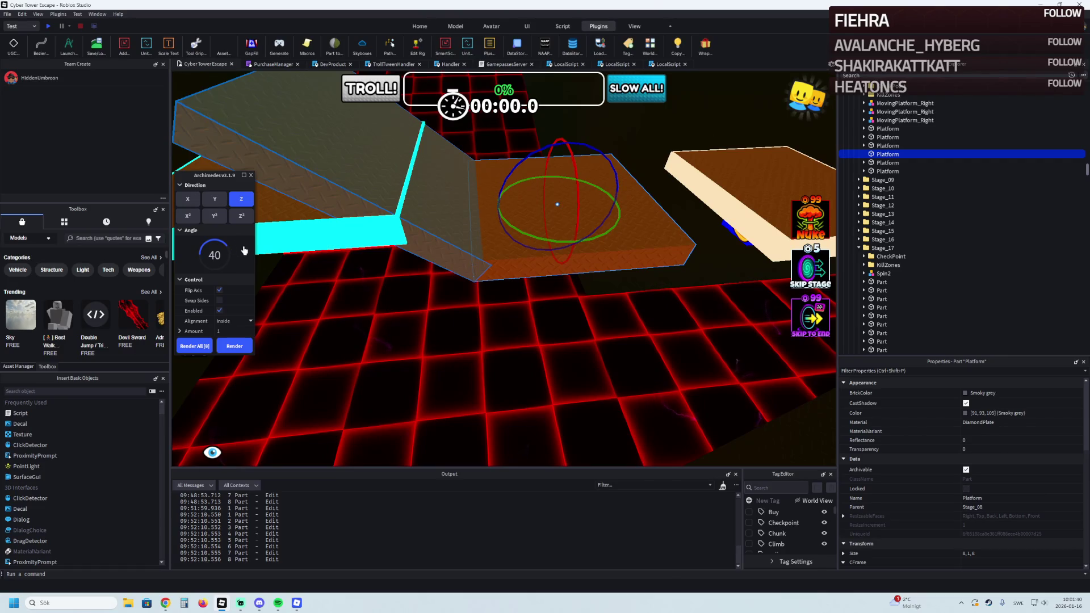
{"action": "left_click_drag", "start_coordinate": [224, 247], "coordinate": [216, 248]}
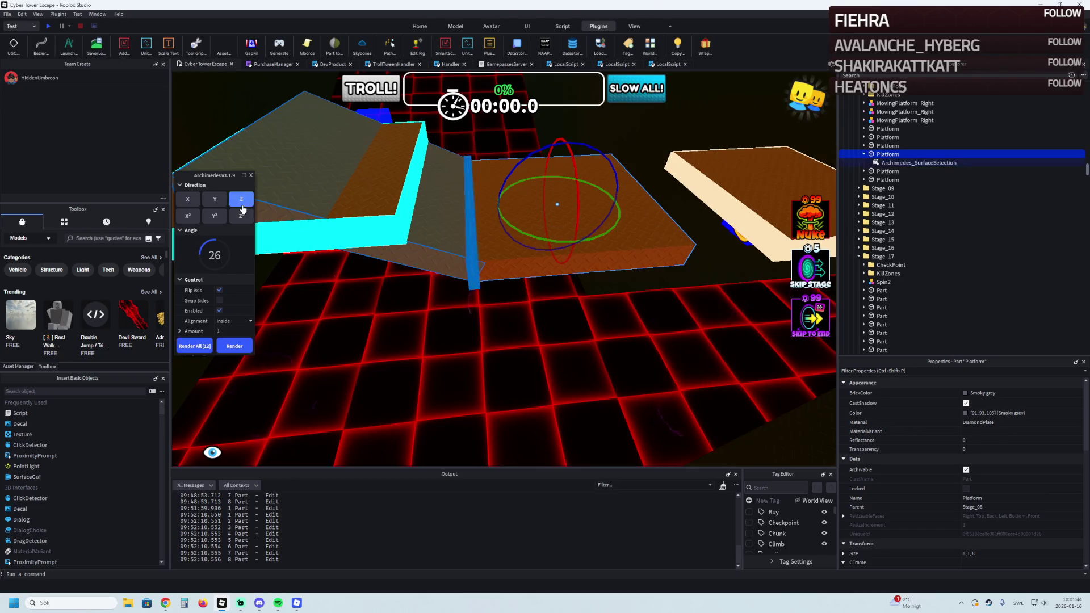
{"action": "left_click", "coordinate": [259, 178]}
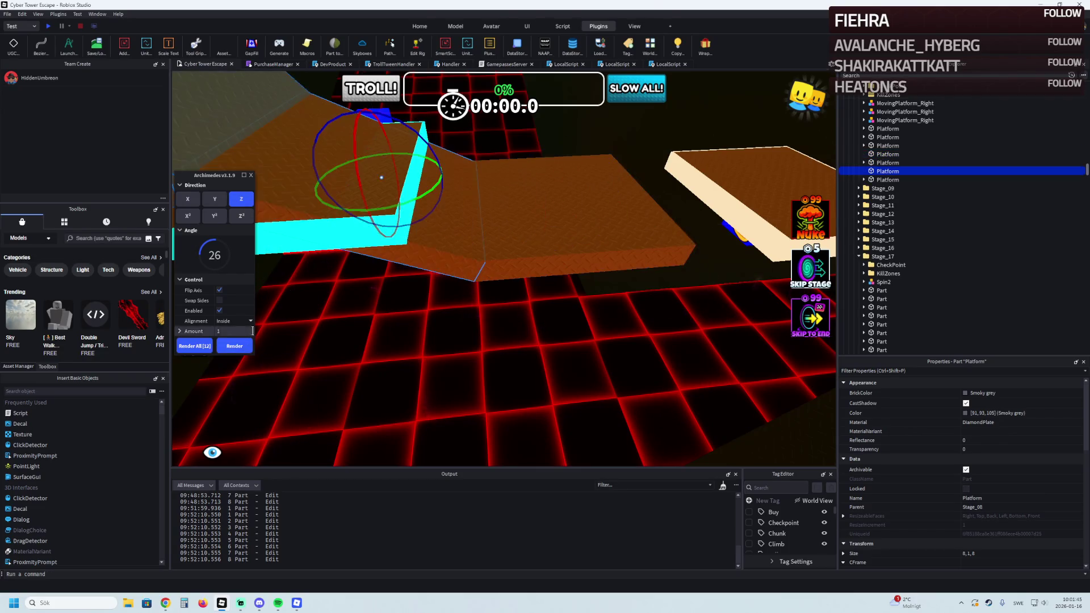
{"action": "left_click", "coordinate": [252, 176]}
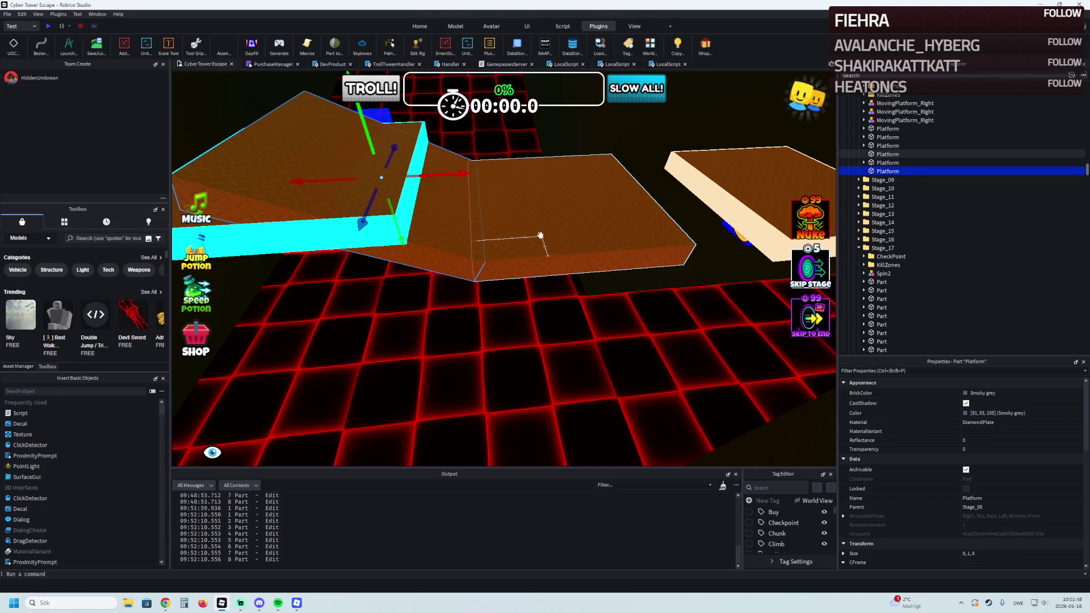
Shift the angled platform 2.3 studs sideways and shorten the next ramp piece to length 7.1
{"action": "left_click_drag", "start_coordinate": [449, 176], "coordinate": [508, 180]}
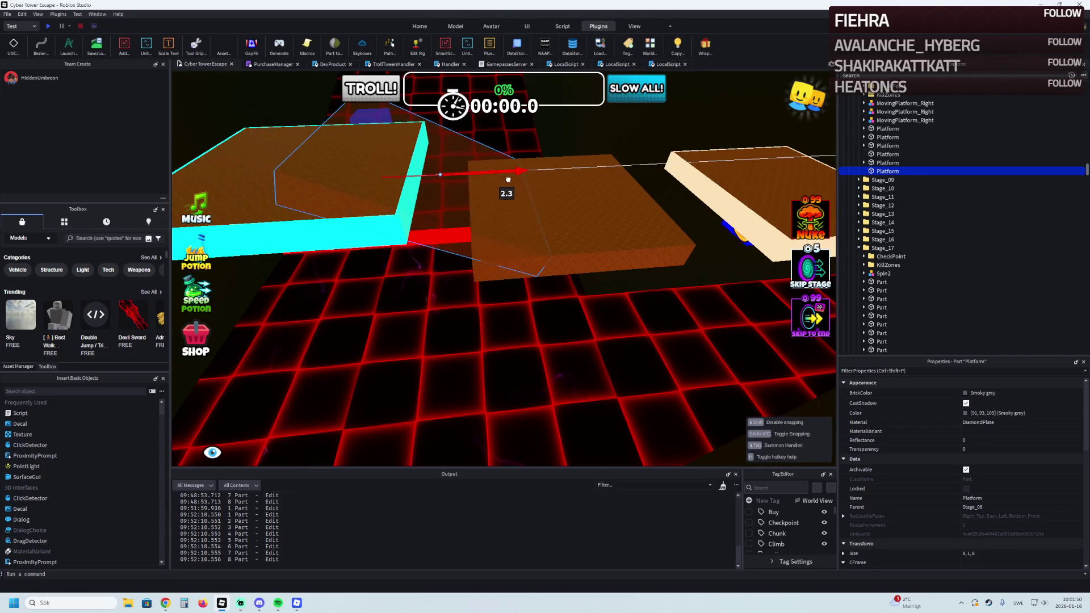
{"action": "left_click", "coordinate": [530, 171]}
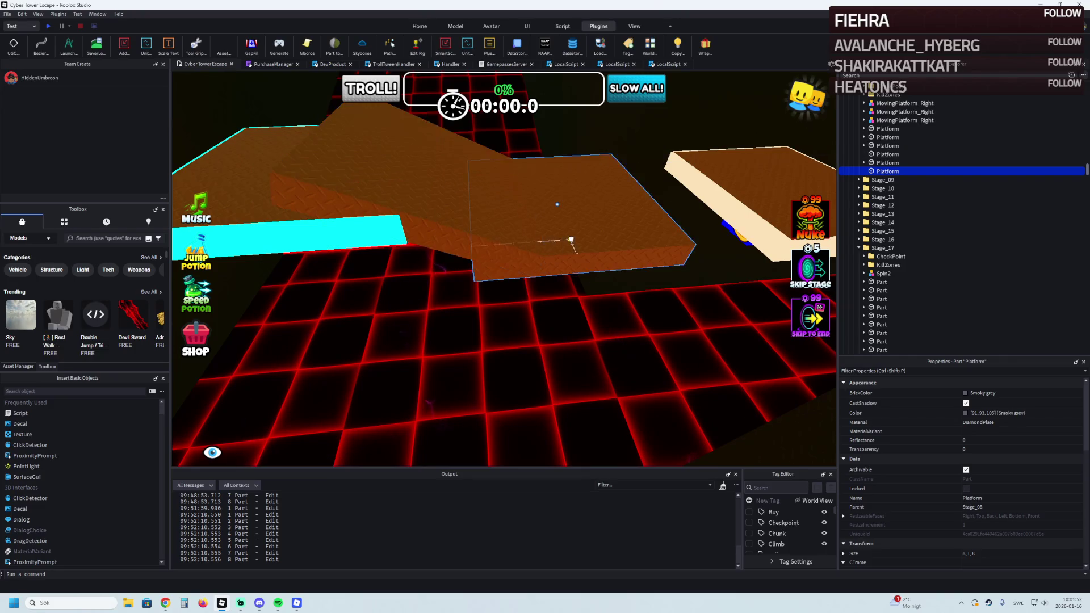
{"action": "scroll", "coordinate": [538, 227], "scroll_direction": "up", "scroll_amount": 3}
{"action": "key", "text": "ctrl+3"}
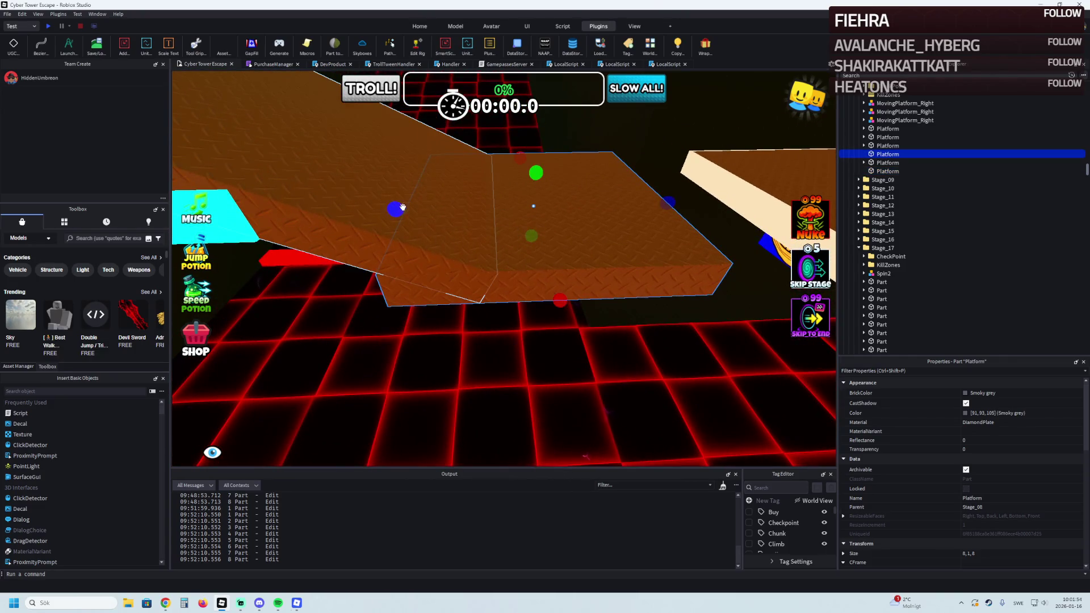
{"action": "left_click_drag", "start_coordinate": [397, 206], "coordinate": [435, 209]}
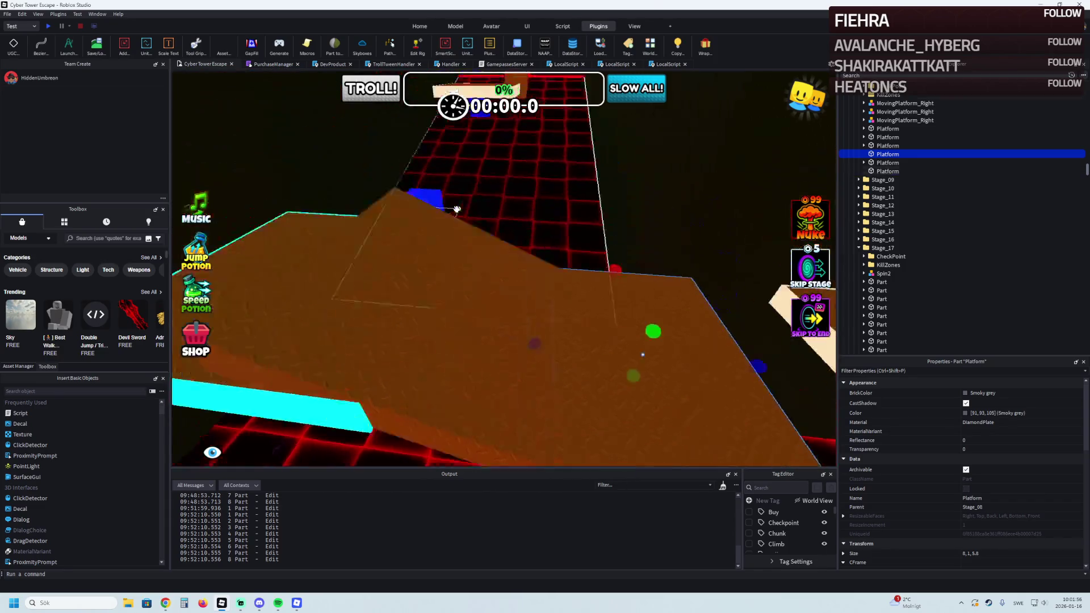
Trim another ramp platform to length 5 and nudge the flat cyan-edged platform slightly
{"action": "left_click", "coordinate": [472, 239]}
{"action": "left_click_drag", "start_coordinate": [406, 221], "coordinate": [498, 249]}
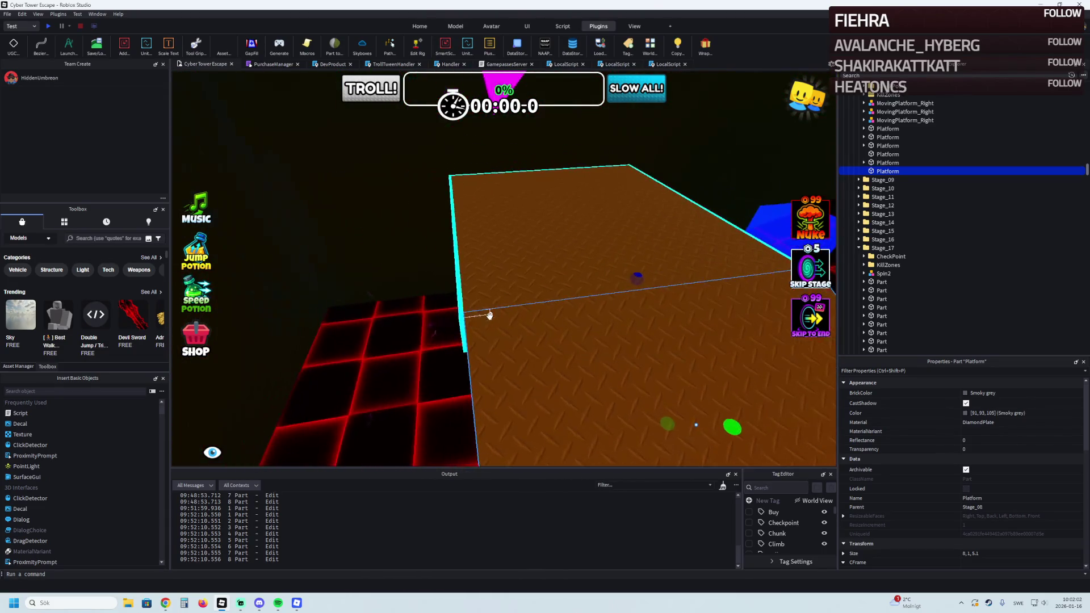
{"action": "left_click_drag", "start_coordinate": [489, 316], "coordinate": [482, 259]}
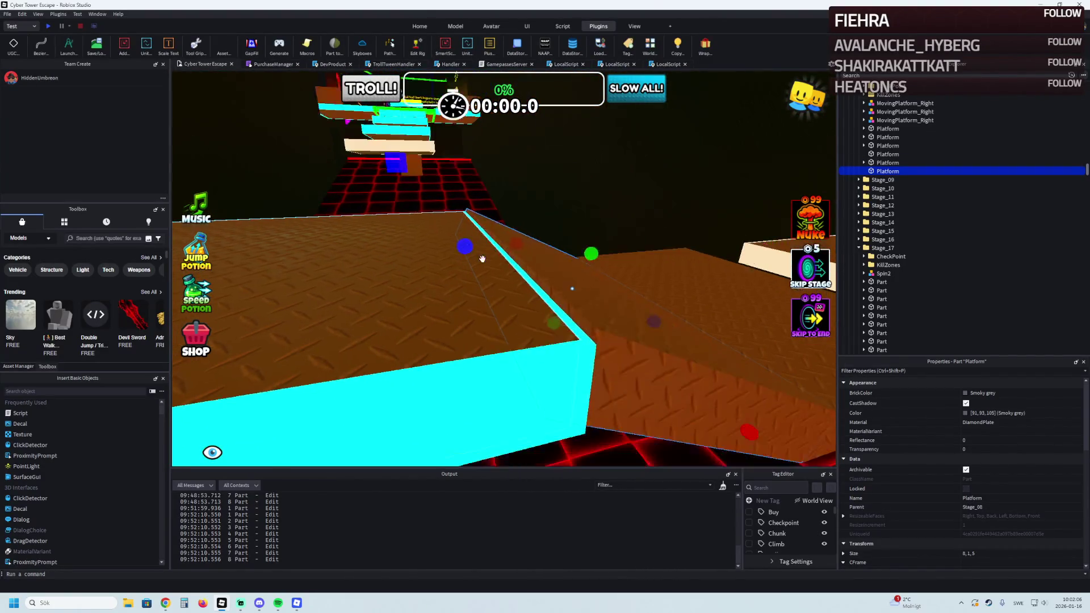
{"action": "left_click", "coordinate": [389, 224]}
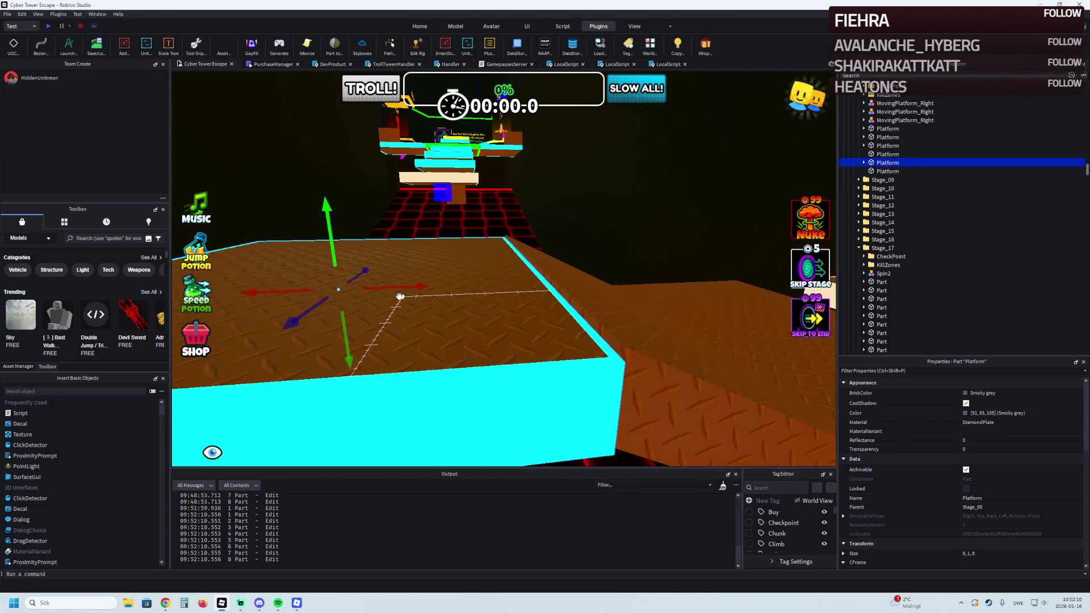
{"action": "left_click_drag", "start_coordinate": [342, 331], "coordinate": [469, 329]}
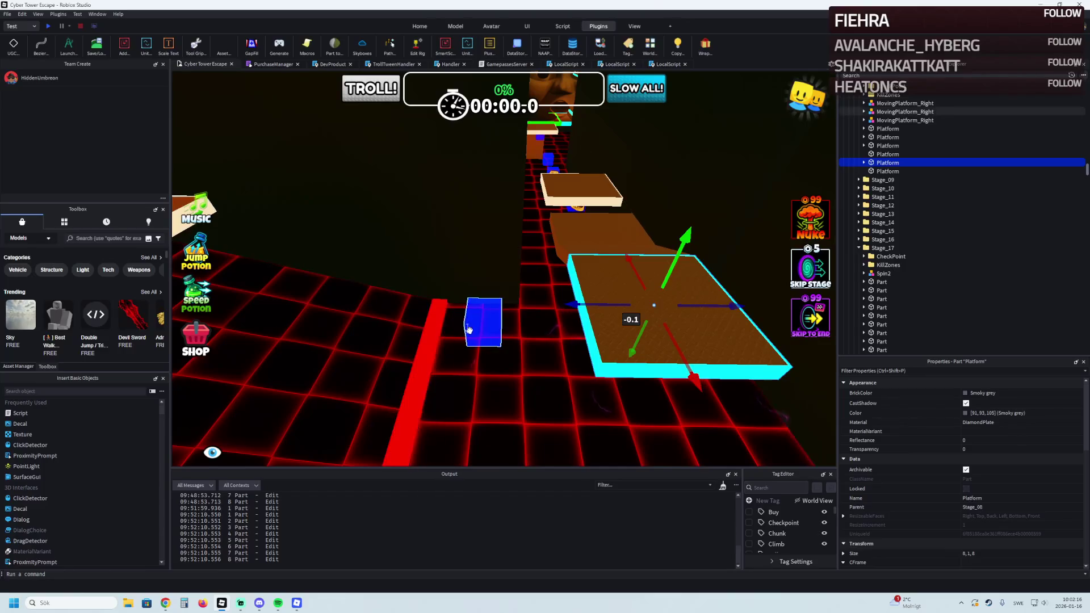
Move the blue MoveDestination block right against the cyan-edged platform's corner, then start a playtest
{"action": "left_click", "coordinate": [473, 323]}
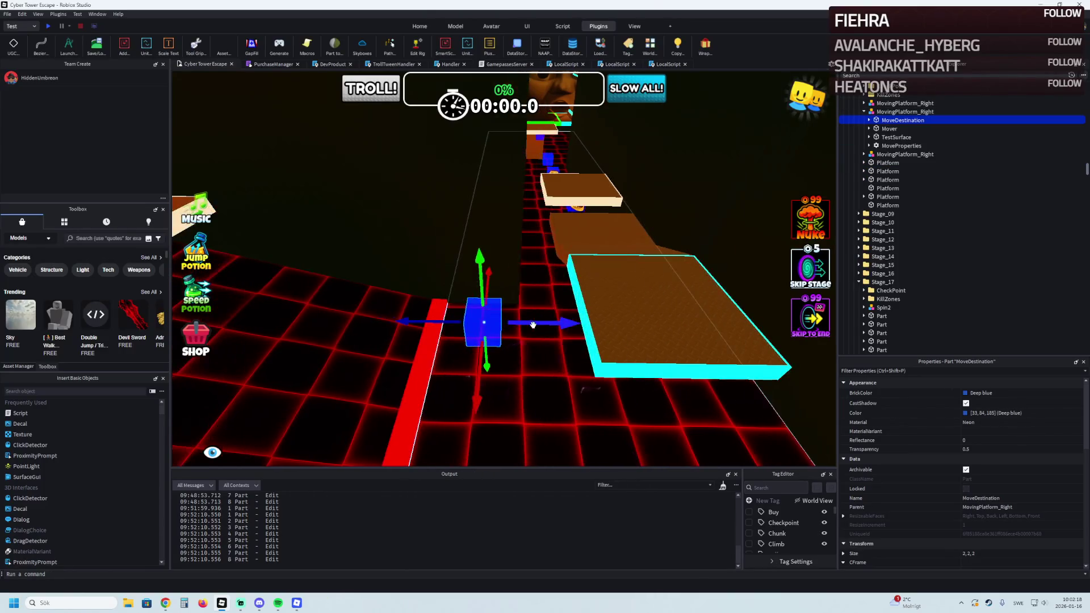
{"action": "left_click_drag", "start_coordinate": [536, 324], "coordinate": [542, 326]}
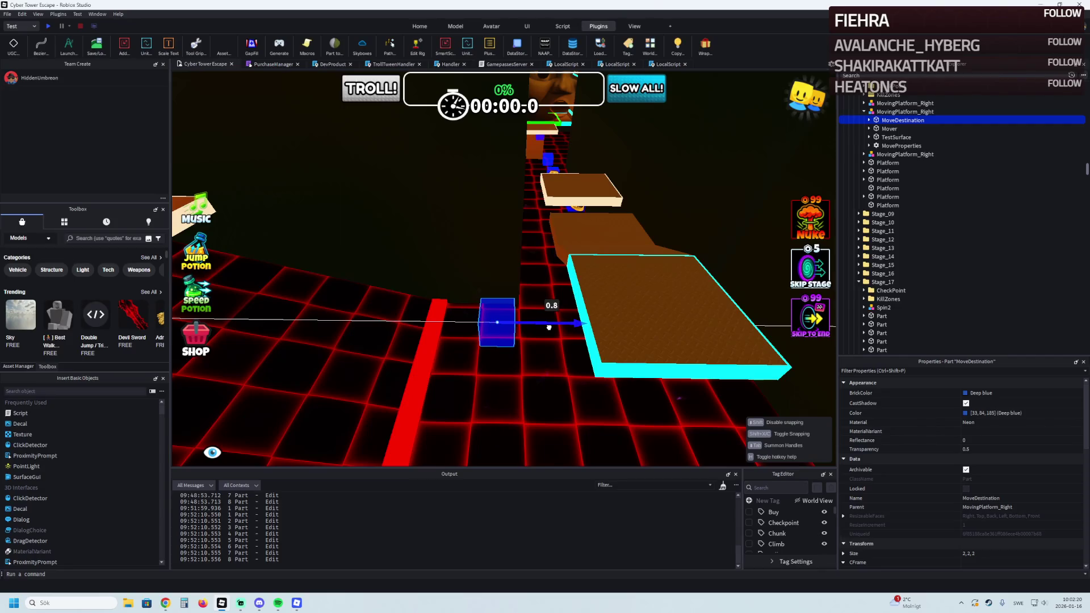
{"action": "left_click_drag", "start_coordinate": [554, 327], "coordinate": [499, 292]}
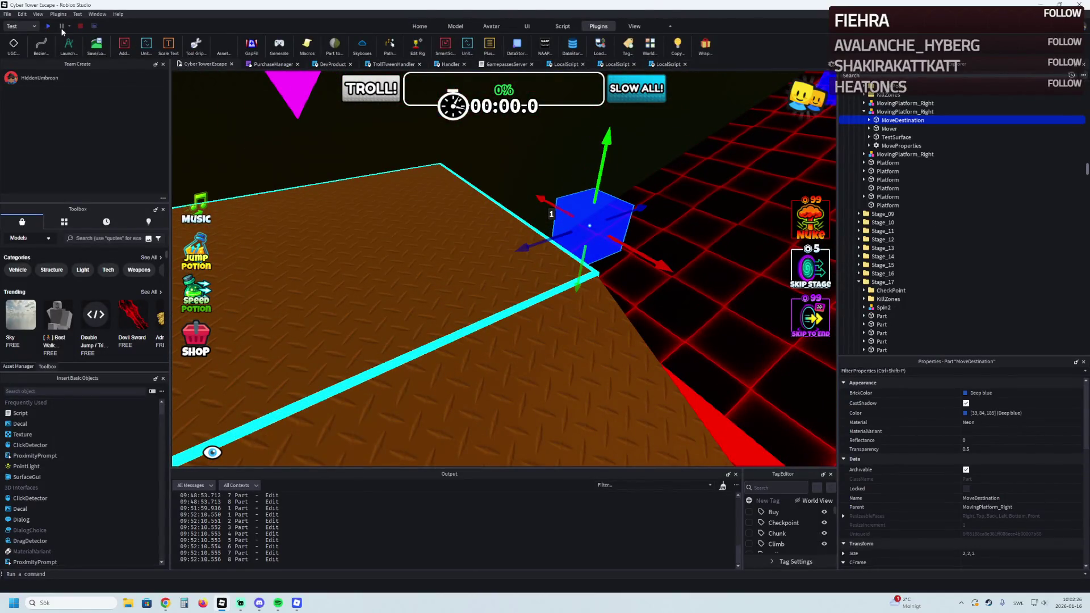
{"action": "left_click", "coordinate": [34, 26]}
{"action": "left_click", "coordinate": [49, 26]}
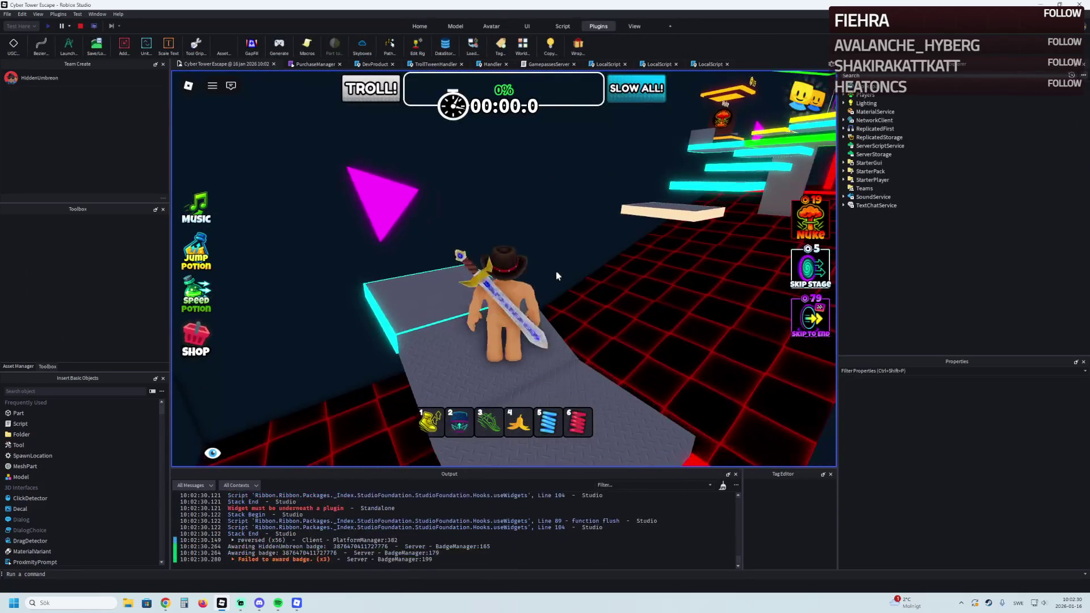
Walk the avatar onto the cyan-edged platform, turn the camera up the path, then stop the test
{"action": "key", "text": "w"}
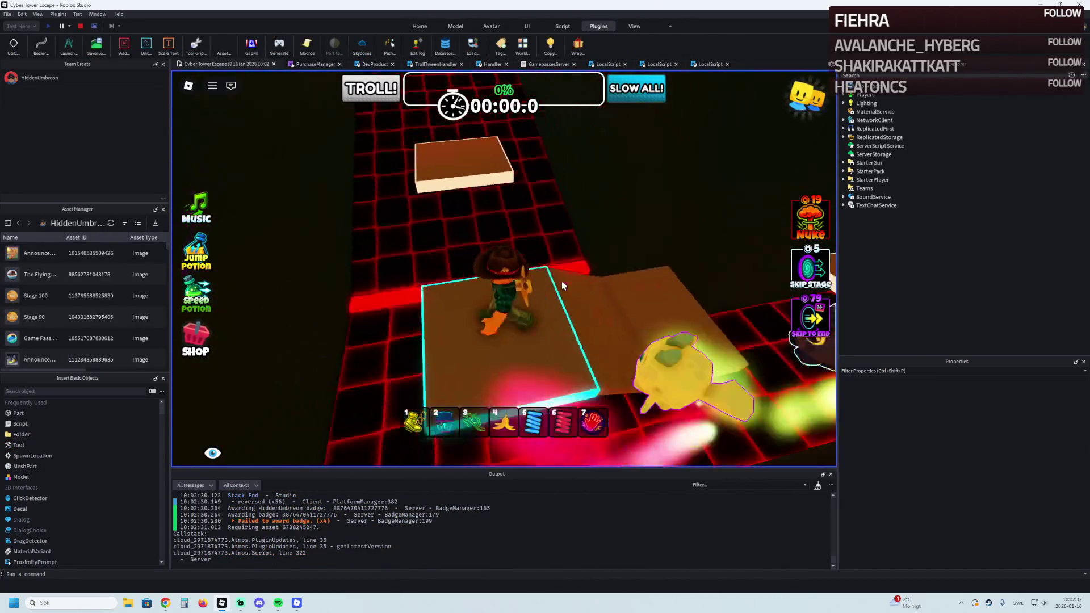
{"action": "key", "text": "Left"}
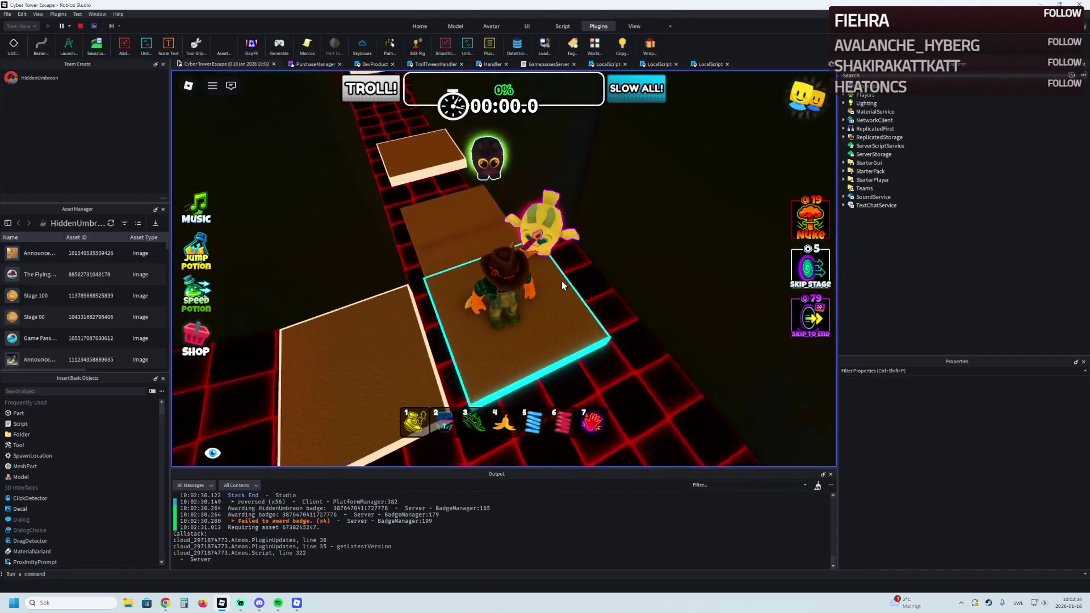
{"action": "key", "text": "Left"}
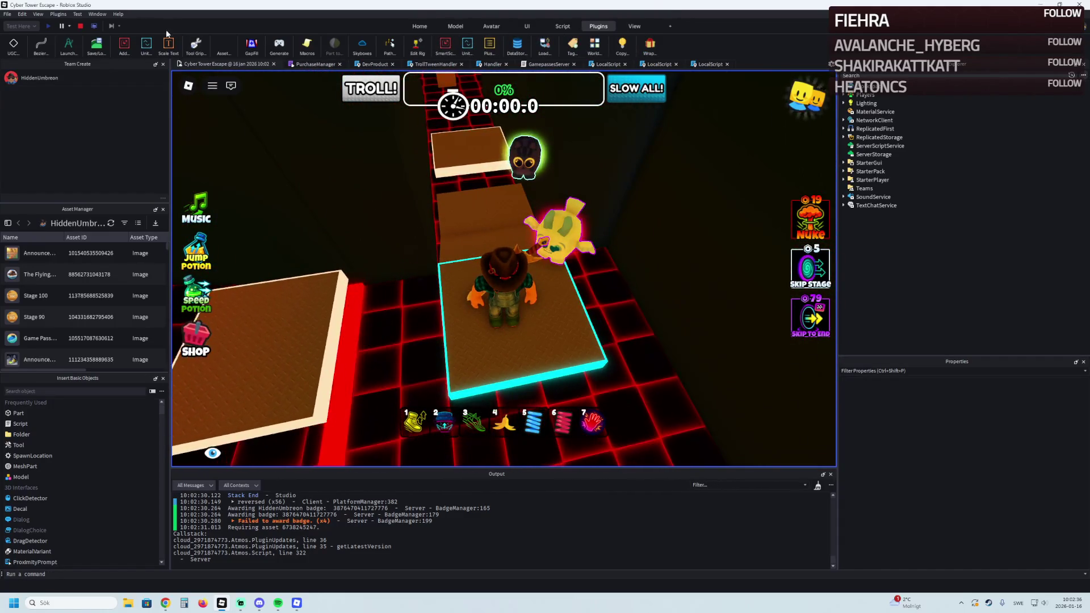
{"action": "left_click", "coordinate": [80, 26]}
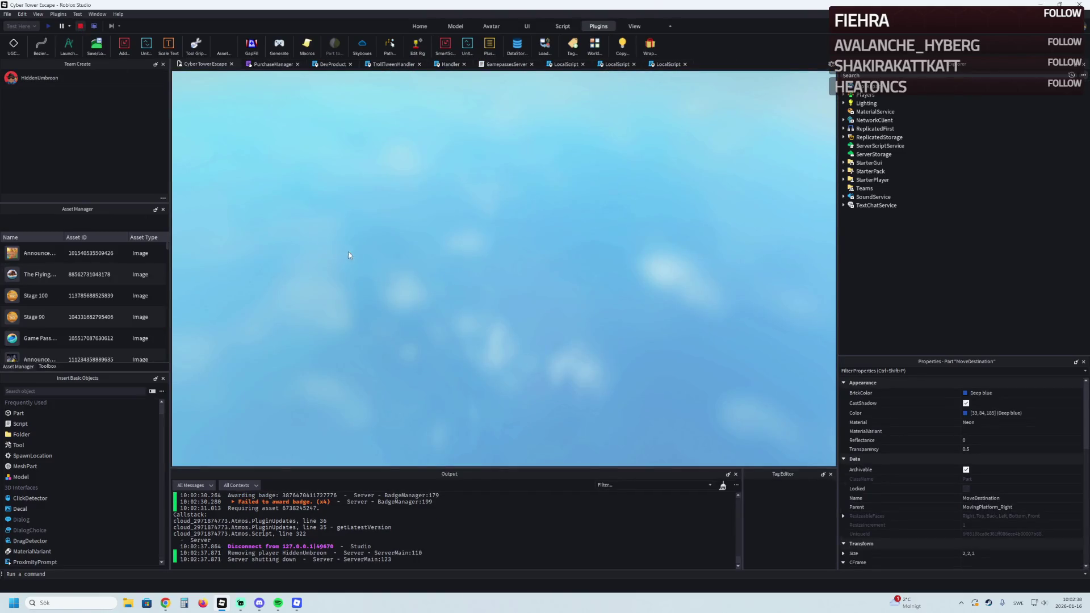
Select MovingPlatform_Right's destination block and TestSurface and slide them about 2.4 studs along X
{"action": "key", "text": "f"}
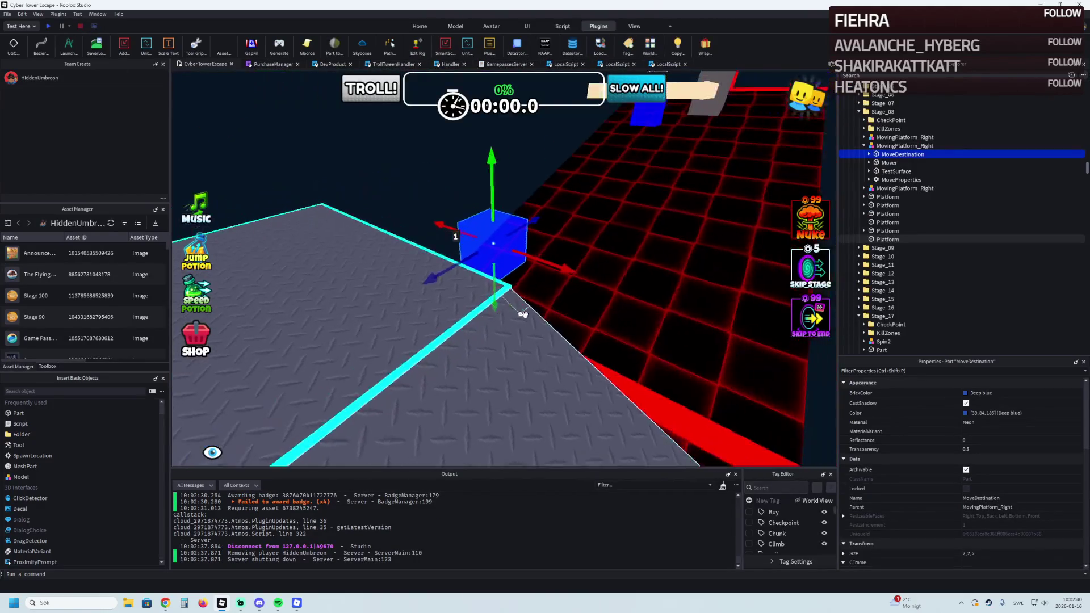
{"action": "mouse_move", "coordinate": [546, 277]}
{"action": "left_mouse_down"}
{"action": "mouse_move", "coordinate": [566, 274]}
{"action": "mouse_move", "coordinate": [553, 278]}
{"action": "left_mouse_up"}
{"action": "key", "text": "w"}
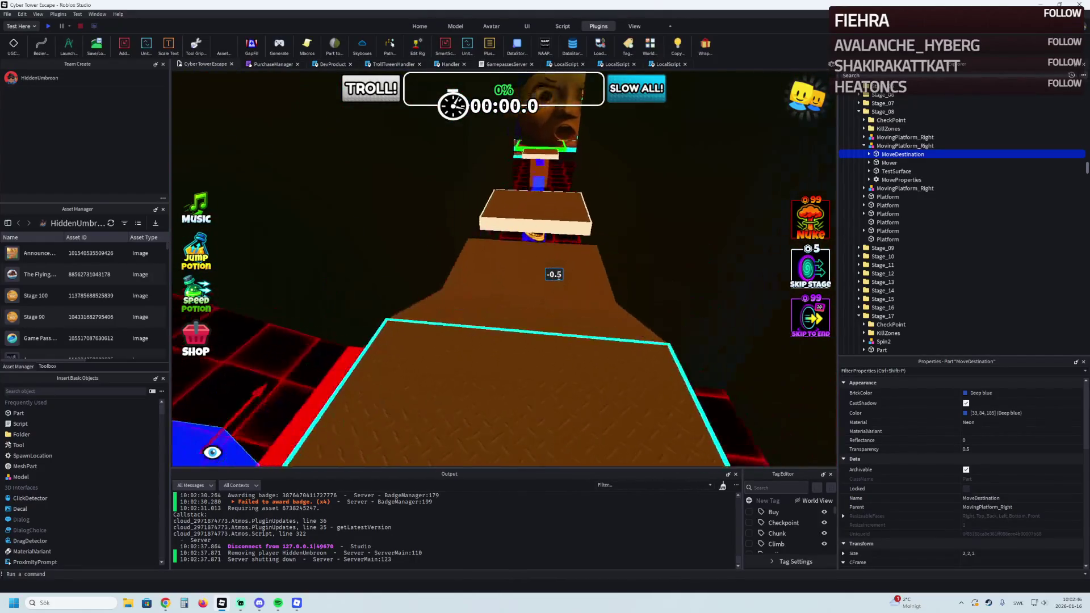
{"action": "key", "text": "w"}
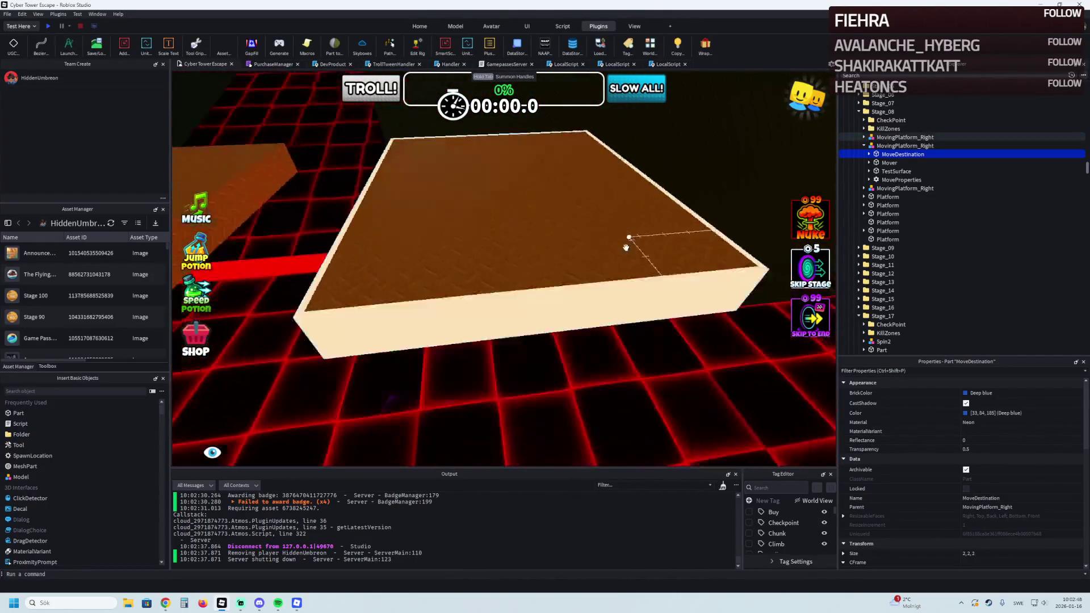
{"action": "left_click", "coordinate": [885, 137]}
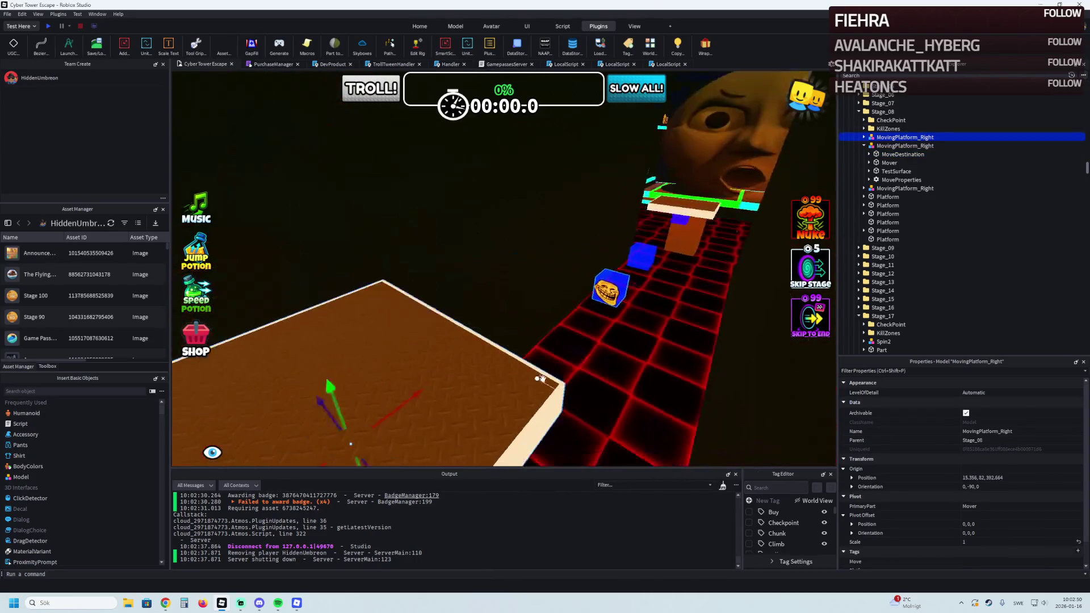
{"action": "key", "text": "f"}
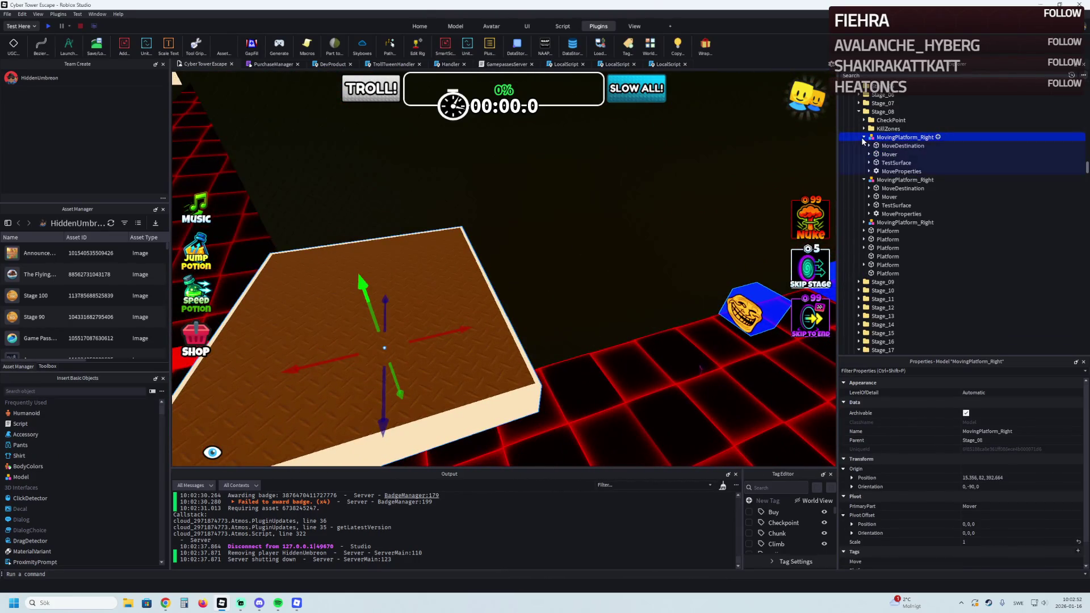
{"action": "left_click", "coordinate": [889, 146]}
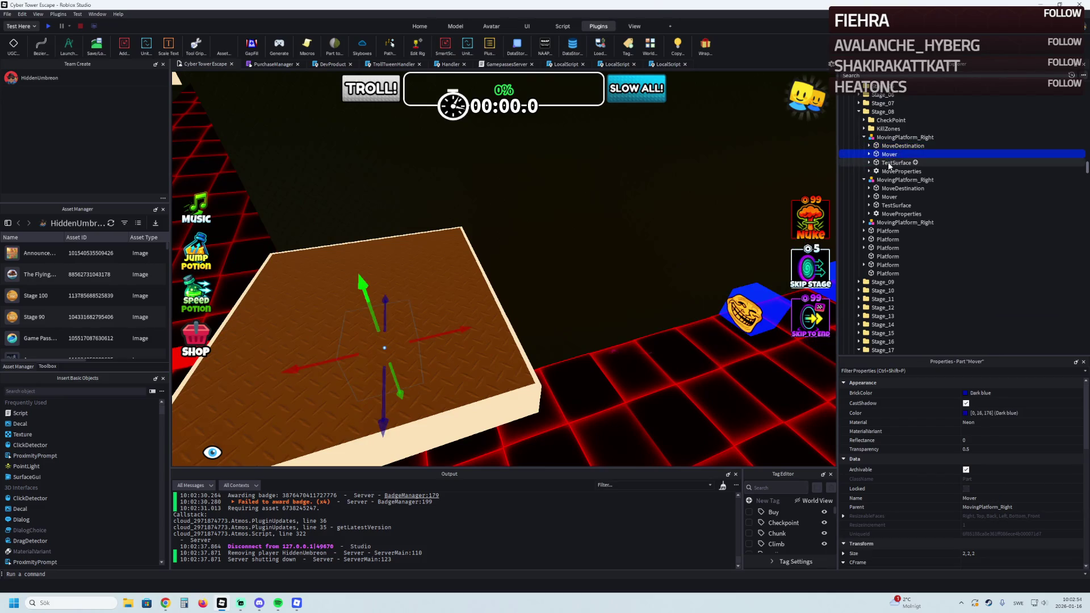
{"action": "left_click", "coordinate": [889, 163], "text": "ctrl"}
{"action": "key", "text": "f"}
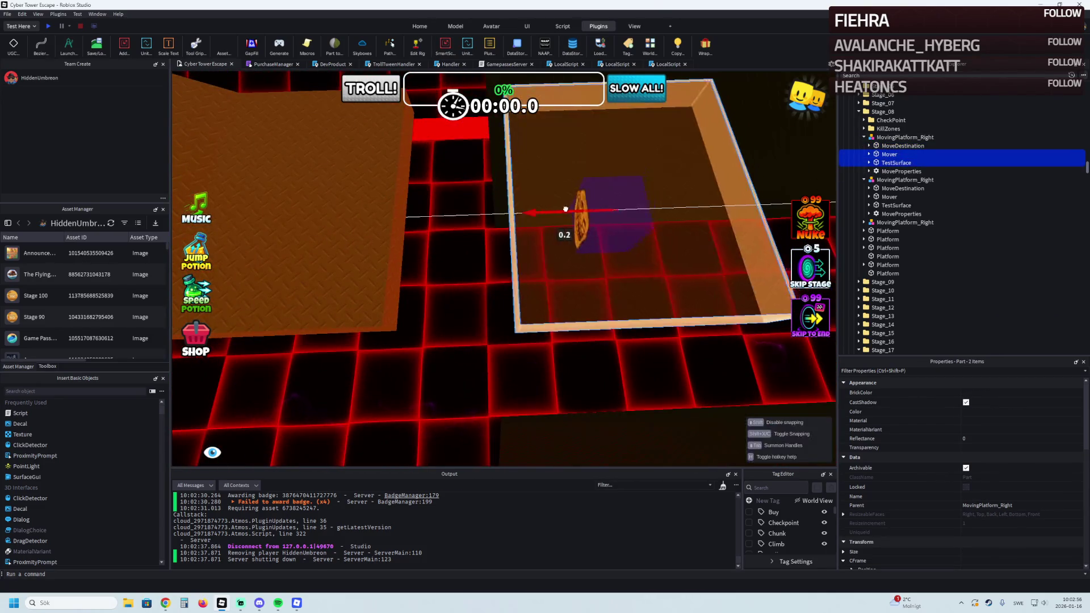
{"action": "scroll", "coordinate": [544, 212], "scroll_direction": "up", "scroll_amount": 3}
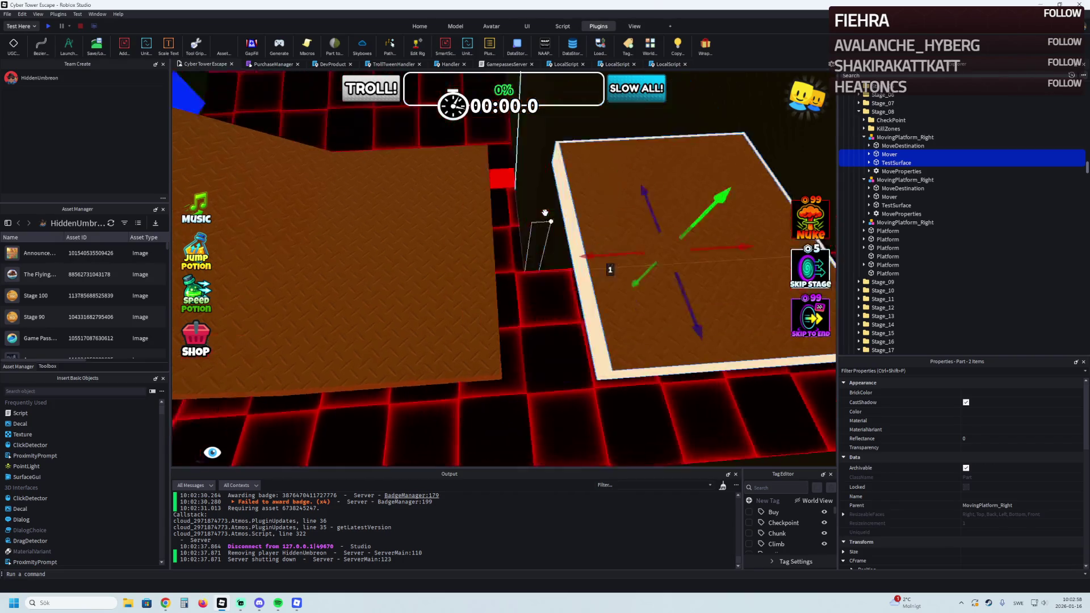
{"action": "mouse_move", "coordinate": [579, 235]}
{"action": "left_mouse_down"}
{"action": "mouse_move", "coordinate": [539, 278]}
{"action": "mouse_move", "coordinate": [491, 287]}
{"action": "left_mouse_up"}
Slide the third MovingPlatform_Right about 3 studs along X and its destination block about 2.6 studs
{"action": "key", "text": "s"}
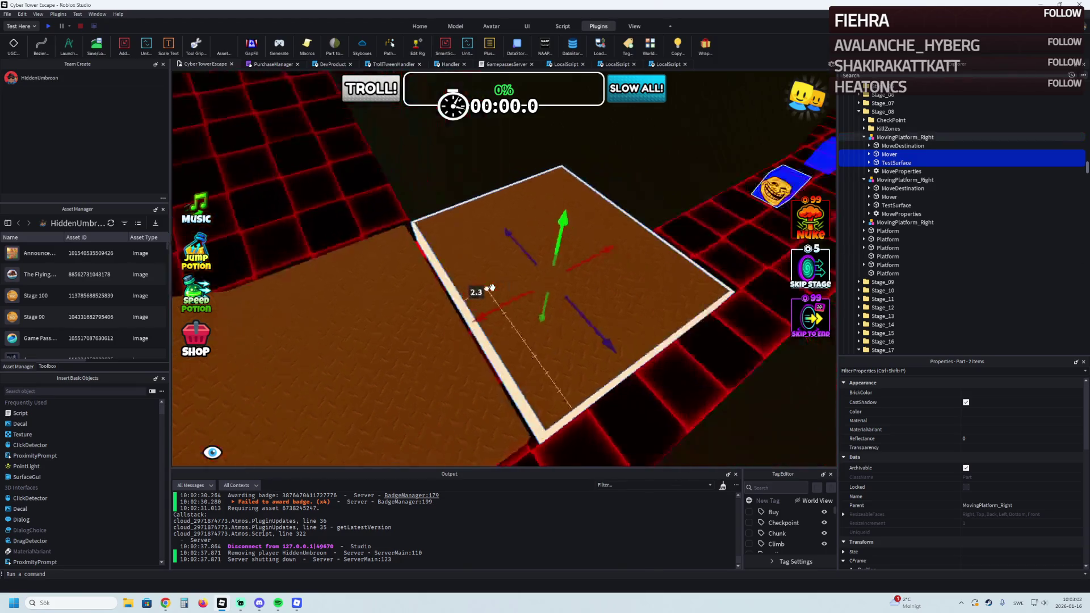
{"action": "key", "text": "w"}
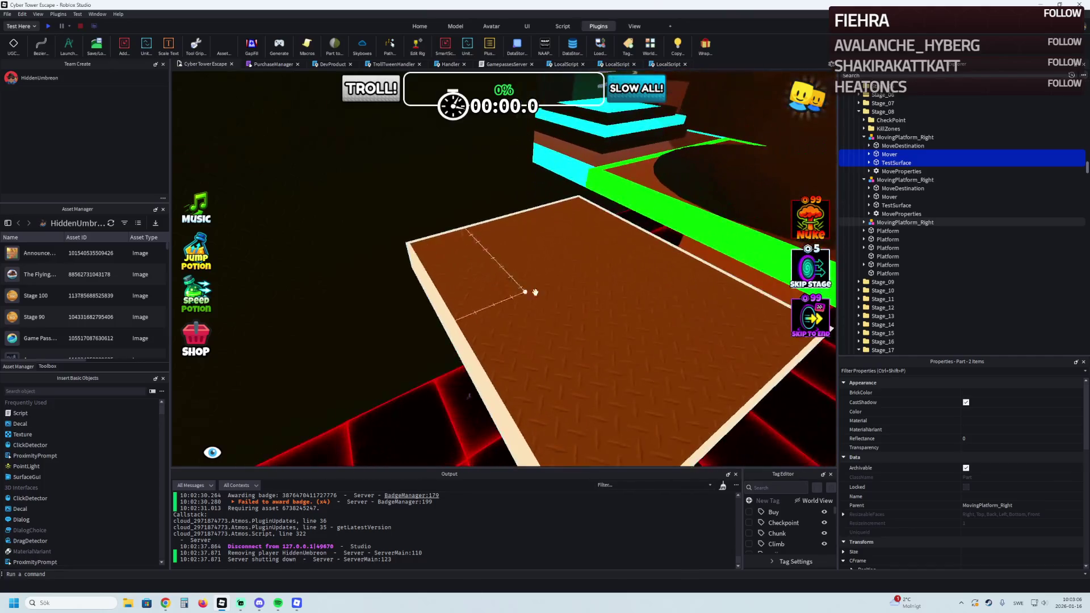
{"action": "left_click", "coordinate": [522, 224]}
{"action": "key", "text": "a"}
{"action": "key", "text": "d"}
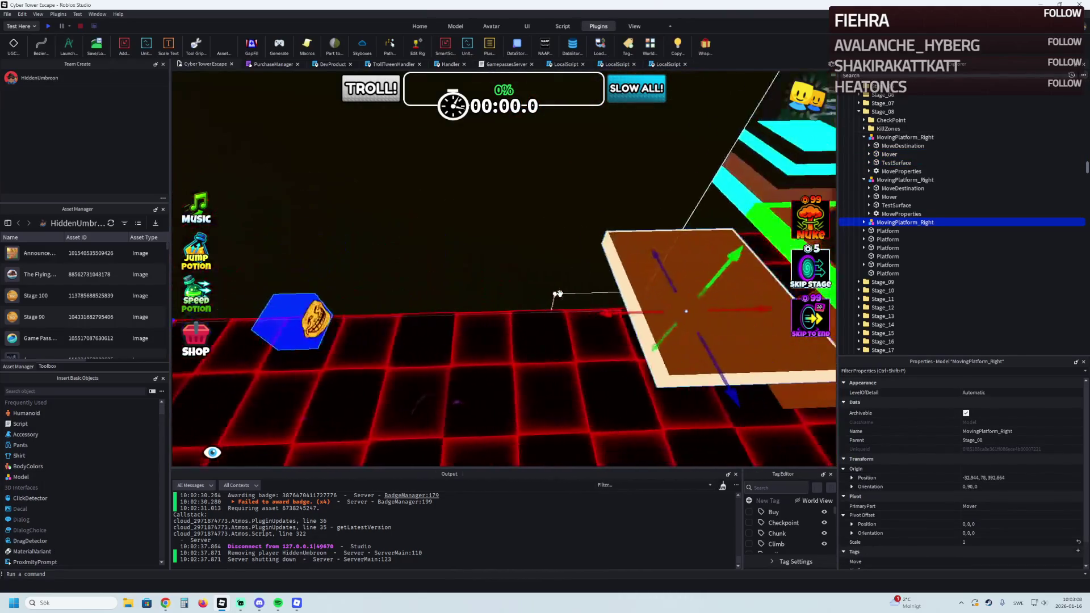
{"action": "left_click_drag", "start_coordinate": [546, 306], "coordinate": [603, 301]}
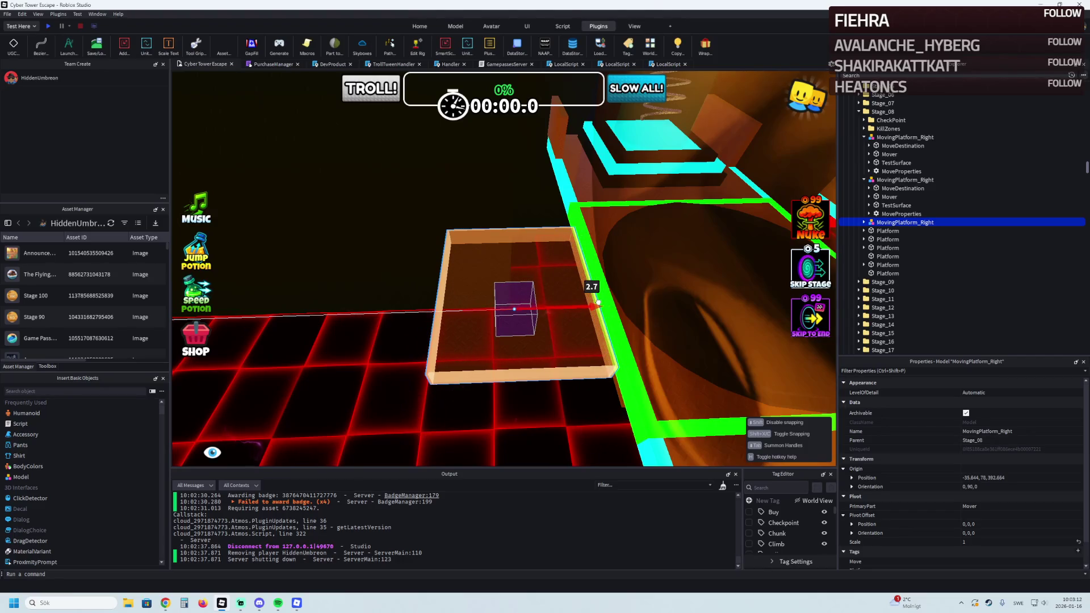
{"action": "left_click", "coordinate": [499, 385]}
{"action": "left_click_drag", "start_coordinate": [554, 318], "coordinate": [501, 326]}
{"action": "double_click", "coordinate": [888, 256]}
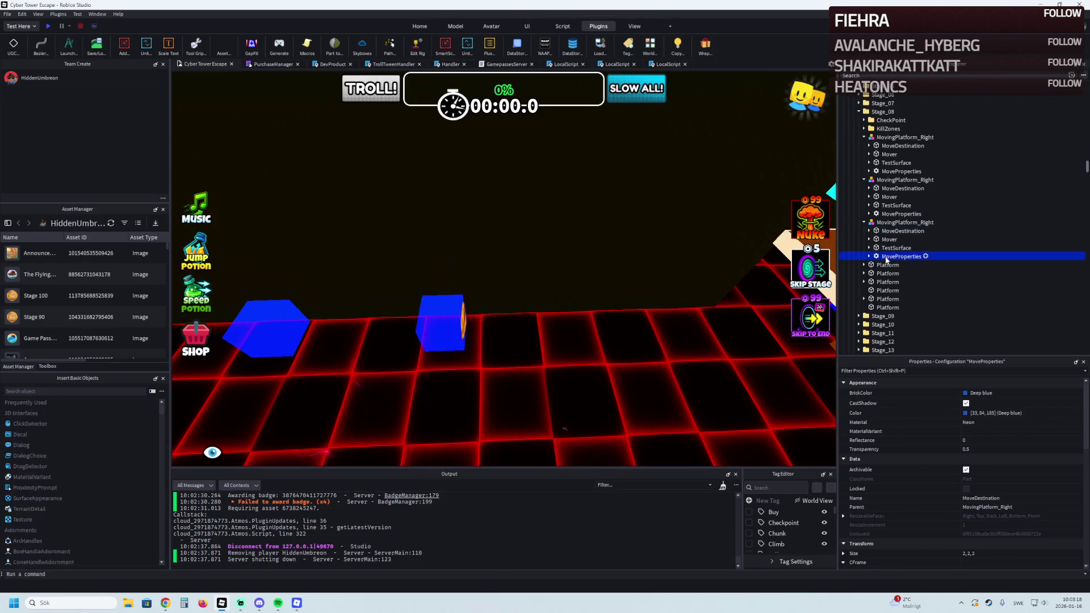
Check the moving platforms' MoveProperties, confirming a Duration value of 12
{"action": "left_click", "coordinate": [895, 273]}
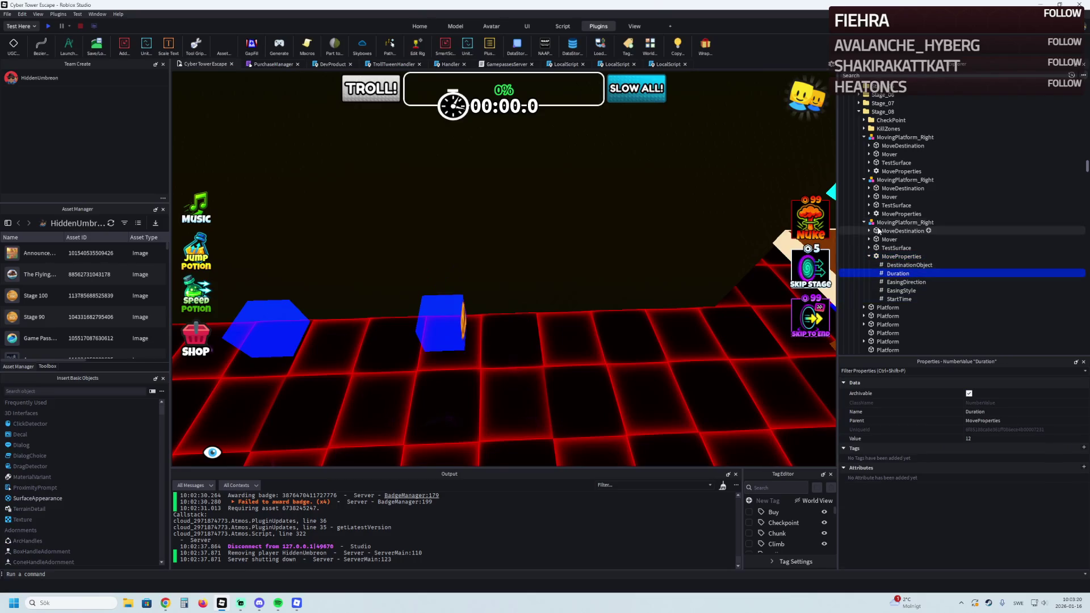
{"action": "double_click", "coordinate": [883, 182]}
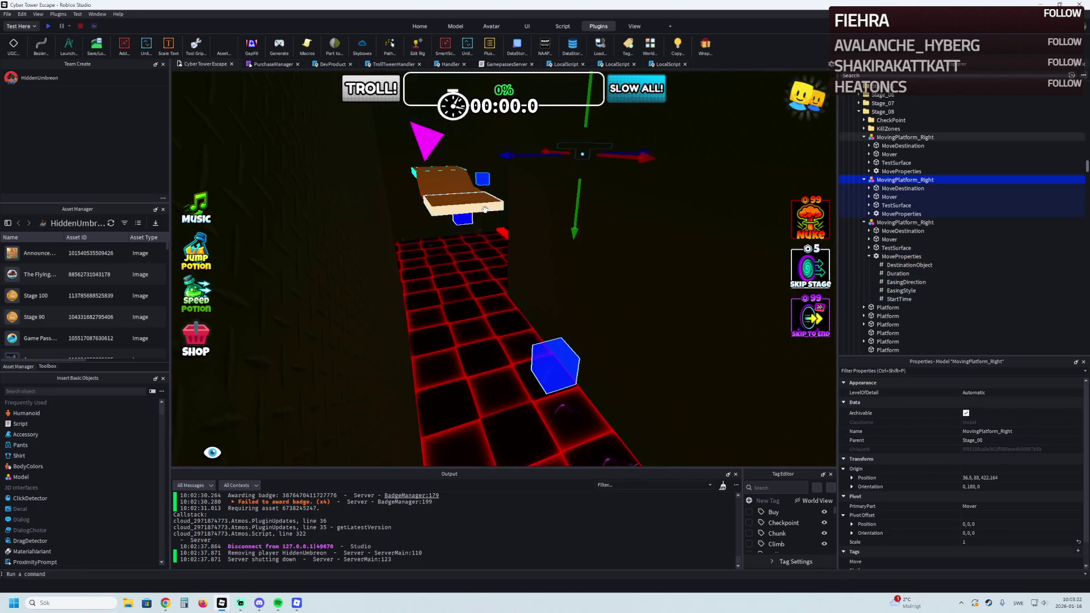
{"action": "left_click", "coordinate": [903, 138]}
{"action": "double_click", "coordinate": [889, 171]}
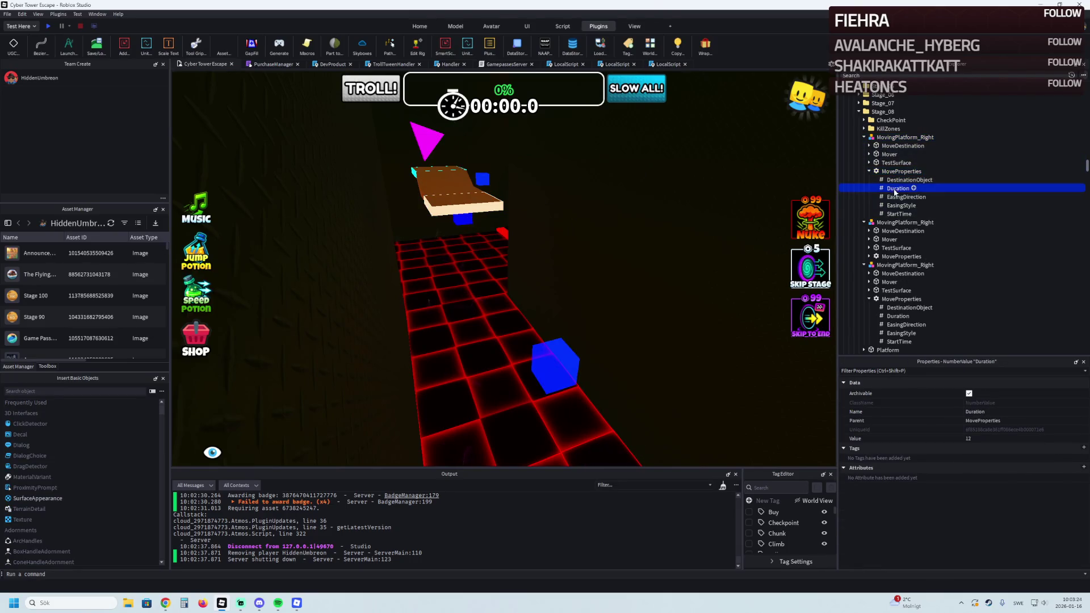
Playtest from the current view and walk and jump the avatar onto the brown block
{"action": "key", "text": "w"}
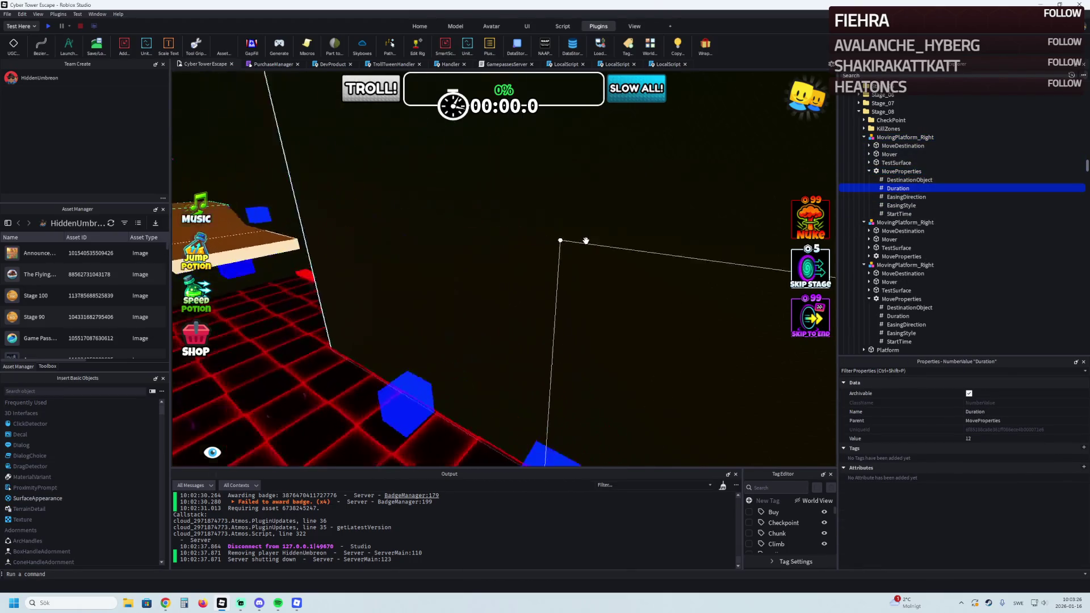
{"action": "key", "text": "a"}
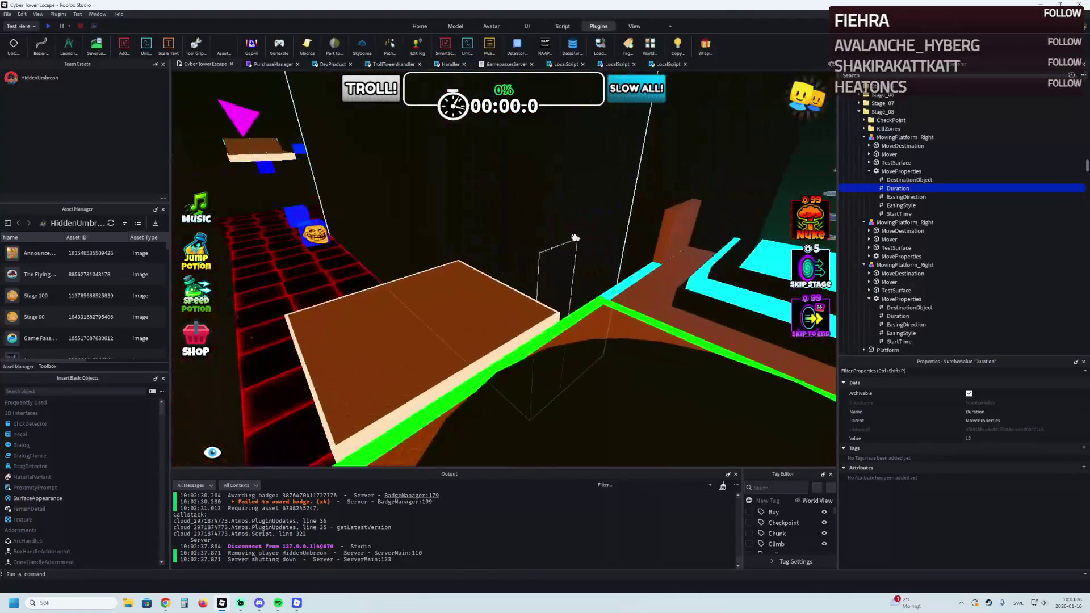
{"action": "key", "text": "d"}
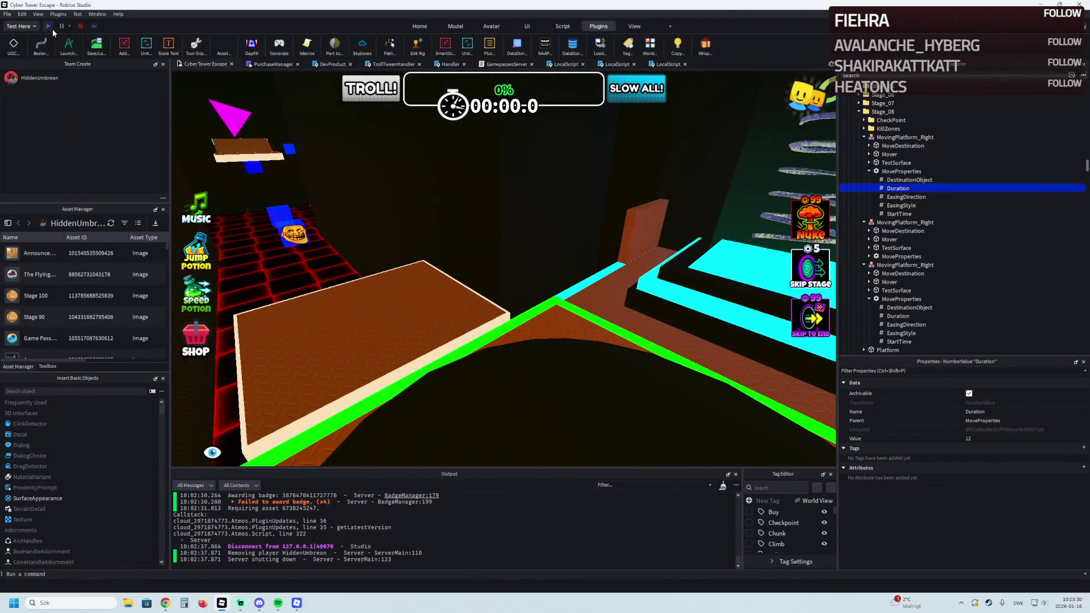
{"action": "left_click", "coordinate": [50, 27]}
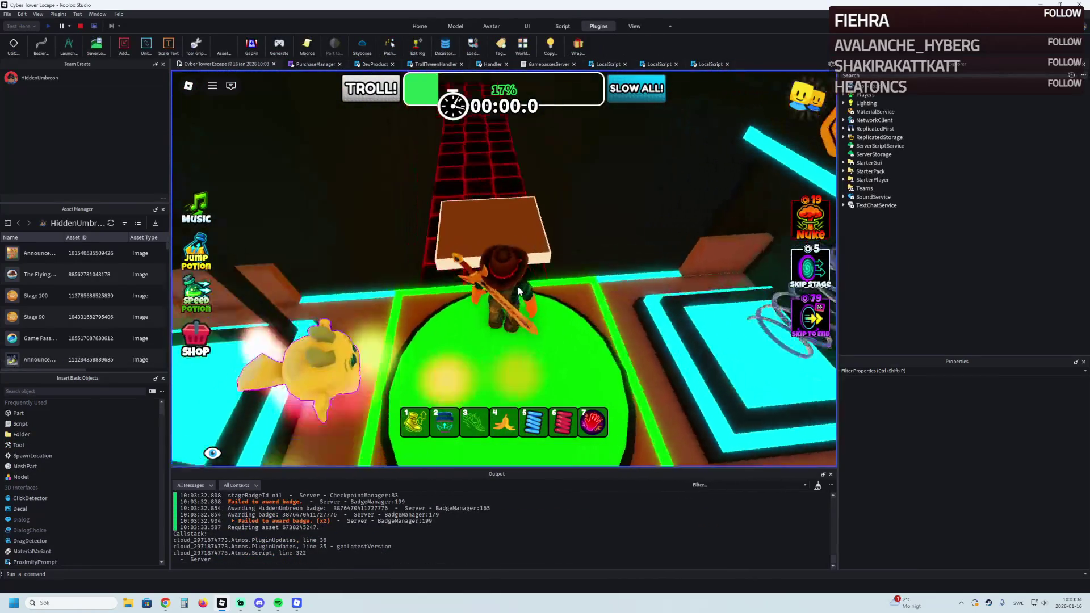
{"action": "key", "text": "w"}
{"action": "key", "text": "space"}
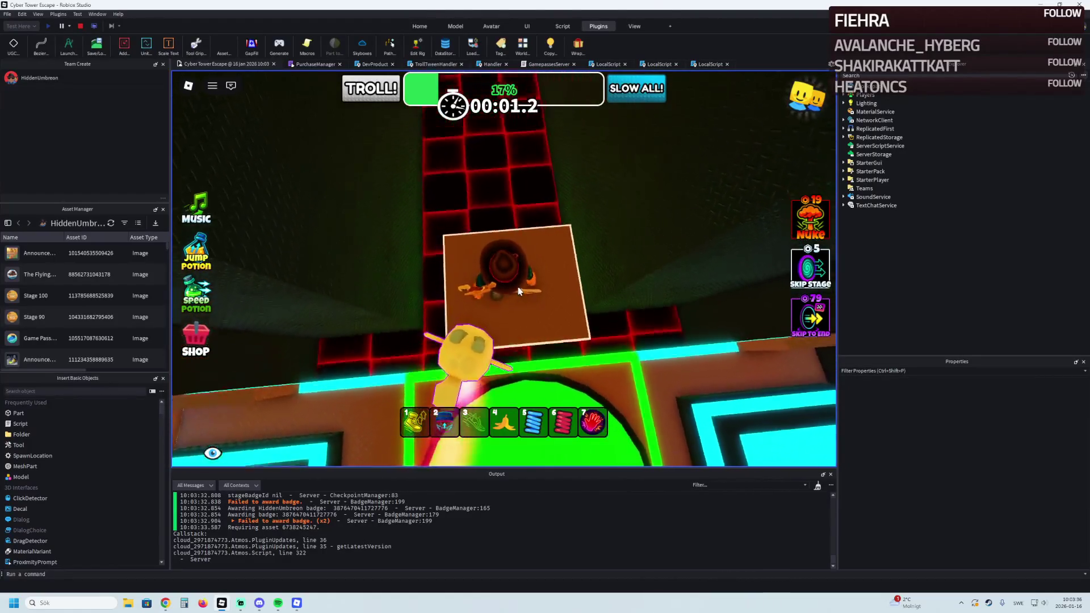
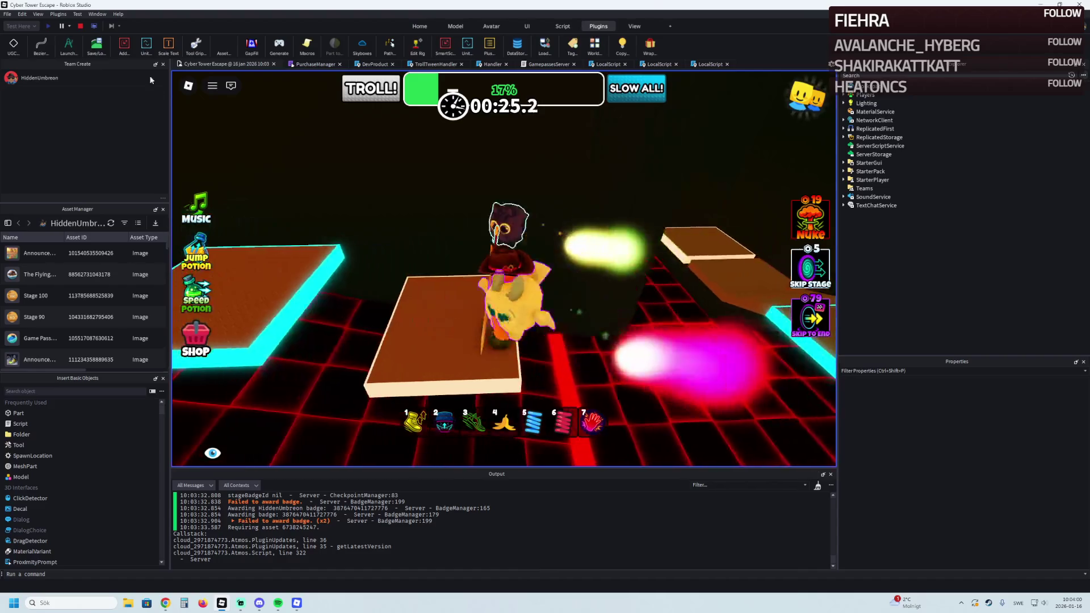
Stop the playtest, set both right moving platforms' Duration from 12 to 14, and select the next brown platform
{"action": "key", "text": "shift+F5"}
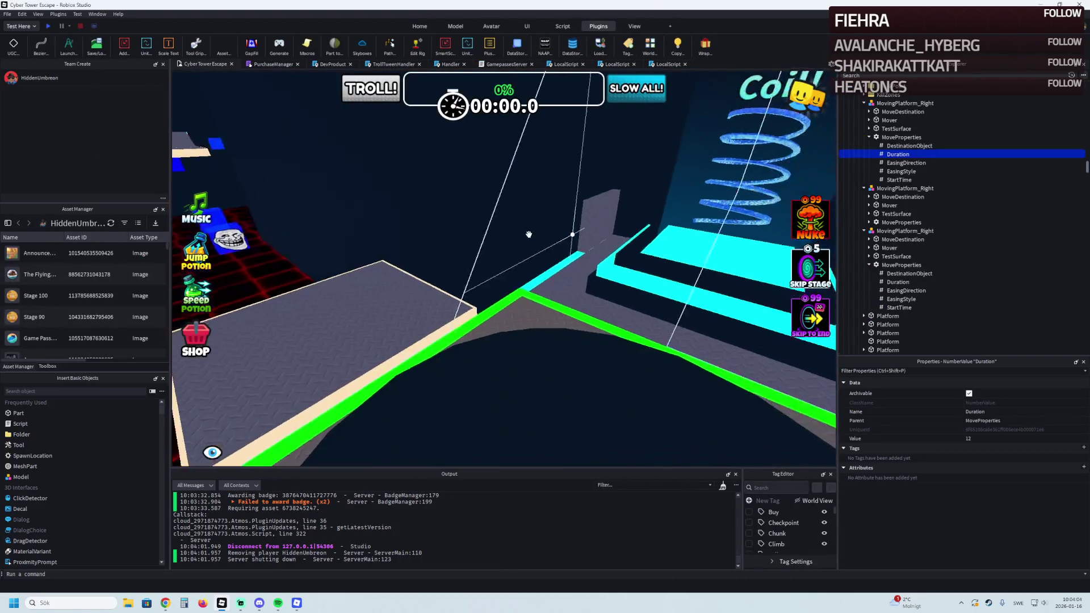
{"action": "scroll", "coordinate": [528, 233], "scroll_direction": "up", "scroll_amount": 10}
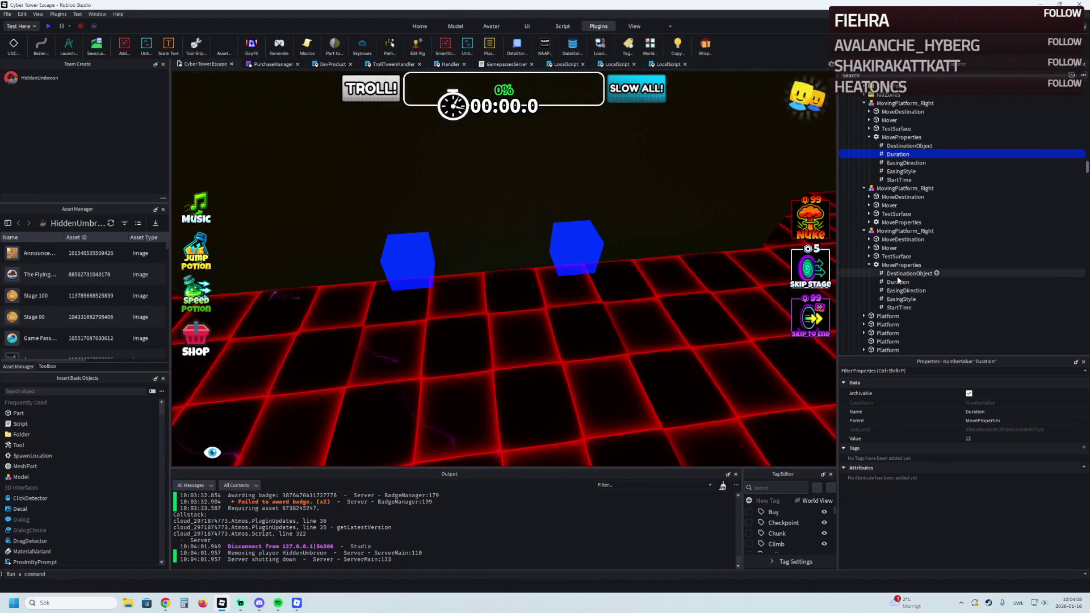
{"action": "mouse_move", "coordinate": [817, 375]}
{"action": "left_mouse_down"}
{"action": "mouse_move", "coordinate": [601, 304]}
{"action": "mouse_move", "coordinate": [610, 316]}
{"action": "mouse_move", "coordinate": [604, 303]}
{"action": "left_mouse_up"}
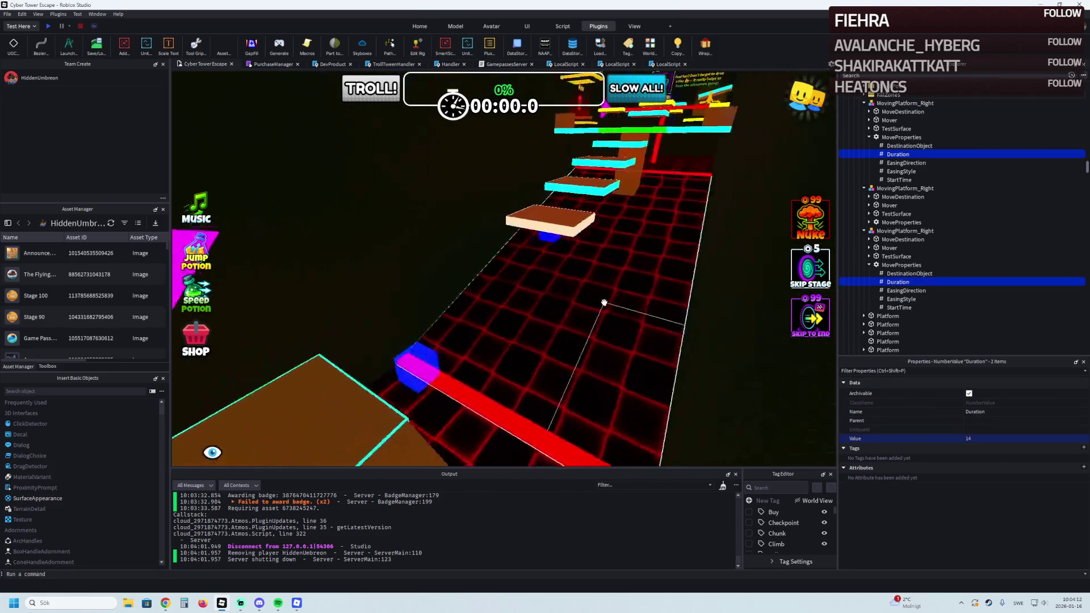
{"action": "scroll", "coordinate": [604, 303], "scroll_direction": "up", "scroll_amount": 10}
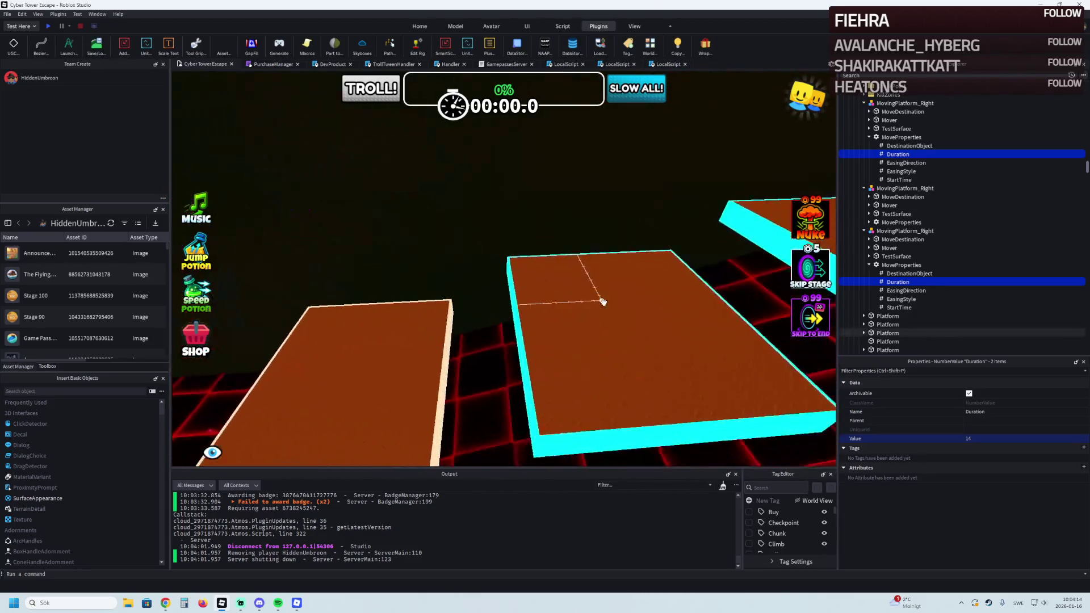
{"action": "left_click", "coordinate": [557, 305]}
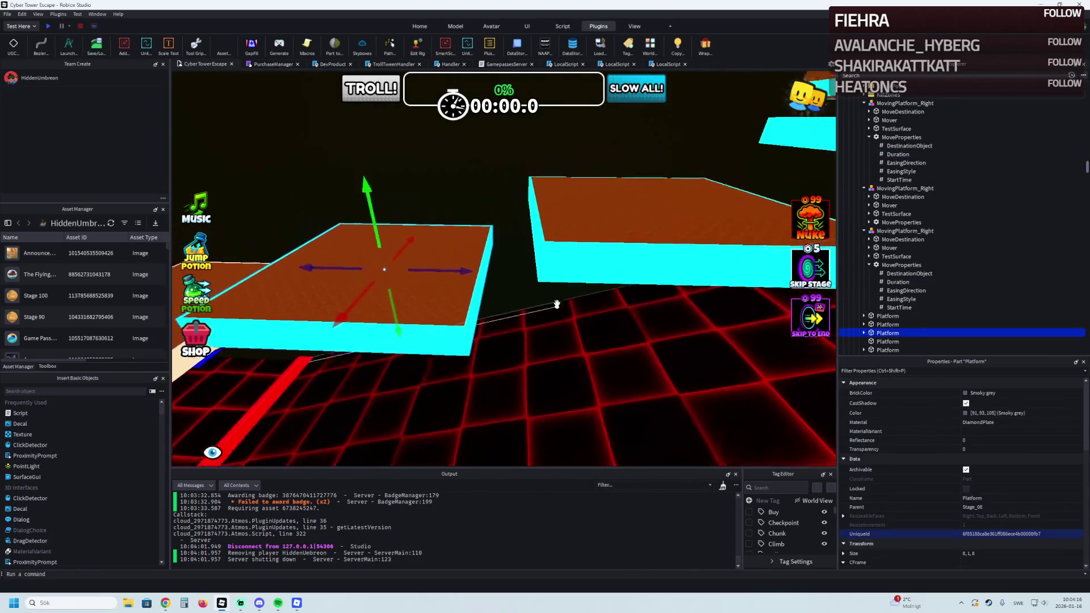
Delete the four cyan Wrap edge walls from the brown platform
{"action": "key", "text": "e"}
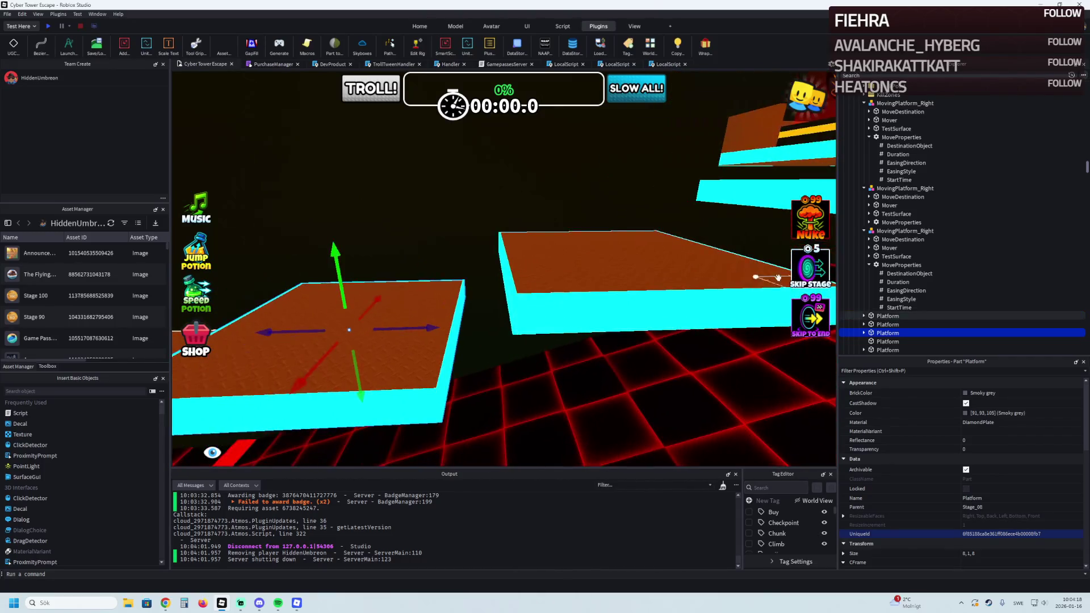
{"action": "left_click", "coordinate": [884, 341]}
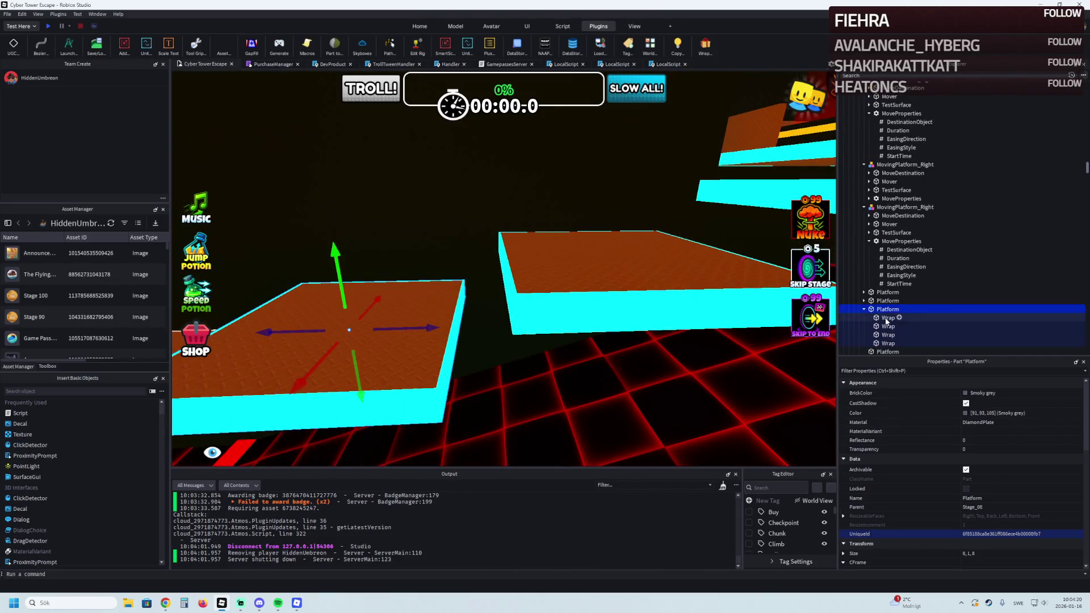
{"action": "left_click", "coordinate": [892, 345], "text": "shift"}
{"action": "key", "text": "Delete"}
Render a 26° angled segment off the bare platform with Archimedes and lengthen it to about 15.8
{"action": "left_click", "coordinate": [414, 295]}
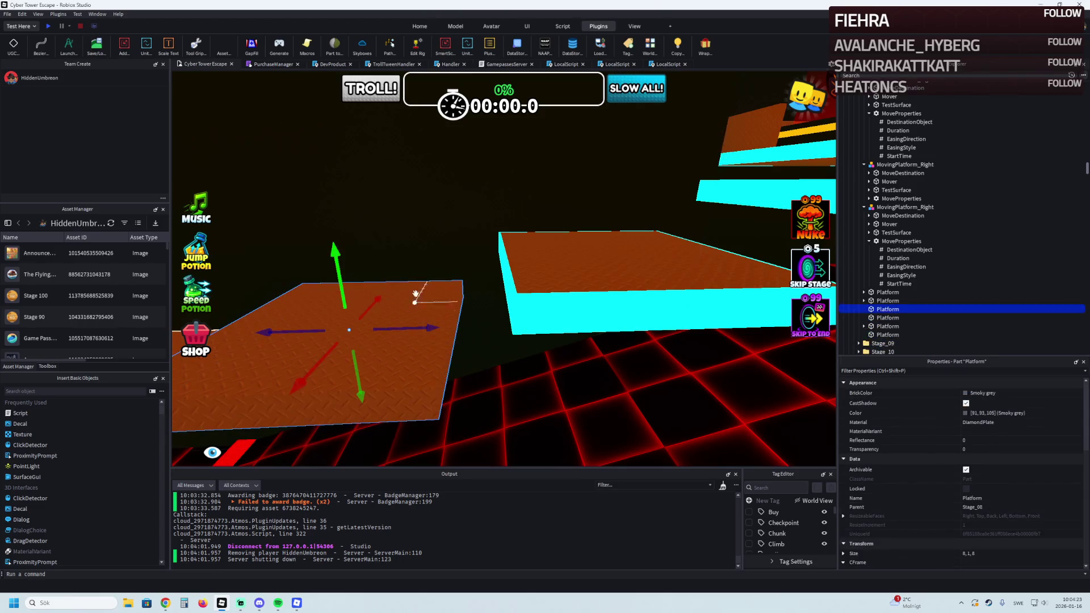
{"action": "left_click", "coordinate": [78, 46]}
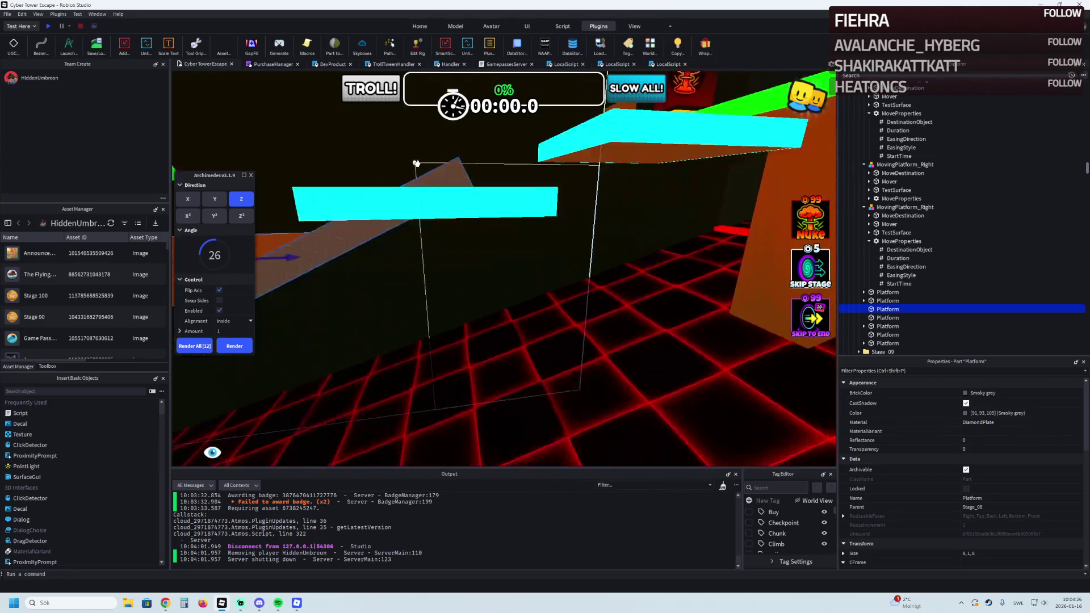
{"action": "key", "text": "f"}
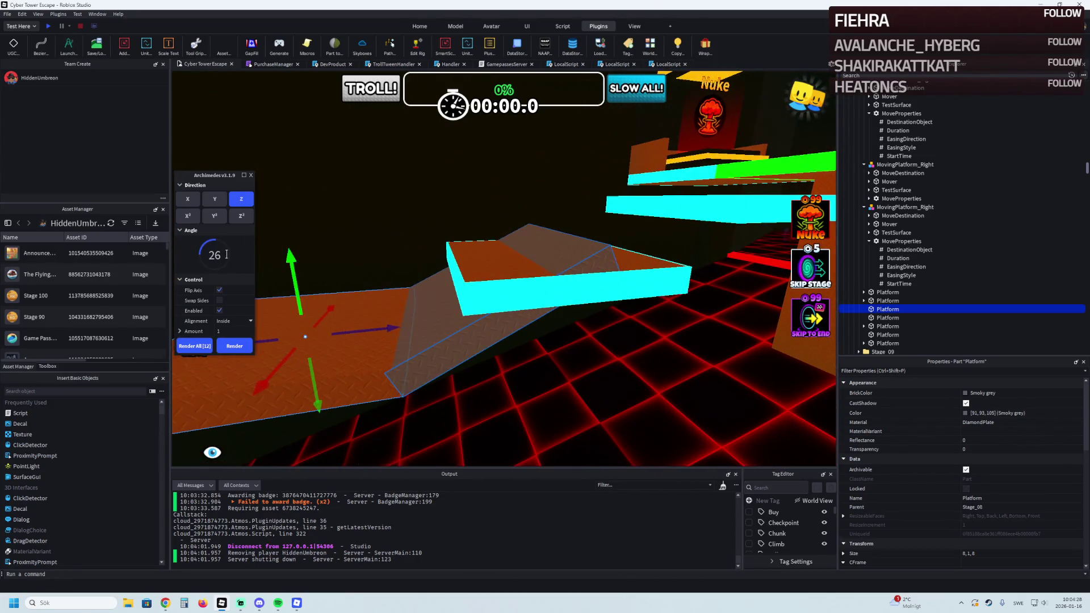
{"action": "left_click", "coordinate": [236, 347]}
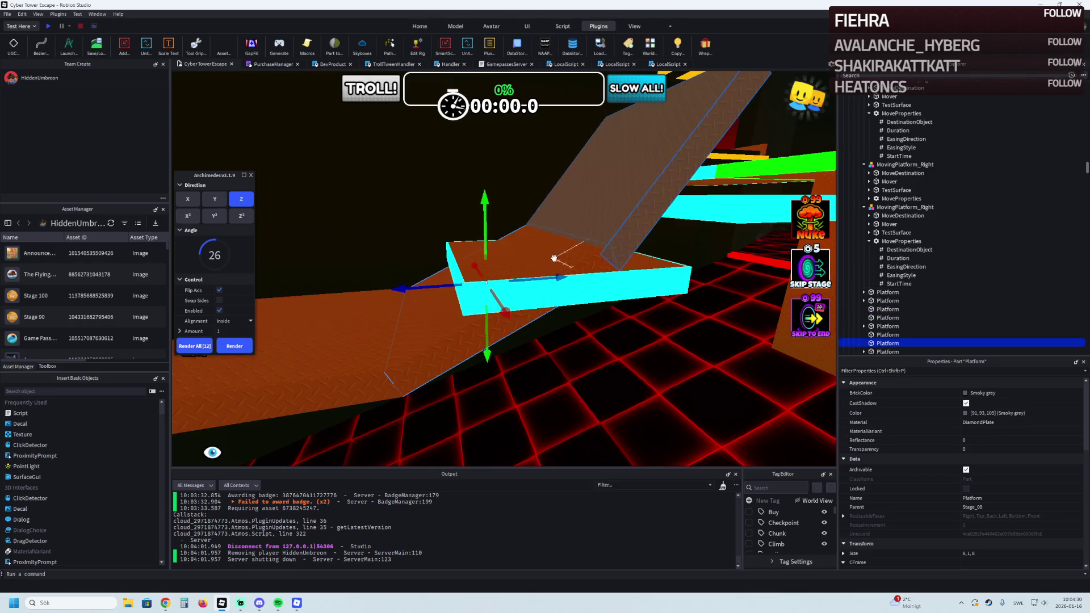
{"action": "key", "text": "ctrl+3"}
{"action": "mouse_move", "coordinate": [475, 288]}
{"action": "left_mouse_down"}
{"action": "mouse_move", "coordinate": [516, 257]}
{"action": "mouse_move", "coordinate": [586, 247]}
{"action": "left_mouse_up"}
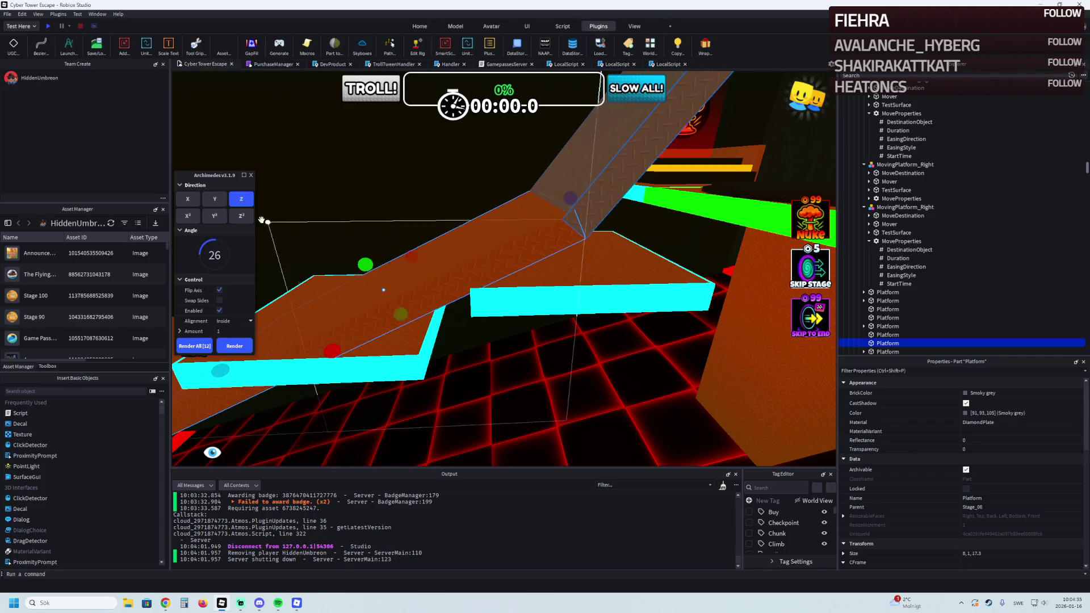
Untick Flip Axis, lengthen the segment to about 17.3, and render another rotated segment
{"action": "left_click", "coordinate": [219, 290]}
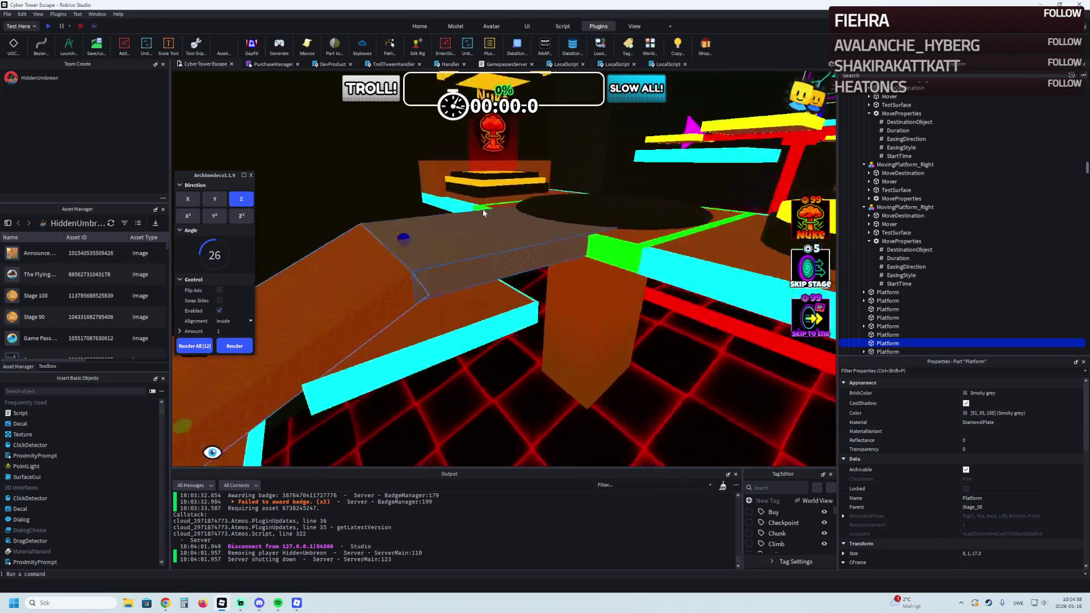
{"action": "key", "text": "w"}
{"action": "key", "text": "w"}
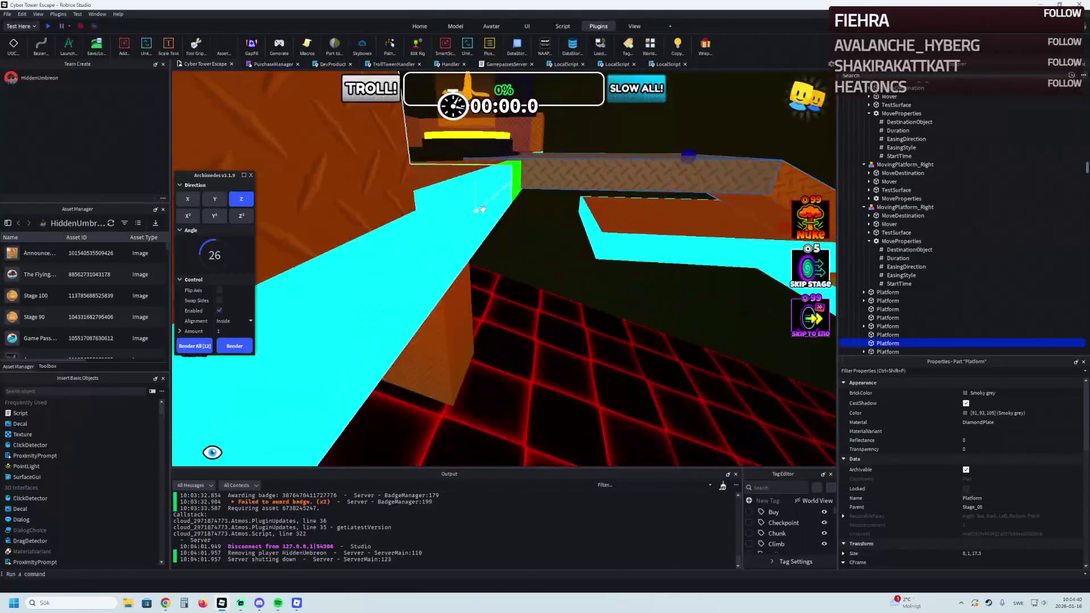
{"action": "left_click_drag", "start_coordinate": [618, 162], "coordinate": [623, 160]}
{"action": "left_click", "coordinate": [242, 344]}
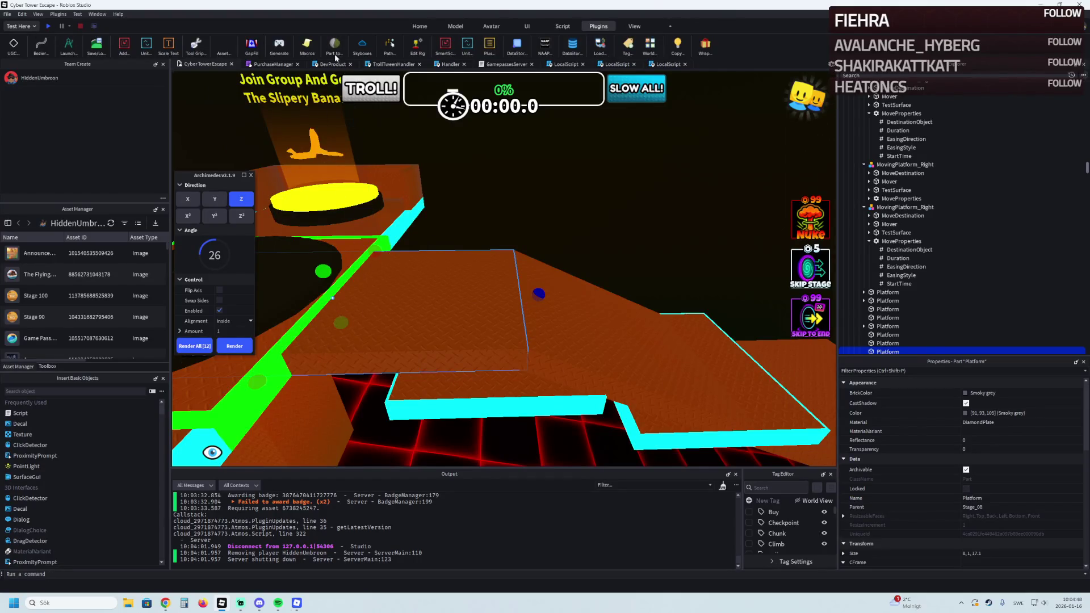
{"action": "left_click", "coordinate": [68, 47]}
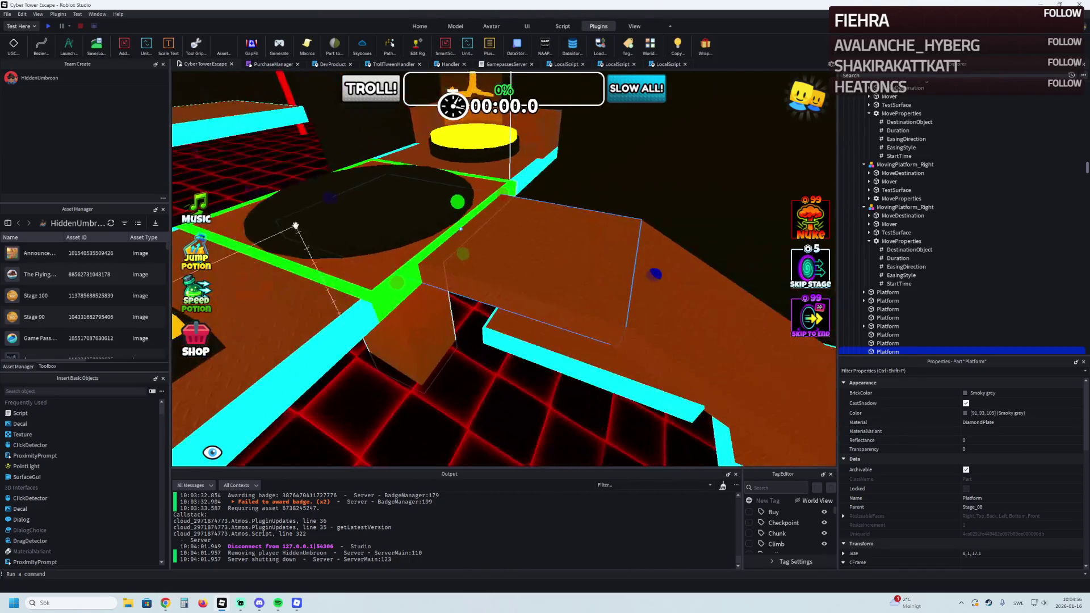
Scale the angled platform segment down to a size of 8, 1, 7.9
{"action": "left_click_drag", "start_coordinate": [323, 200], "coordinate": [322, 199]}
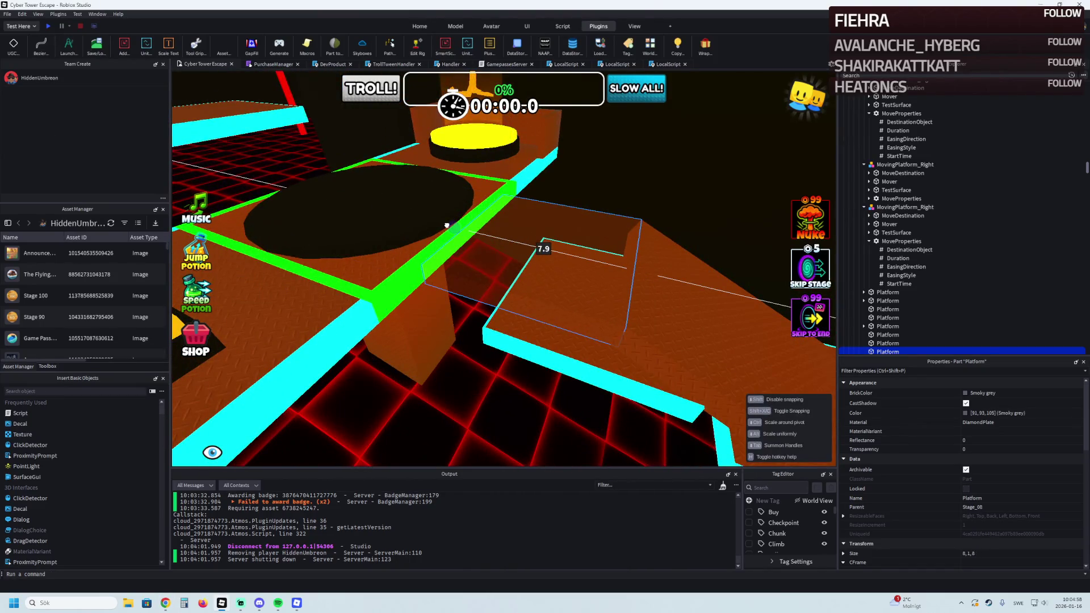
{"action": "left_click_drag", "start_coordinate": [447, 226], "coordinate": [446, 226]}
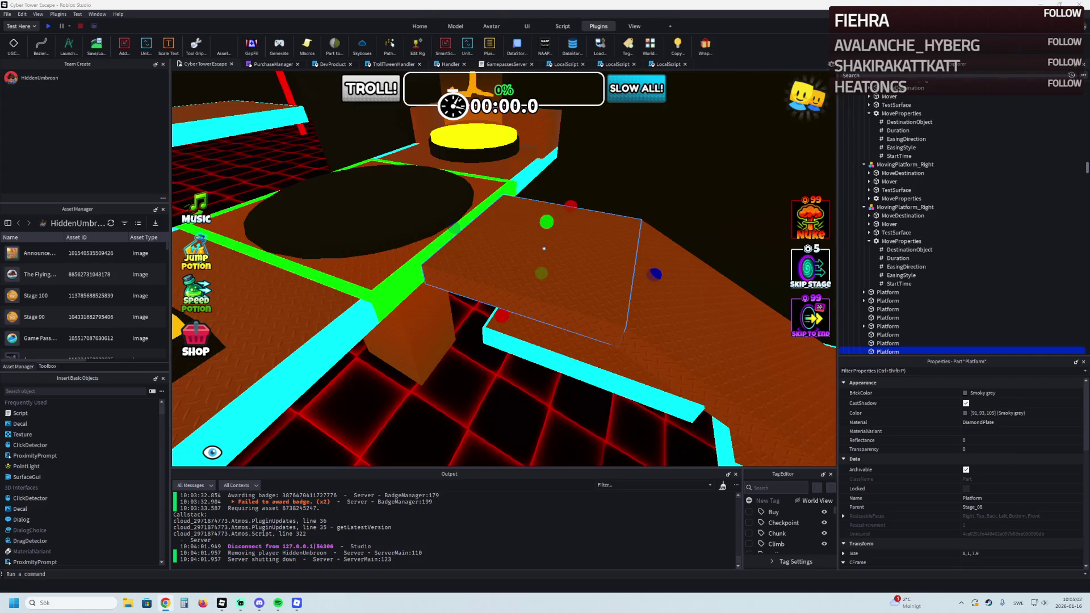
{"action": "scroll", "coordinate": [544, 249], "scroll_direction": "up", "scroll_amount": 5}
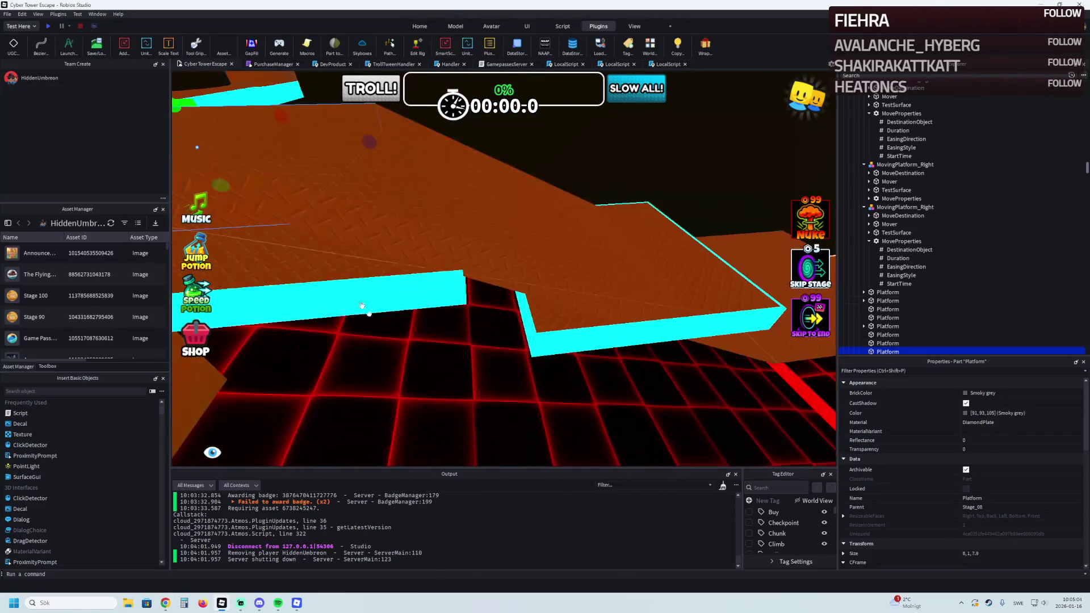
Check the neighbouring brown platforms, then fly over and select MovingPlatform_Right
{"action": "left_click", "coordinate": [356, 273]}
{"action": "scroll", "coordinate": [532, 320], "scroll_direction": "down", "scroll_amount": 5}
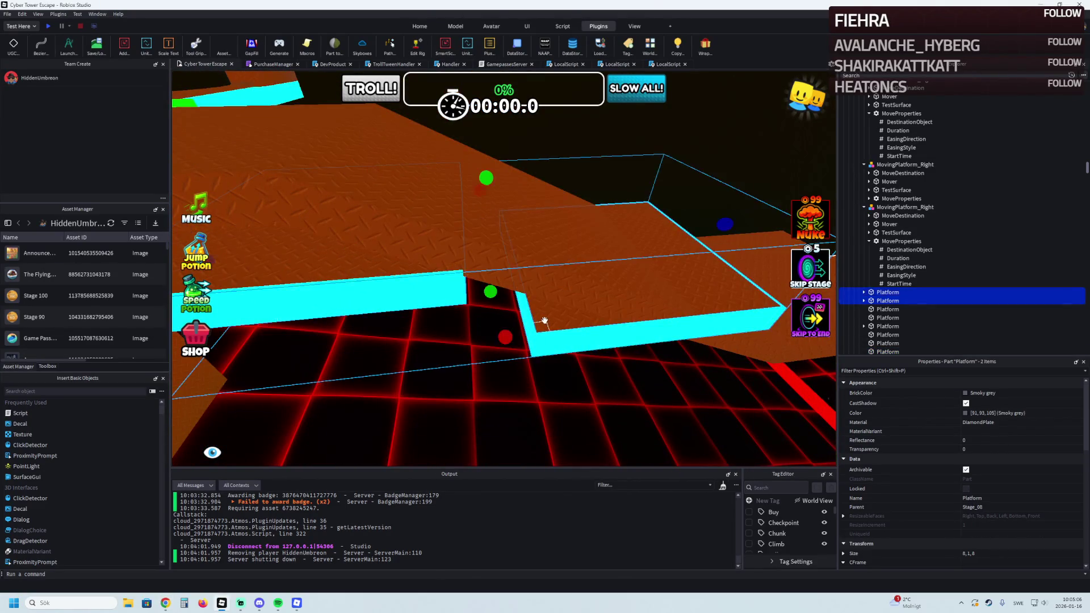
{"action": "scroll", "coordinate": [568, 296], "scroll_direction": "up", "scroll_amount": 3}
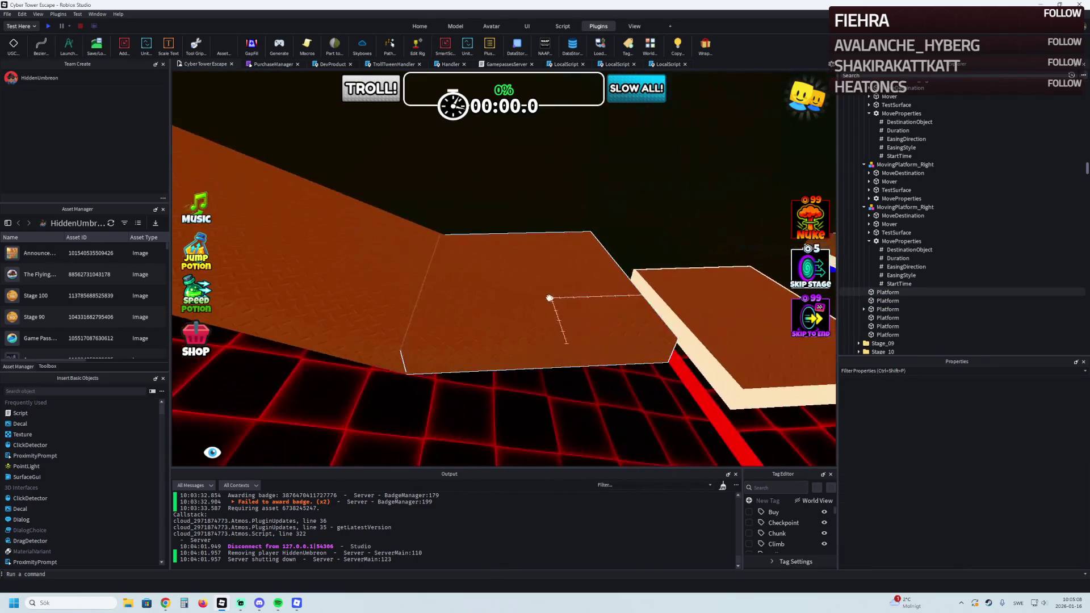
{"action": "left_click", "coordinate": [525, 282]}
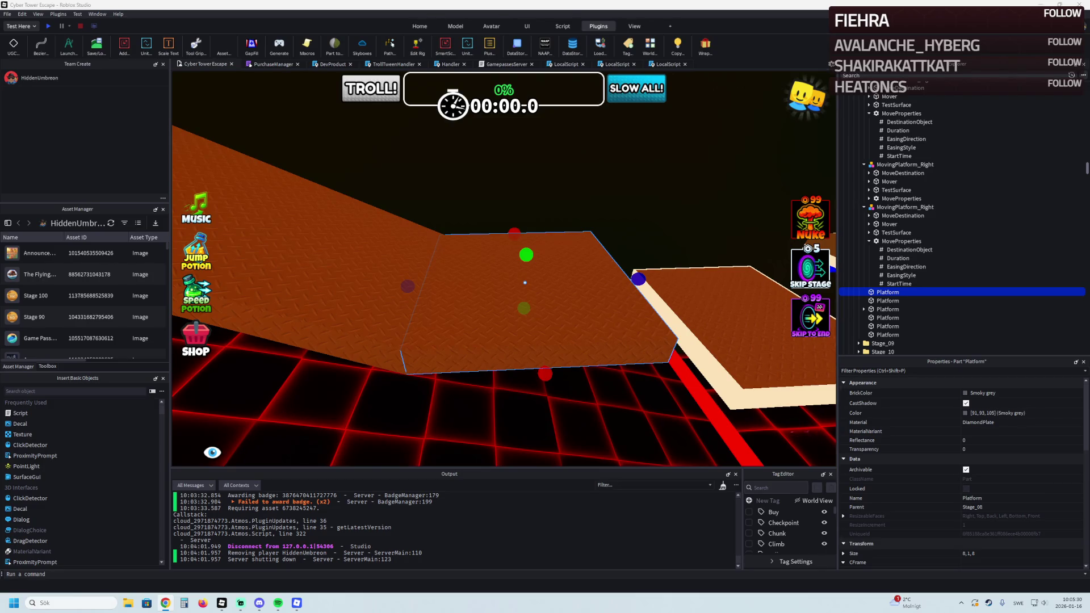
{"action": "key", "text": "s"}
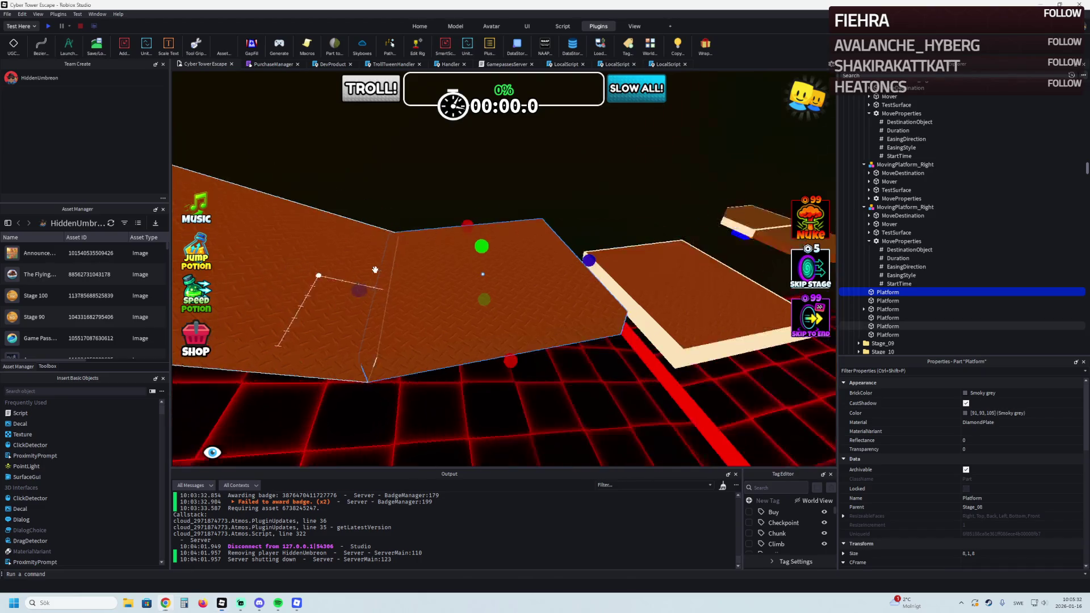
{"action": "key", "text": "w"}
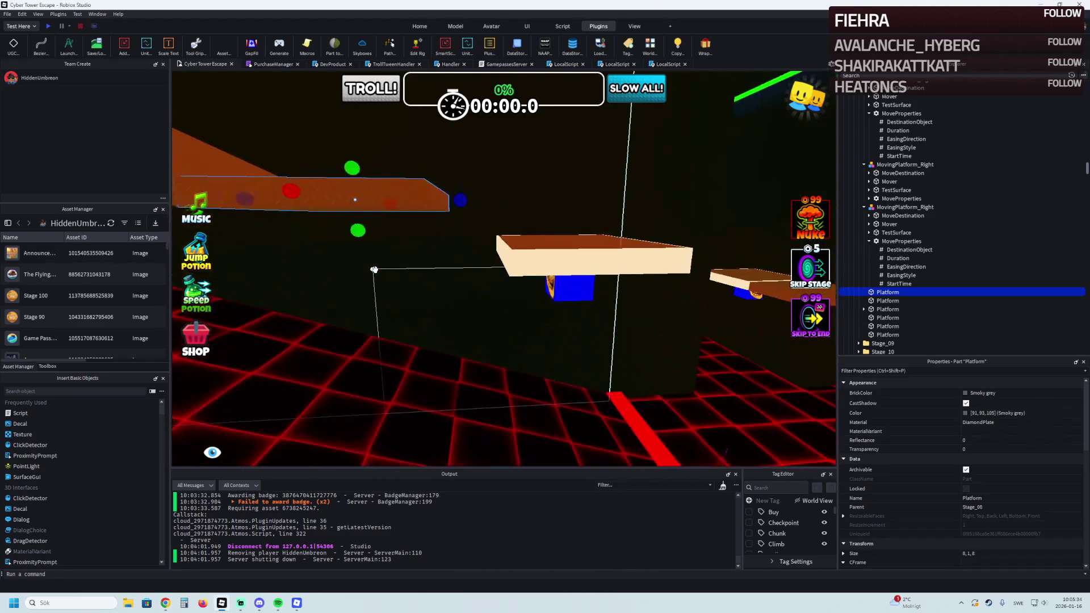
{"action": "key", "text": "w"}
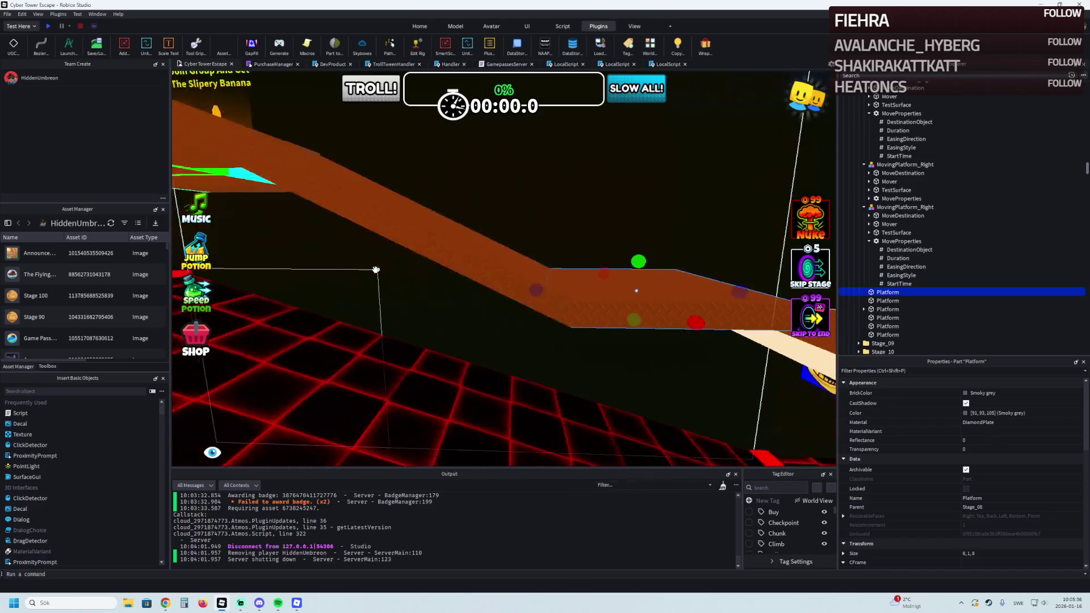
{"action": "left_click", "coordinate": [437, 264]}
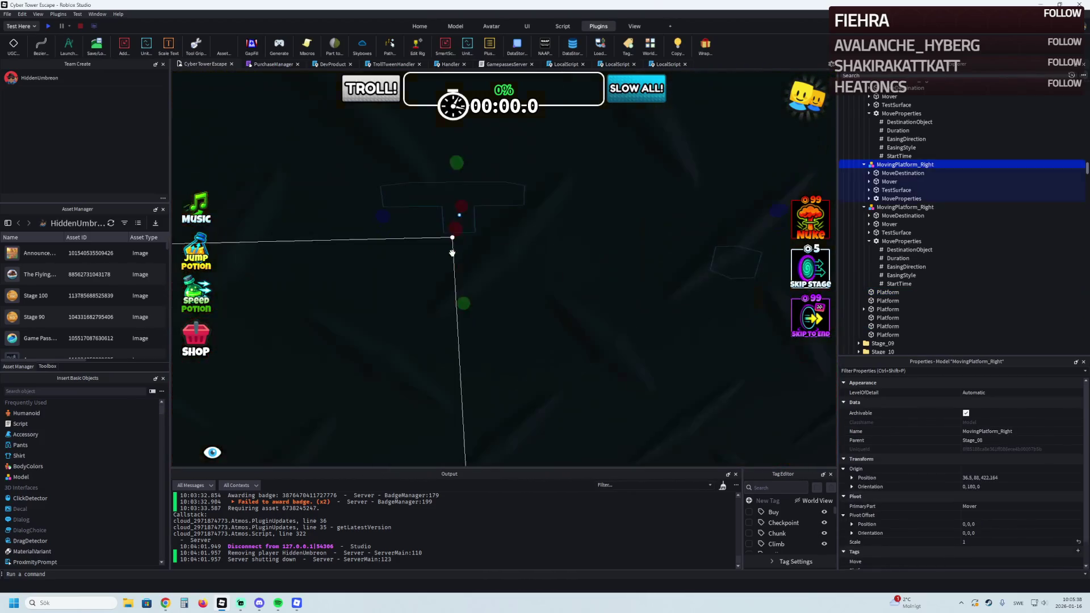
Select the Mover and TestSurface parts and reposition them, leaving them about 0.5 studs sideways
{"action": "key", "text": "f"}
{"action": "left_click", "coordinate": [455, 250]}
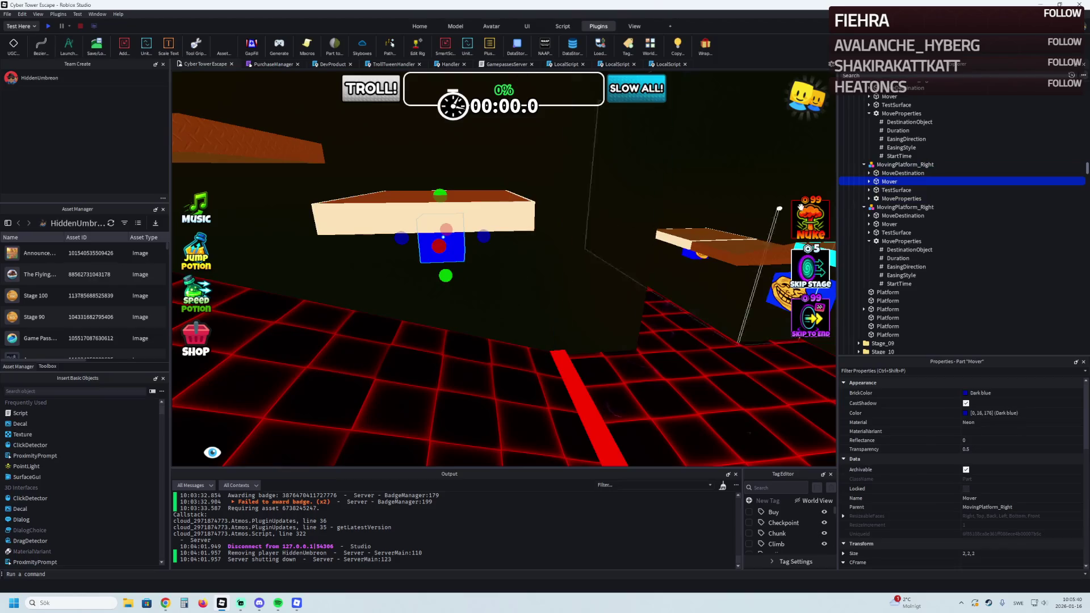
{"action": "left_click", "coordinate": [895, 190], "text": "ctrl"}
{"action": "key", "text": "f"}
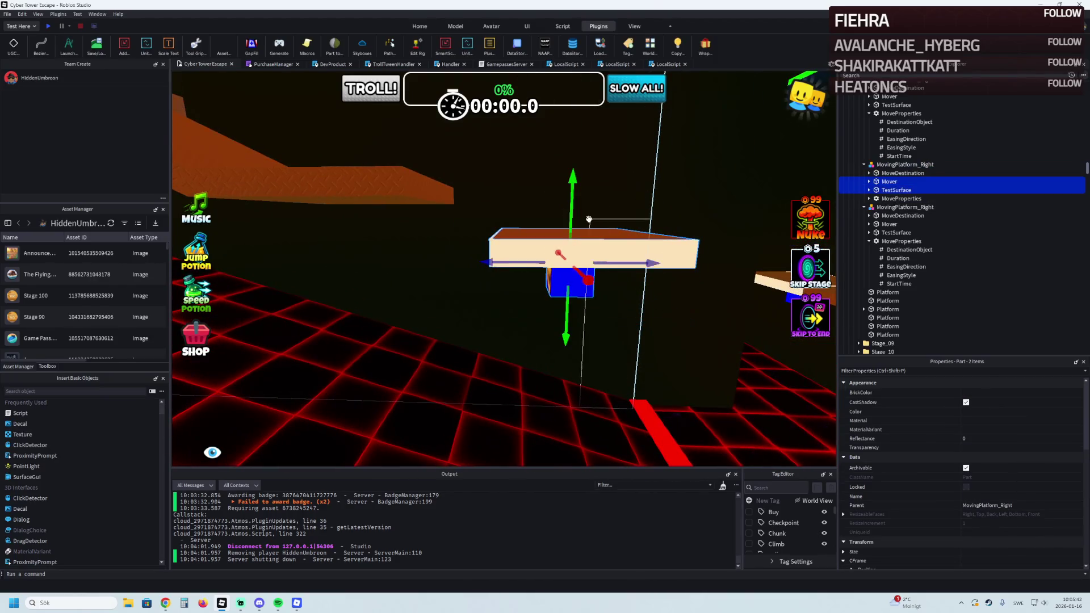
{"action": "mouse_move", "coordinate": [572, 215]}
{"action": "left_mouse_down"}
{"action": "mouse_move", "coordinate": [572, 196]}
{"action": "mouse_move", "coordinate": [569, 236]}
{"action": "left_mouse_up"}
{"action": "left_click_drag", "start_coordinate": [559, 288], "coordinate": [507, 287]}
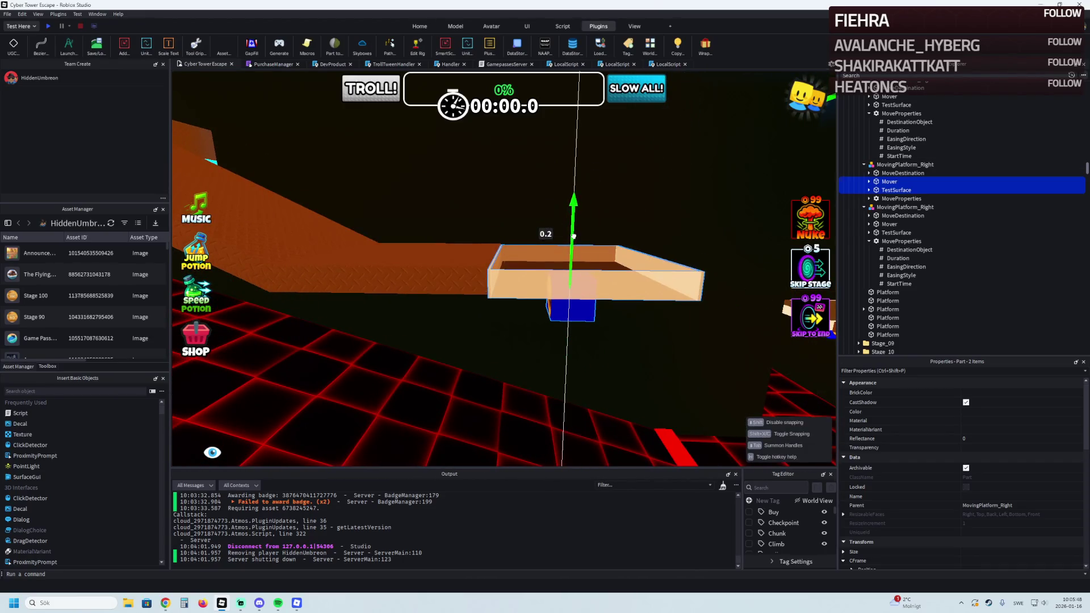
{"action": "left_click_drag", "start_coordinate": [575, 234], "coordinate": [557, 244]}
{"action": "left_click_drag", "start_coordinate": [509, 279], "coordinate": [522, 280]}
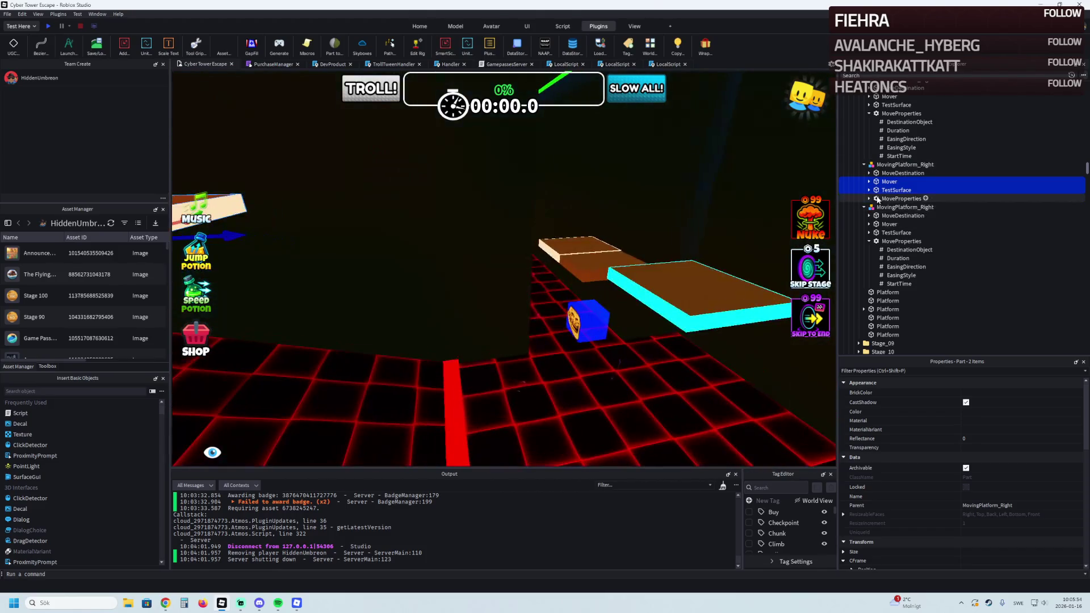
Set the platform's move Duration to 14 and select two brown platforms
{"action": "left_click", "coordinate": [896, 216]}
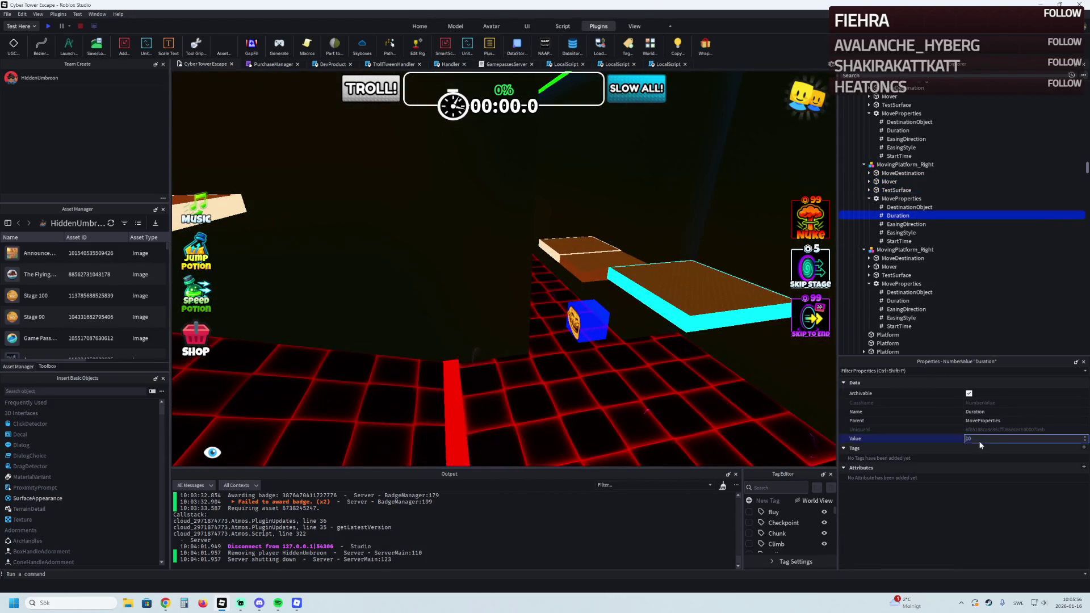
{"action": "key", "text": "Return"}
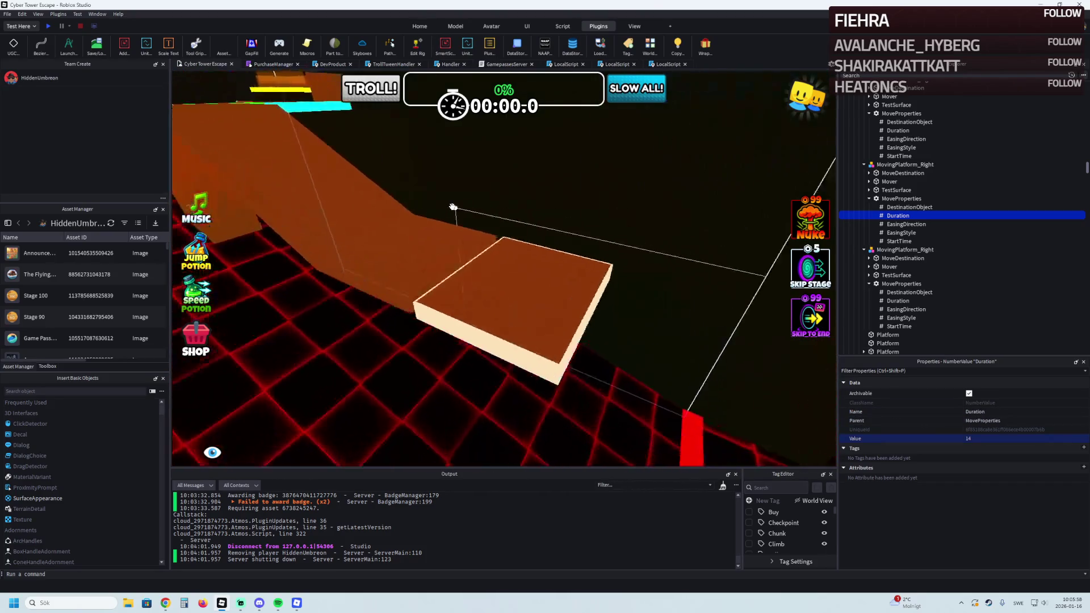
{"action": "left_click", "coordinate": [463, 280]}
{"action": "left_click", "coordinate": [359, 221], "text": "ctrl"}
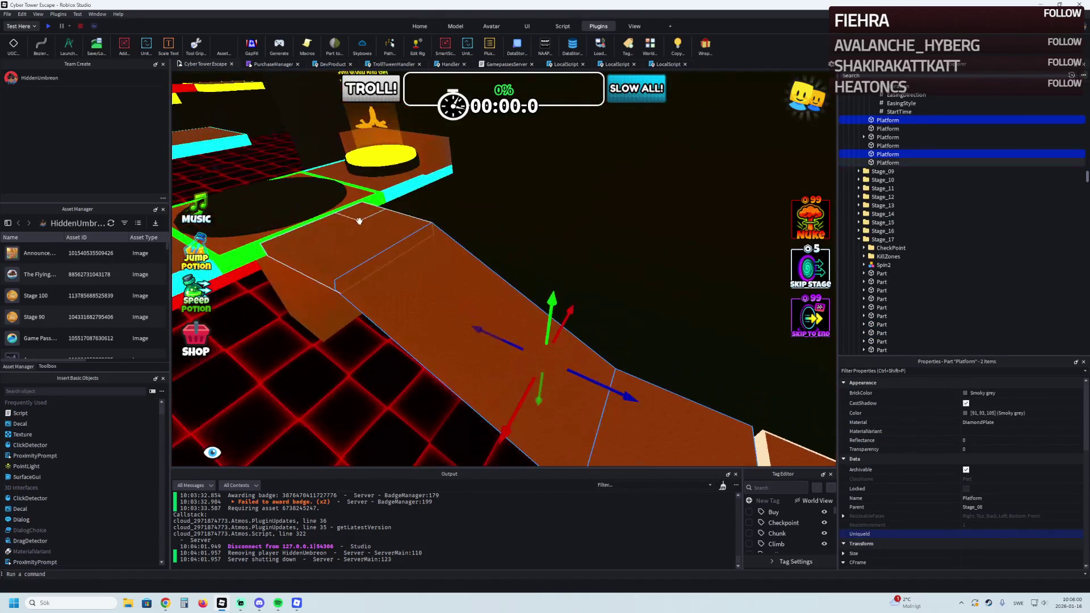
Wrap the selected platforms in cyan neon edges and delete three unwanted edge strips
{"action": "left_click", "coordinate": [706, 50]}
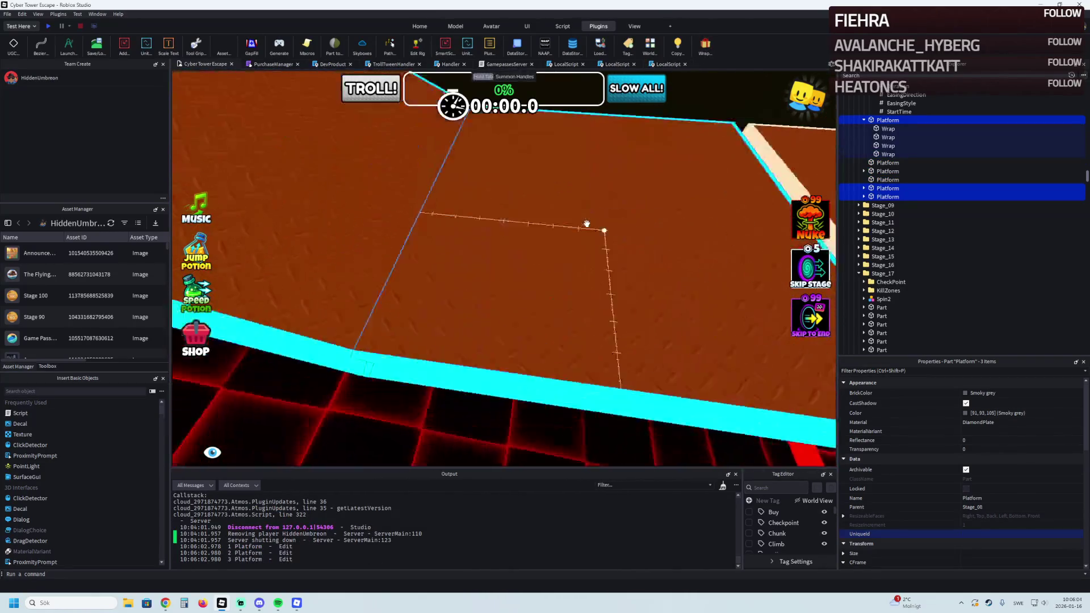
{"action": "left_click", "coordinate": [525, 295]}
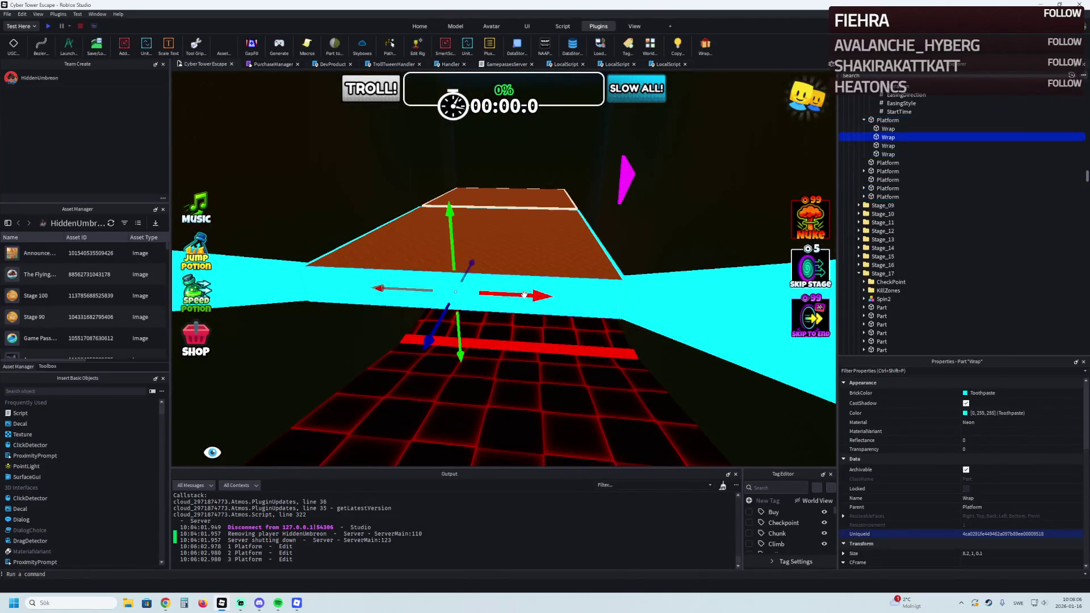
{"action": "key", "text": "Delete"}
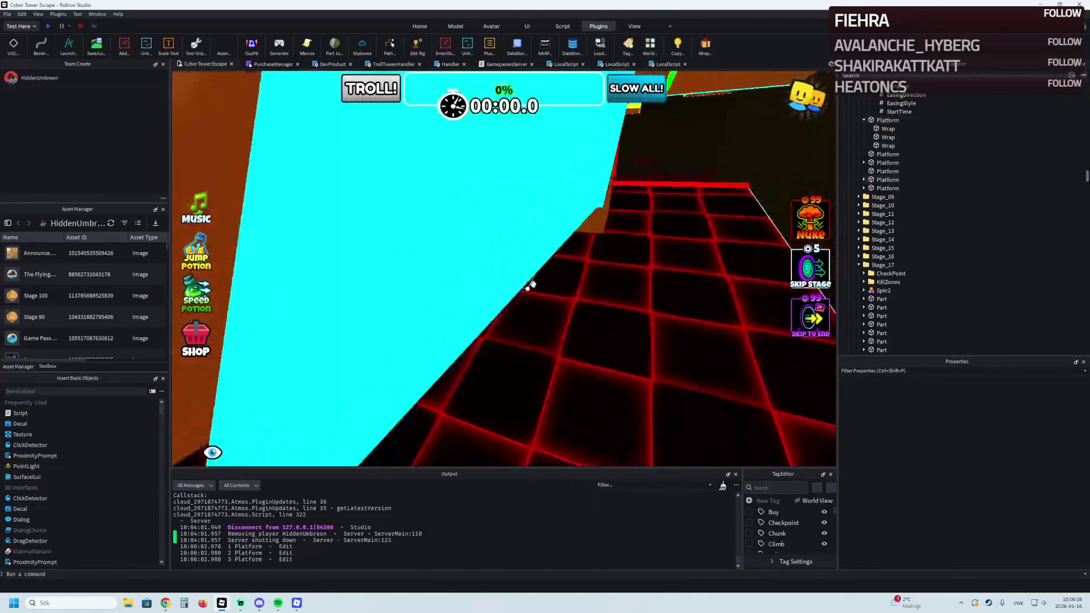
{"action": "left_click", "coordinate": [531, 281]}
{"action": "key", "text": "Delete"}
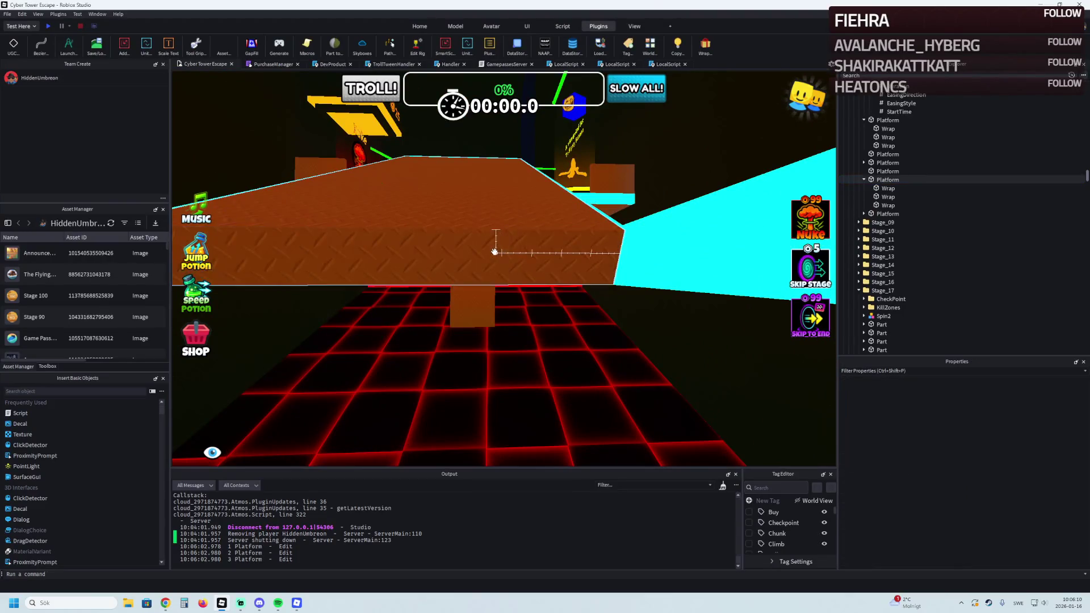
{"action": "scroll", "coordinate": [495, 252], "scroll_direction": "up", "scroll_amount": 5}
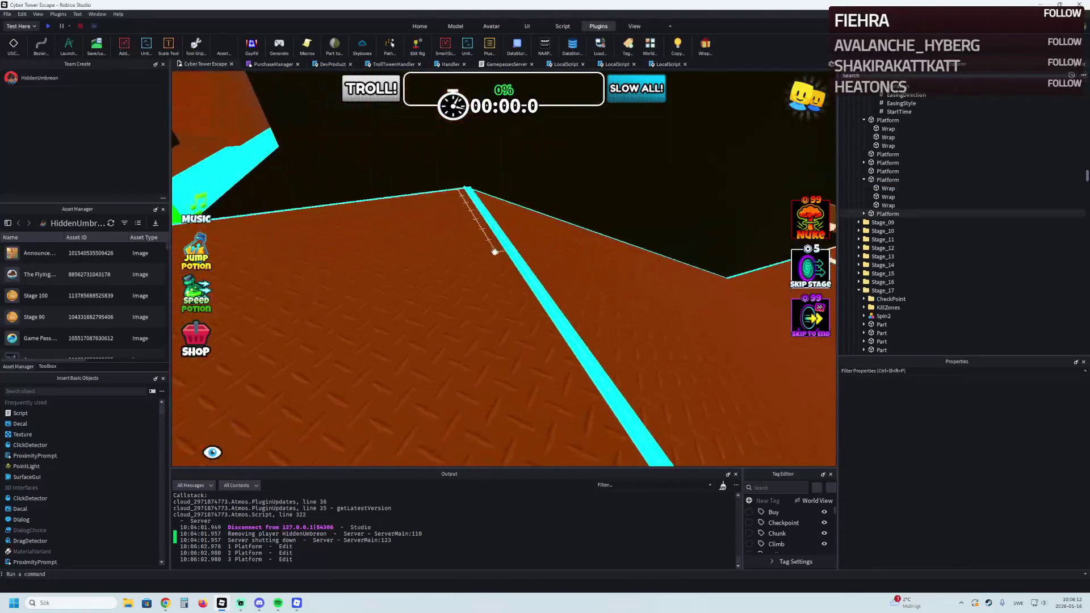
{"action": "key", "text": "Delete"}
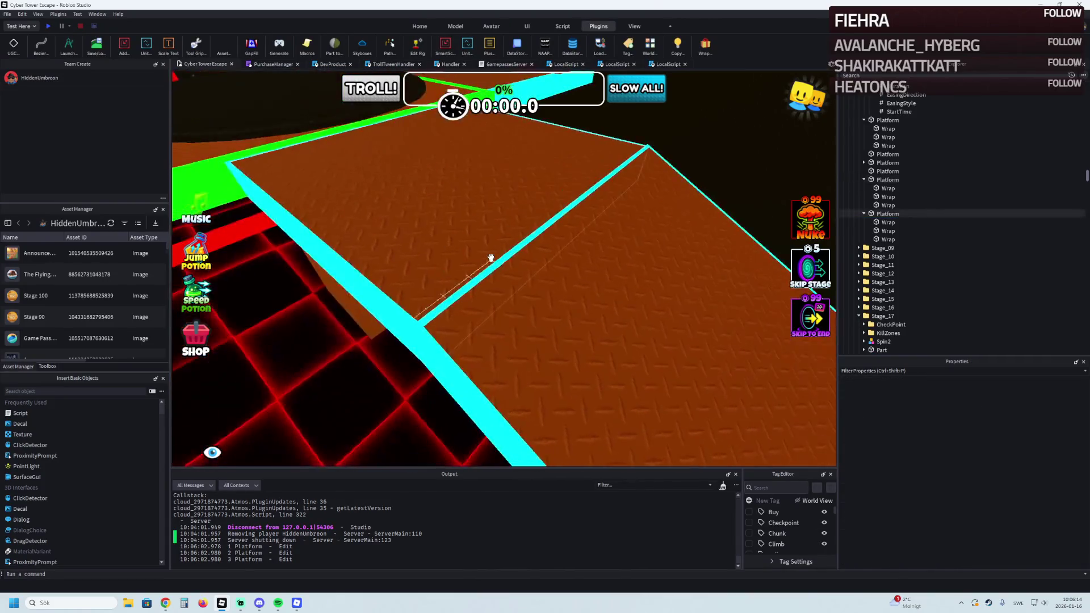
{"action": "scroll", "coordinate": [490, 257], "scroll_direction": "down", "scroll_amount": 10}
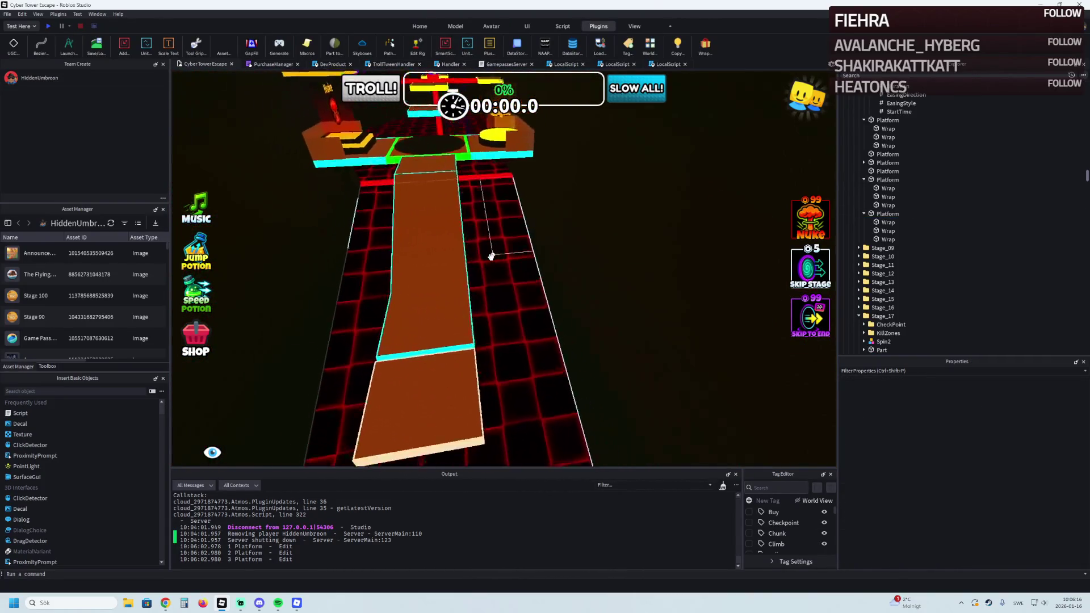
{"action": "scroll", "coordinate": [490, 257], "scroll_direction": "up", "scroll_amount": 5}
Wrap two more adjoining platforms in neon edges and delete the strips where they join
{"action": "left_click", "coordinate": [415, 282]}
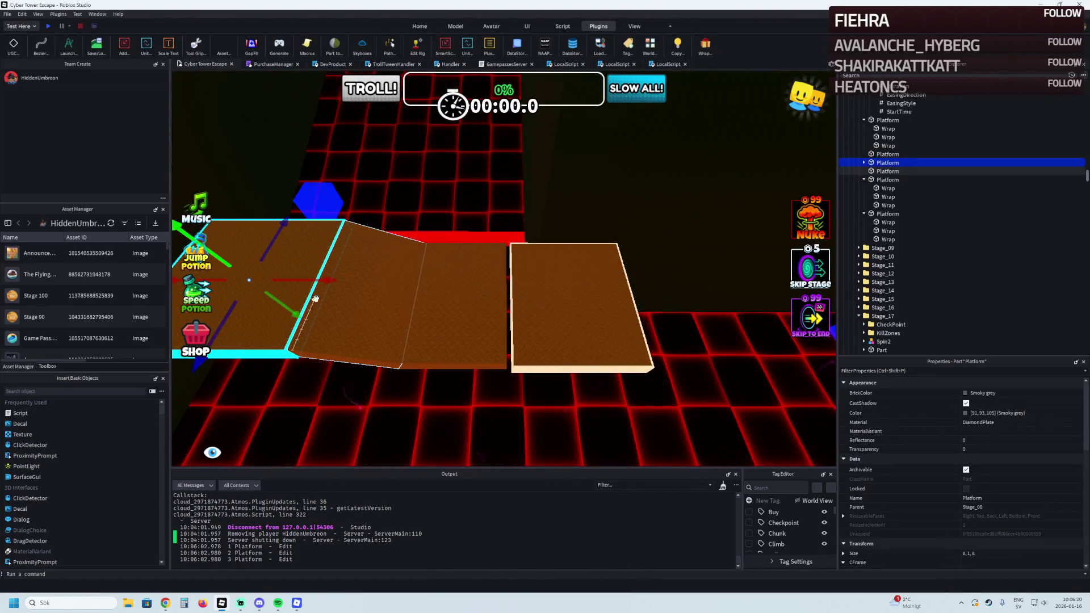
{"action": "left_click", "coordinate": [477, 323], "text": "ctrl"}
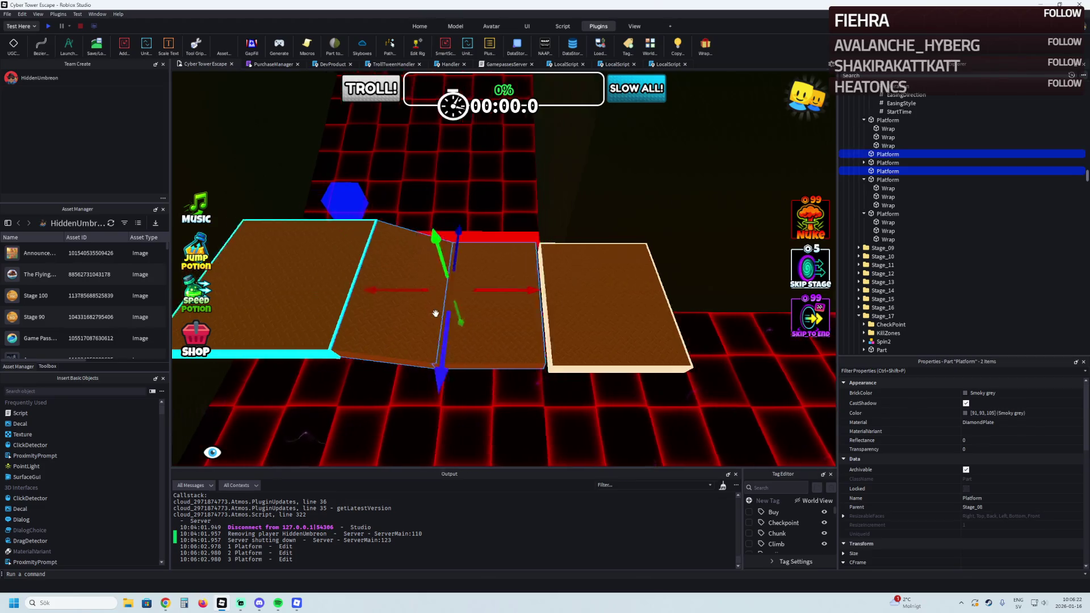
{"action": "left_click", "coordinate": [704, 46]}
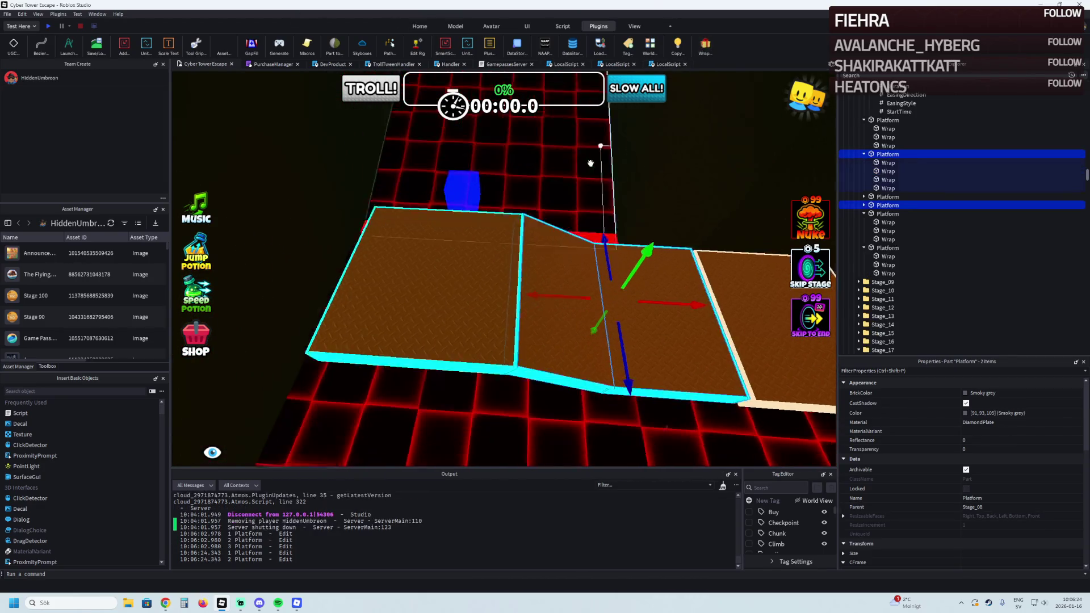
{"action": "scroll", "coordinate": [591, 164], "scroll_direction": "up", "scroll_amount": 10}
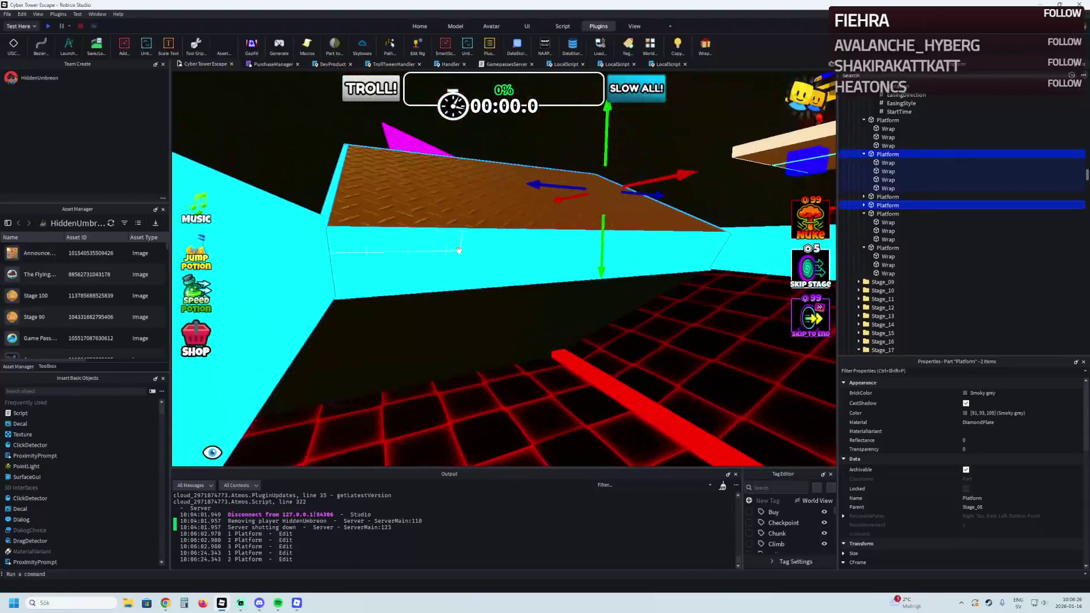
{"action": "left_click", "coordinate": [518, 257]}
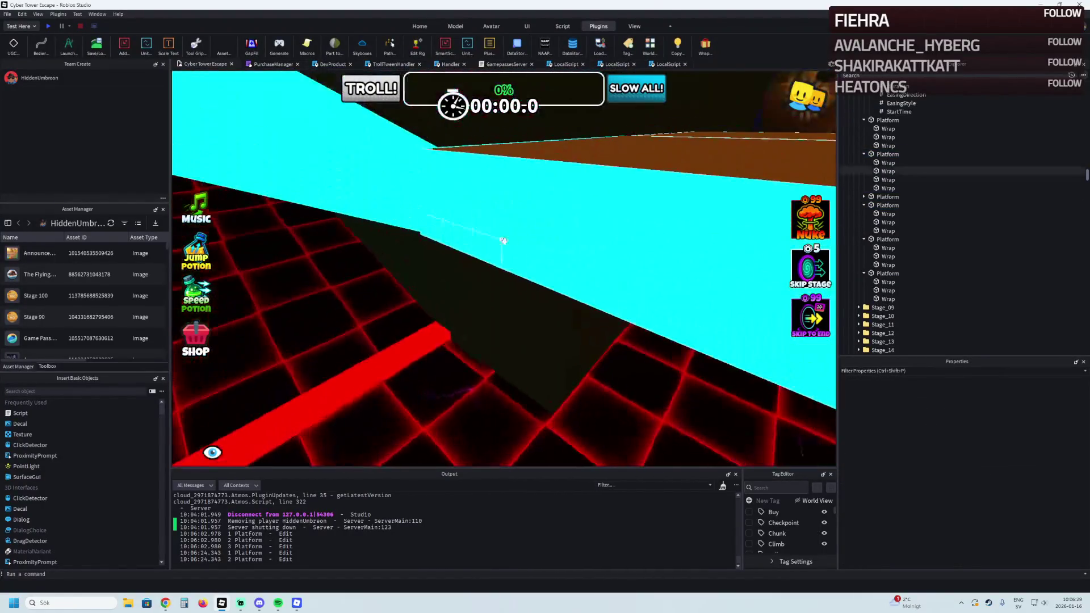
{"action": "left_click", "coordinate": [562, 227]}
{"action": "key", "text": "Delete"}
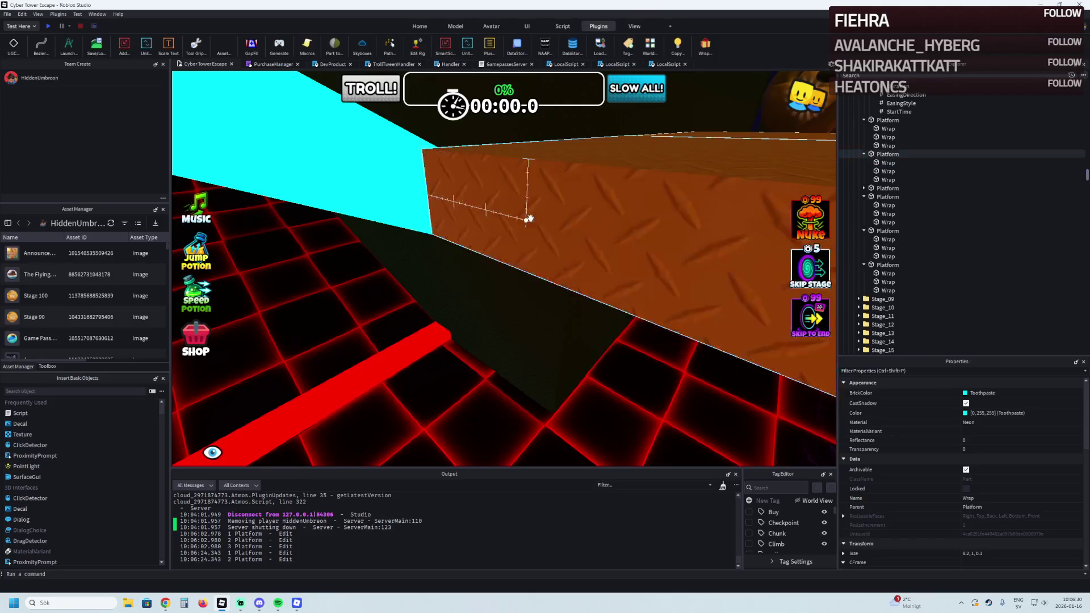
{"action": "scroll", "coordinate": [529, 216], "scroll_direction": "down", "scroll_amount": 5}
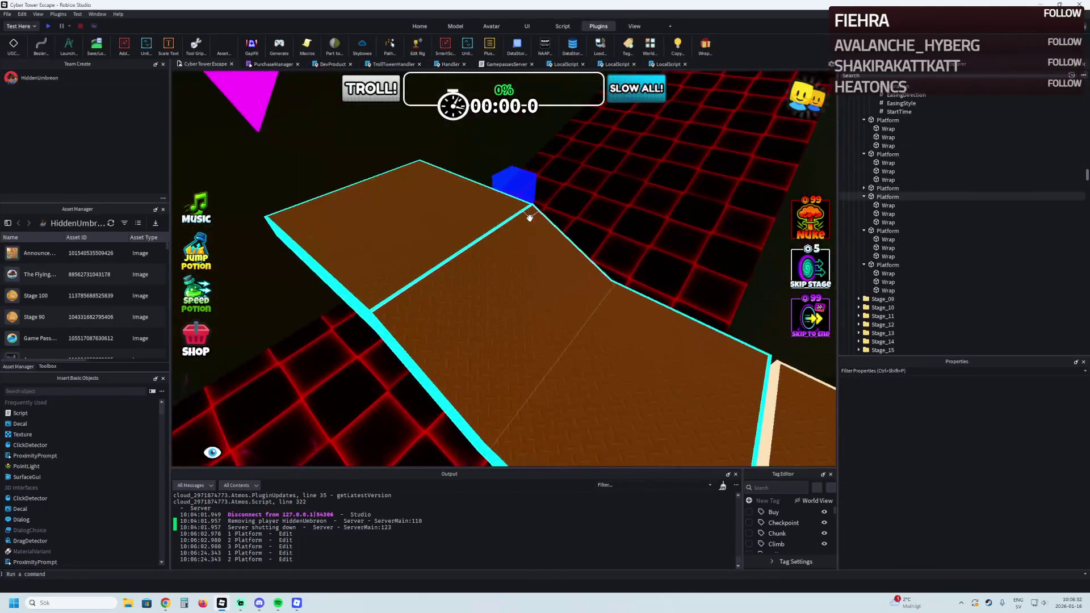
{"action": "left_click", "coordinate": [533, 218]}
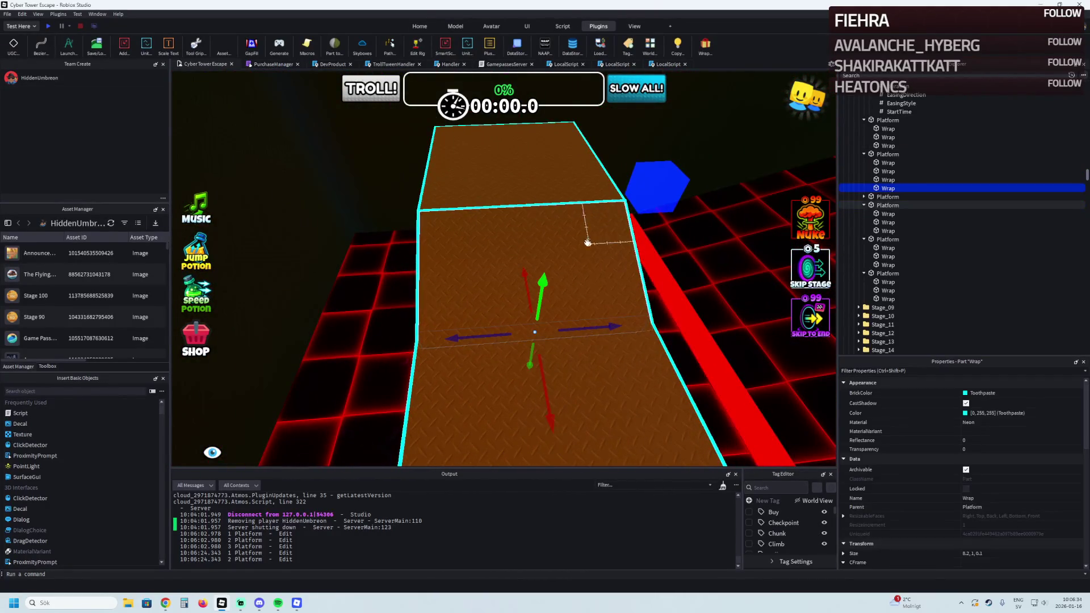
{"action": "key", "text": "Delete"}
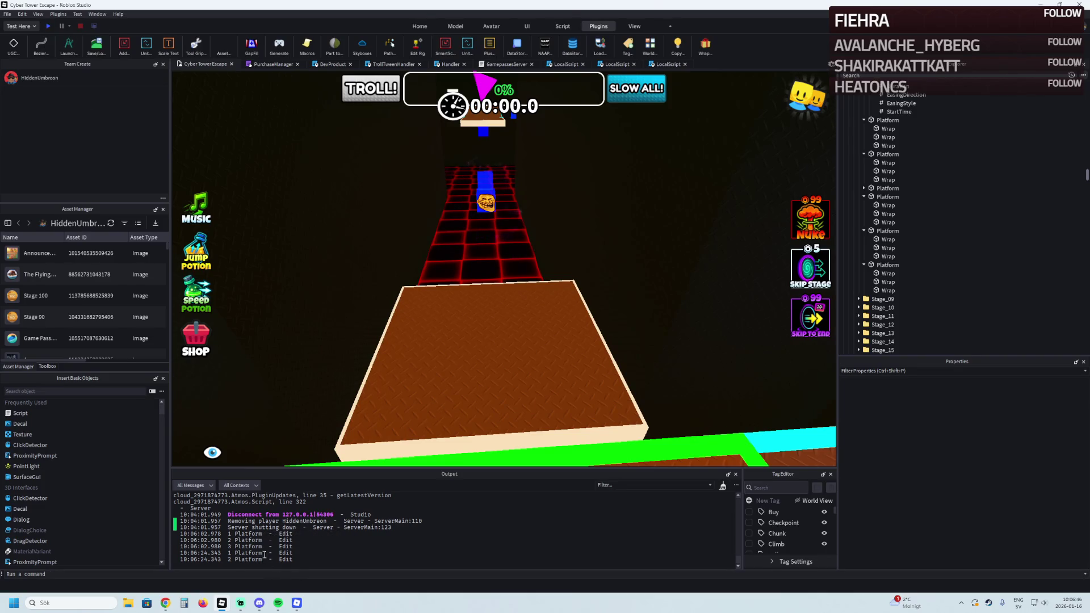
{"action": "left_click", "coordinate": [297, 603]}
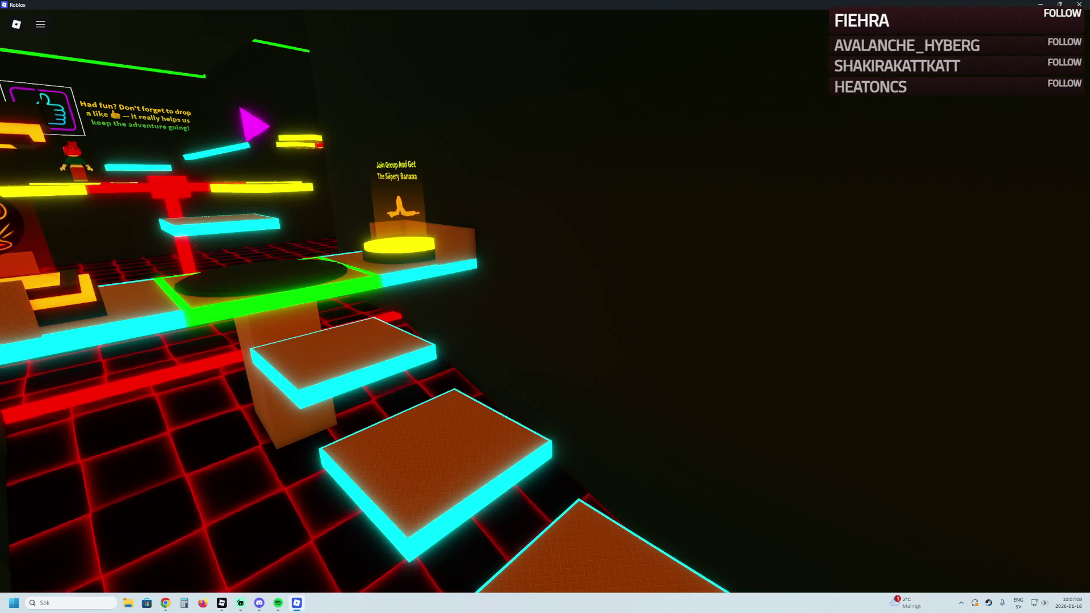
Run the character through the neon obby onto the cyan platforms
{"action": "key", "text": "w"}
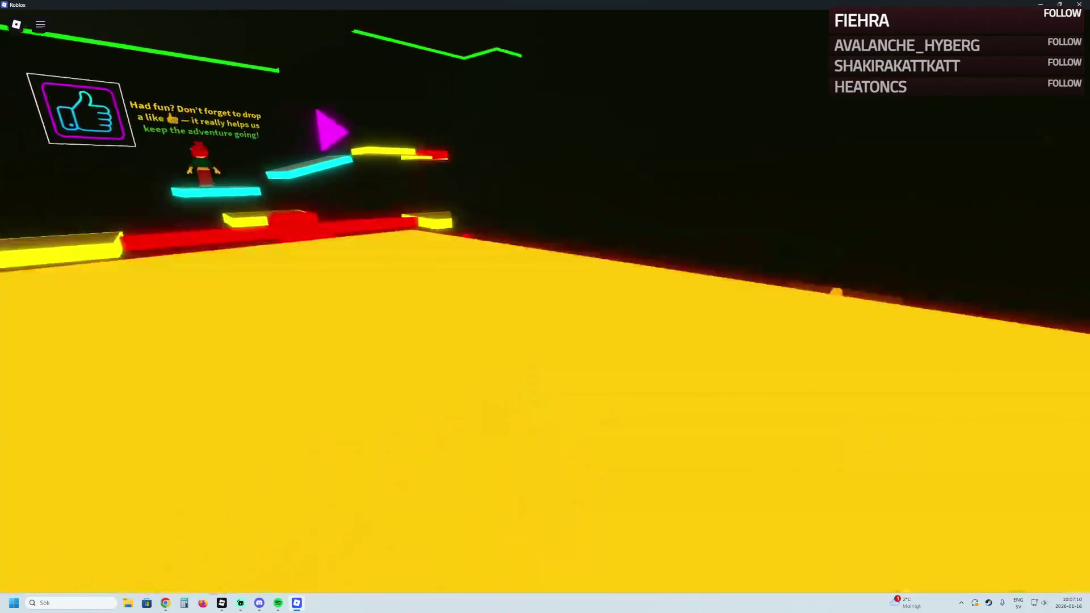
{"action": "key", "text": "s"}
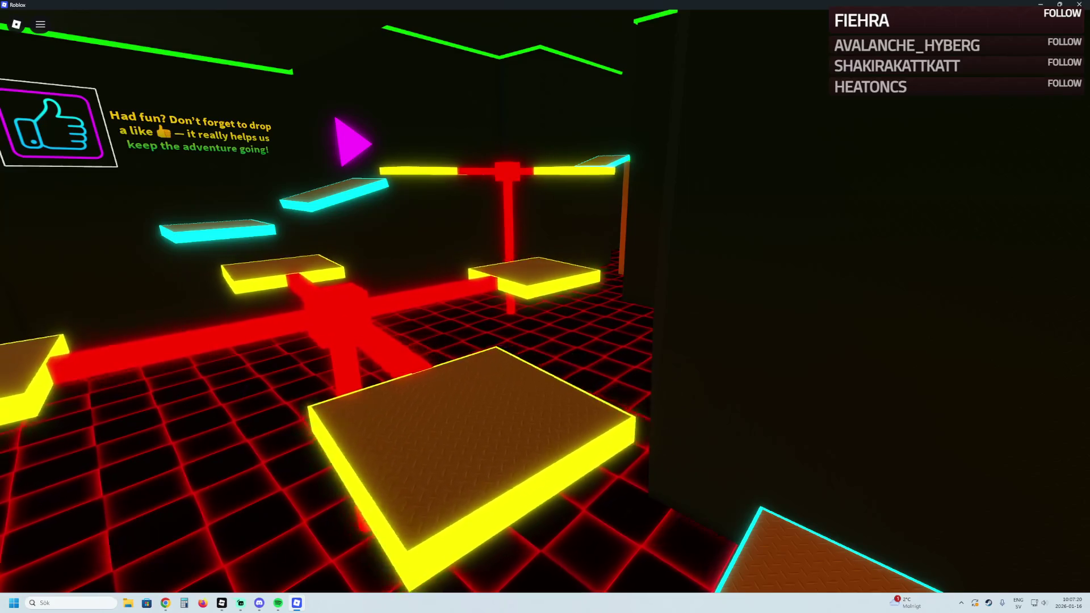
{"action": "key", "text": "w"}
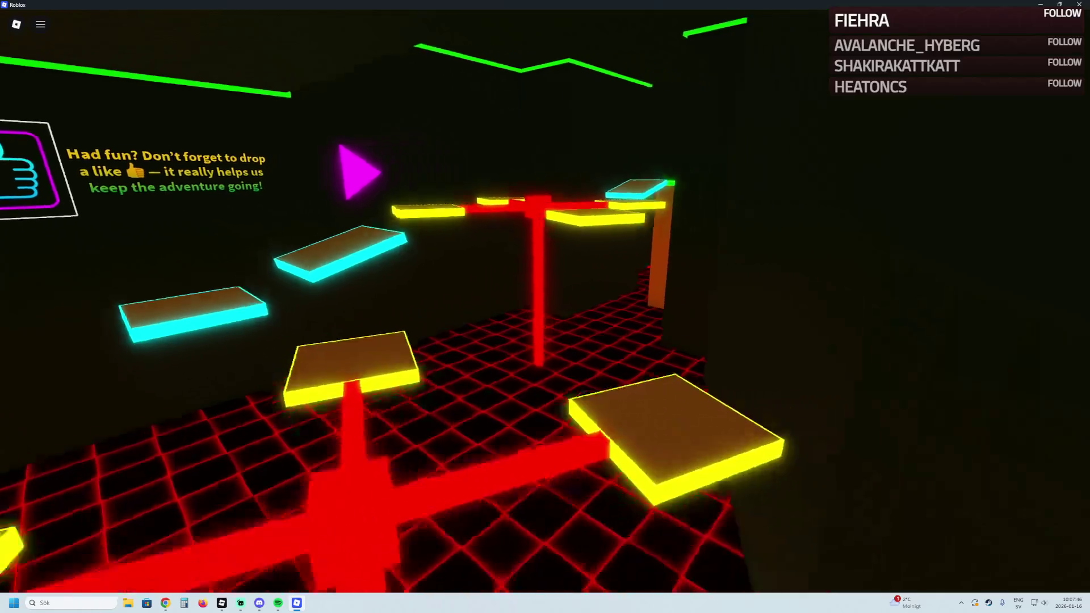
{"action": "key", "text": "w"}
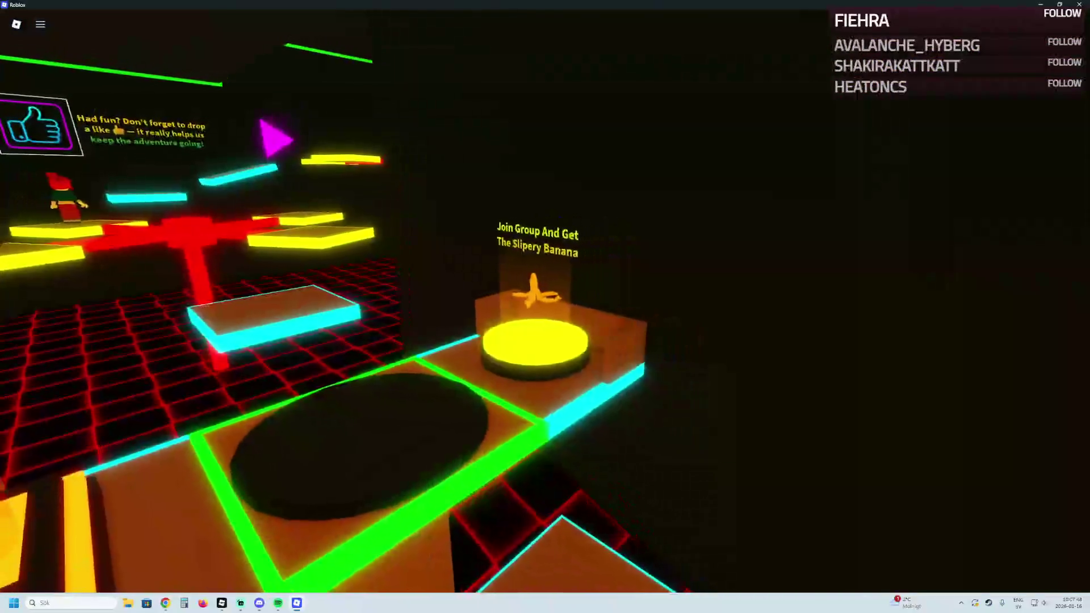
{"action": "key", "text": "space"}
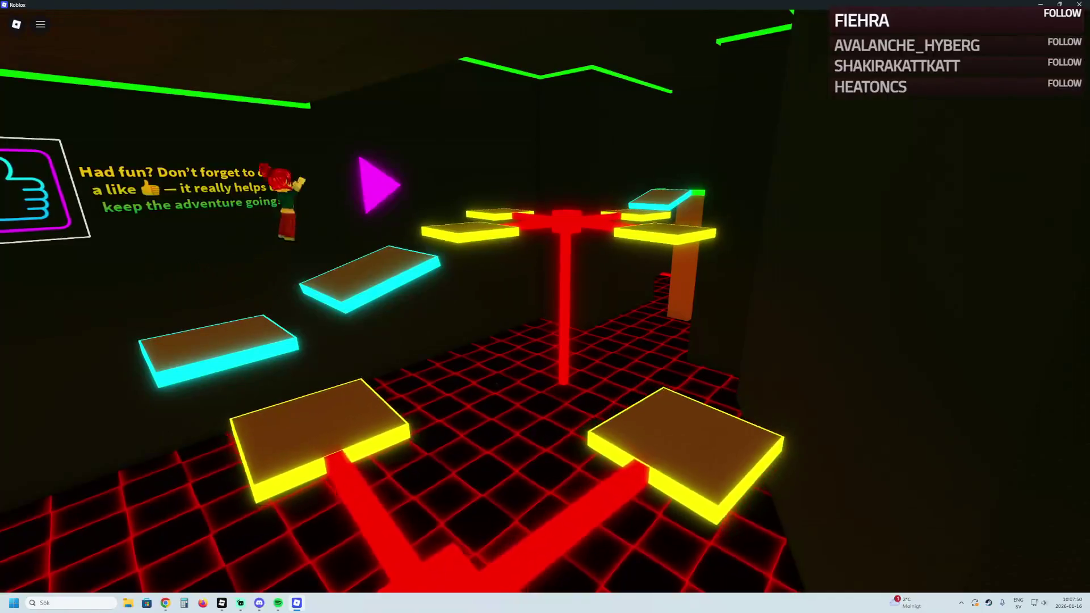
{"action": "key", "text": "w"}
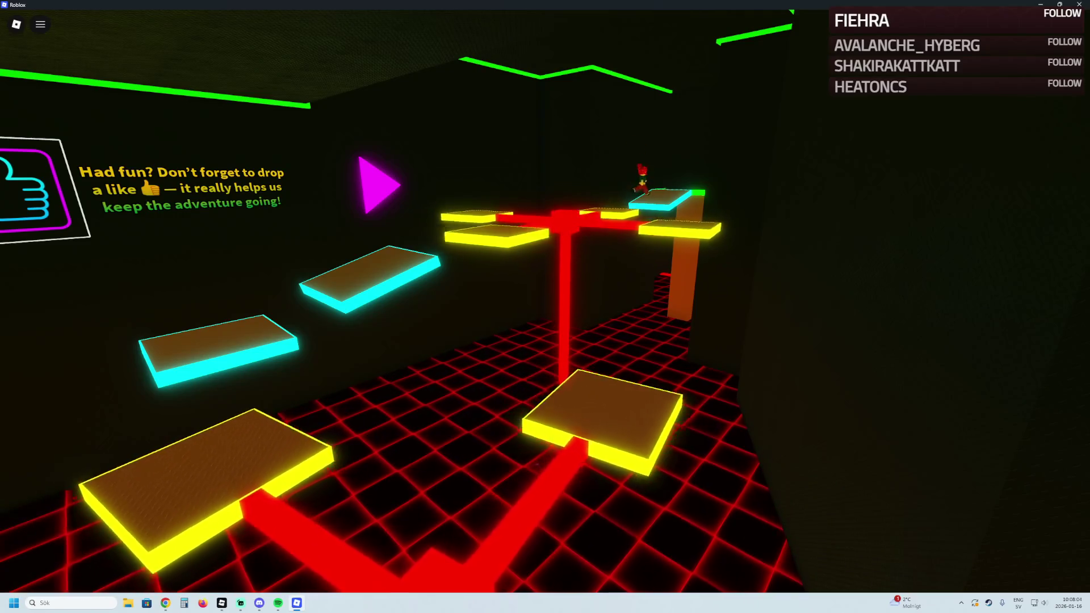
Jump up the cyan step platforms to the green checkpoint, then return to Studio
{"action": "key", "text": "w"}
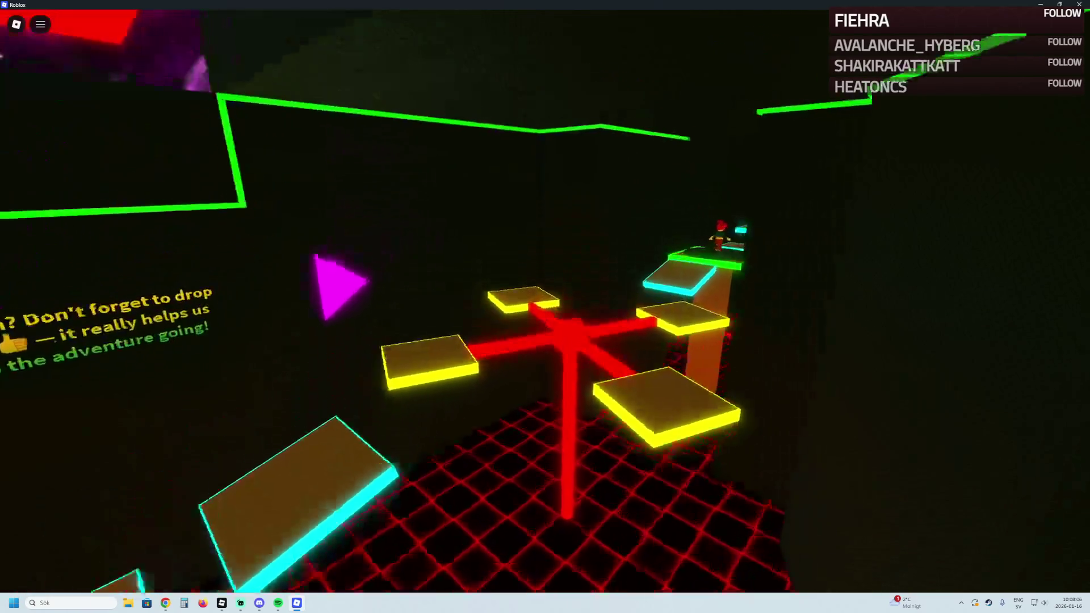
{"action": "key", "text": "w"}
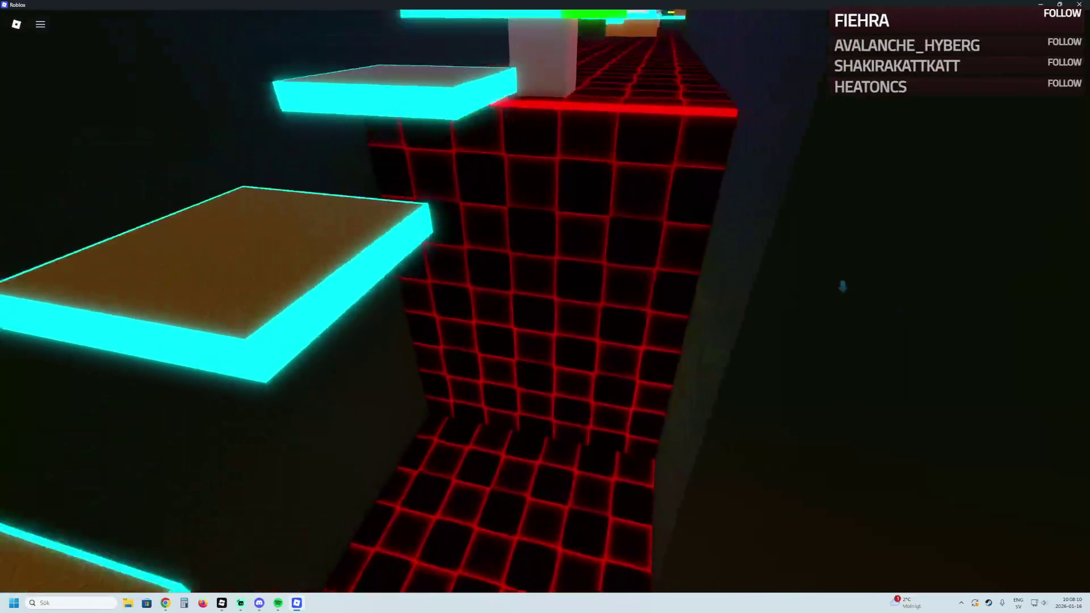
{"action": "key", "text": "space"}
{"action": "key", "text": "w"}
{"action": "key", "text": "space"}
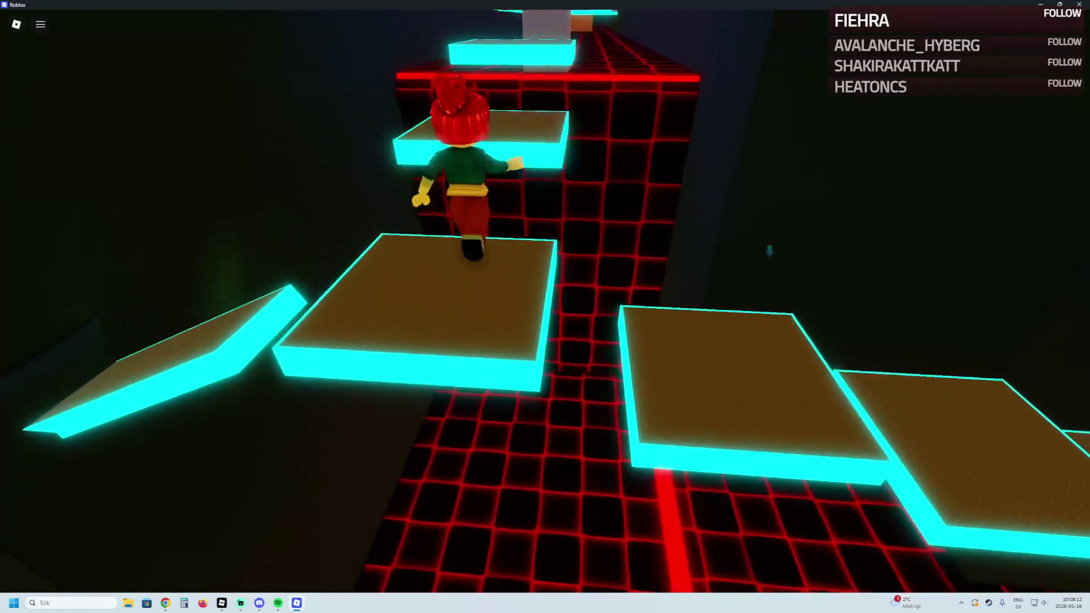
{"action": "key", "text": "w"}
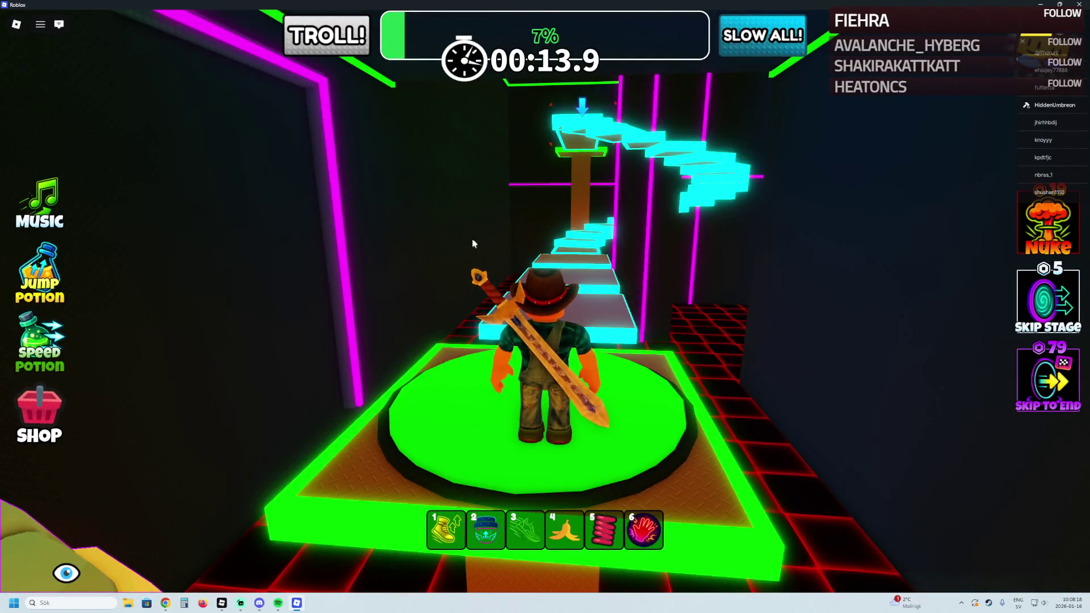
{"action": "mouse_move", "coordinate": [188, 108]}
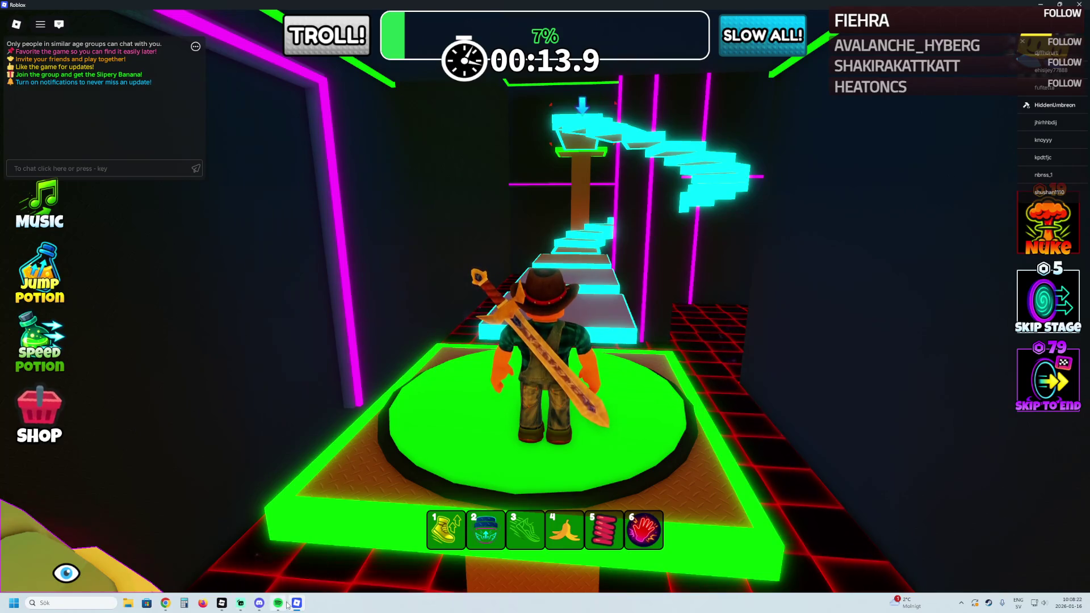
{"action": "left_click", "coordinate": [239, 590]}
Fly along the red-grid path to Stage_09 and select and adjust its cyan-edged Platform
{"action": "key", "text": "e"}
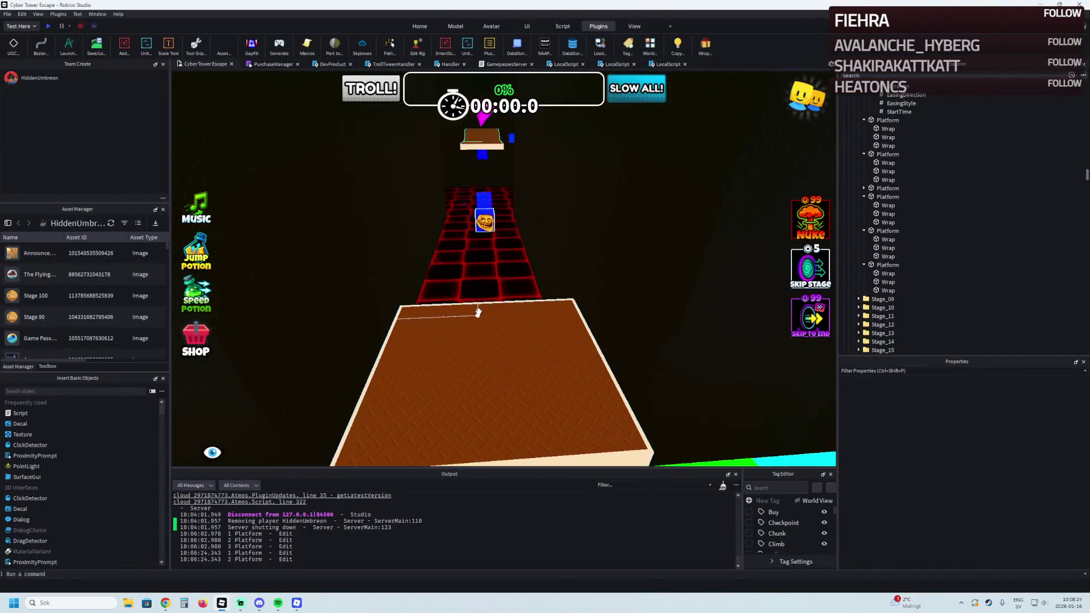
{"action": "key", "text": "d"}
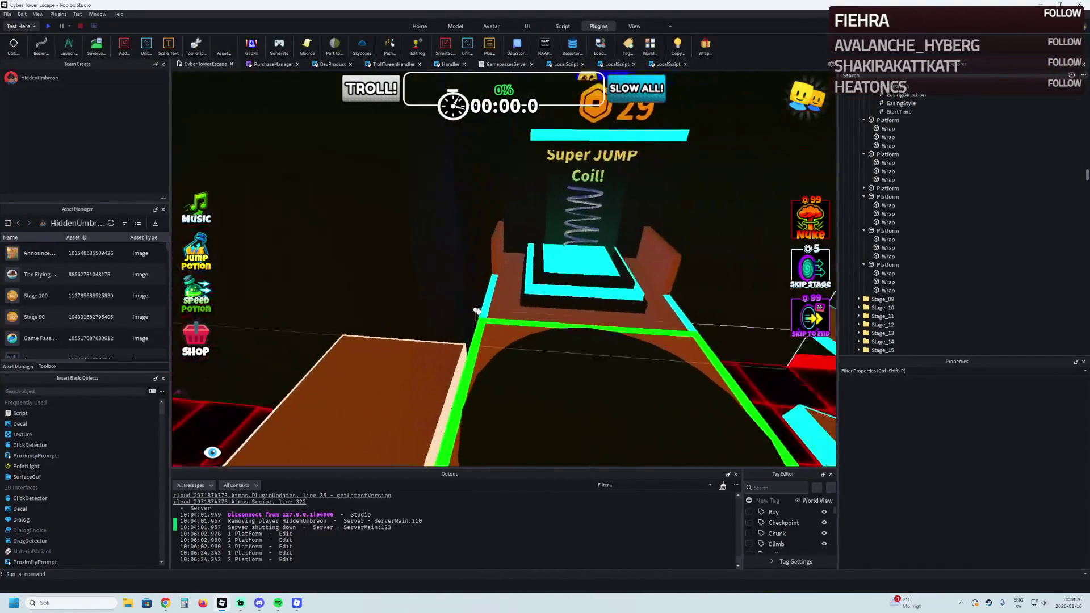
{"action": "key", "text": "a"}
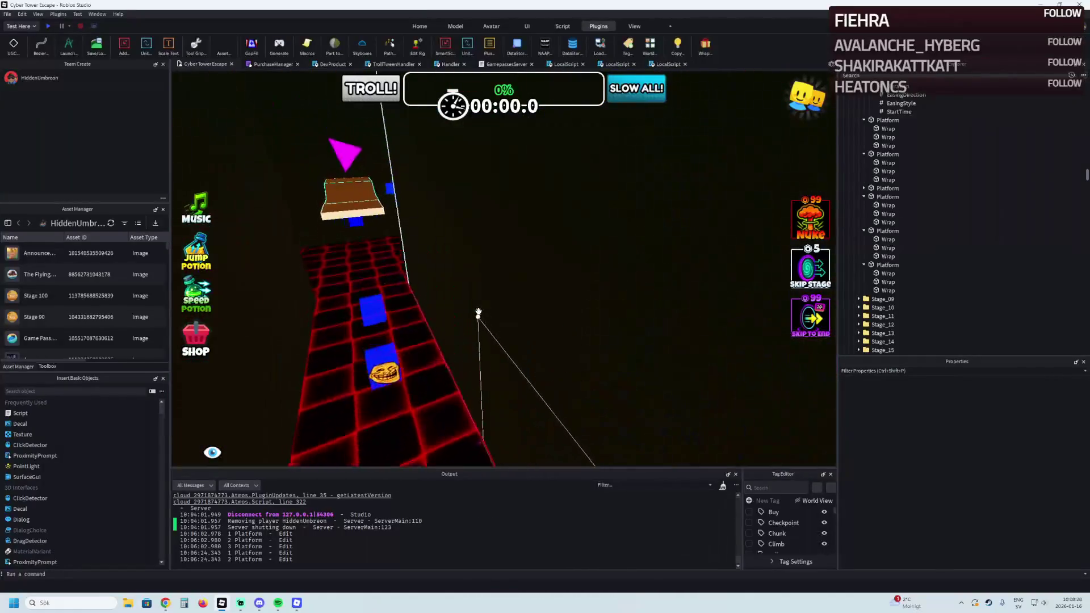
{"action": "key", "text": "w"}
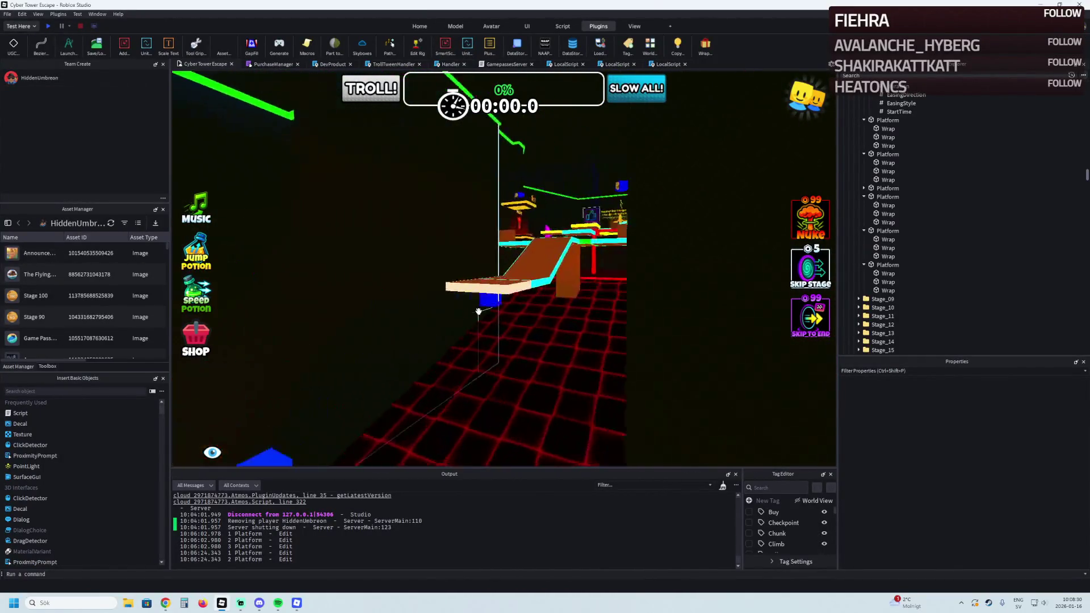
{"action": "key", "text": "w"}
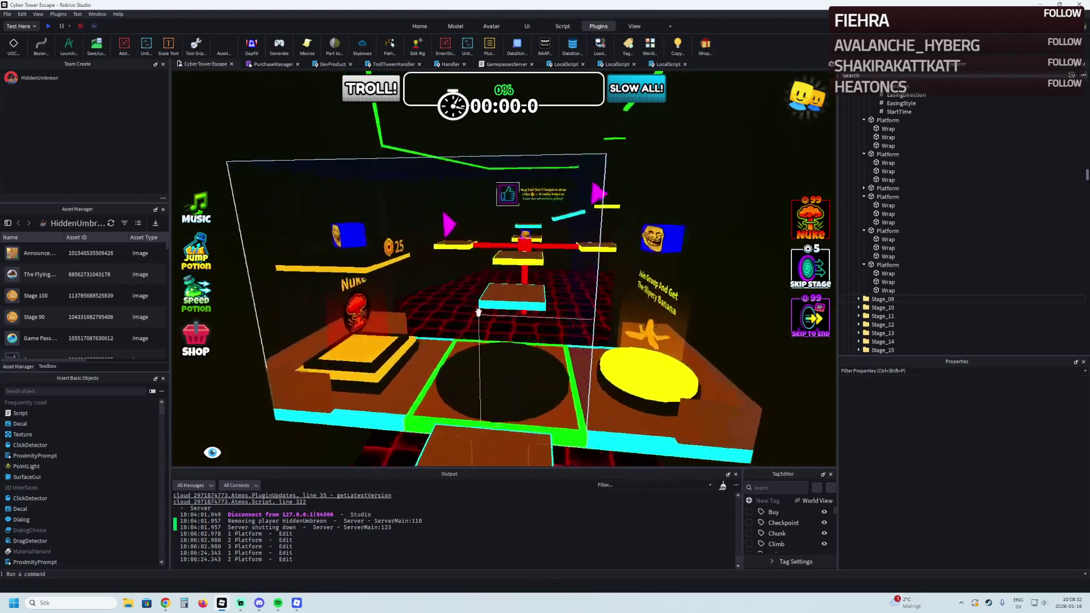
{"action": "key", "text": "w"}
{"action": "left_click", "coordinate": [479, 310]}
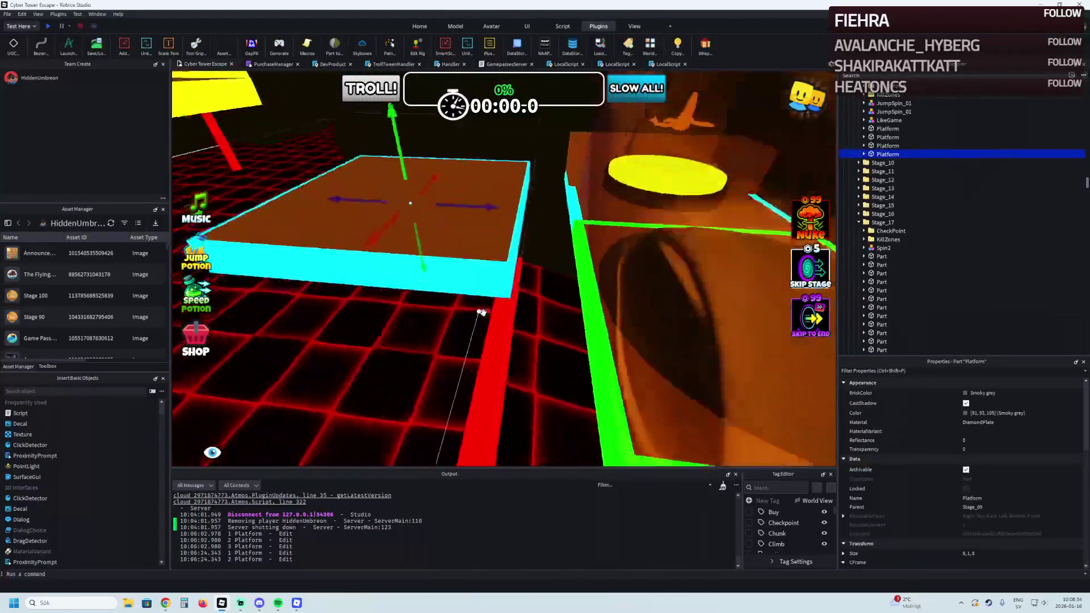
{"action": "key", "text": "a"}
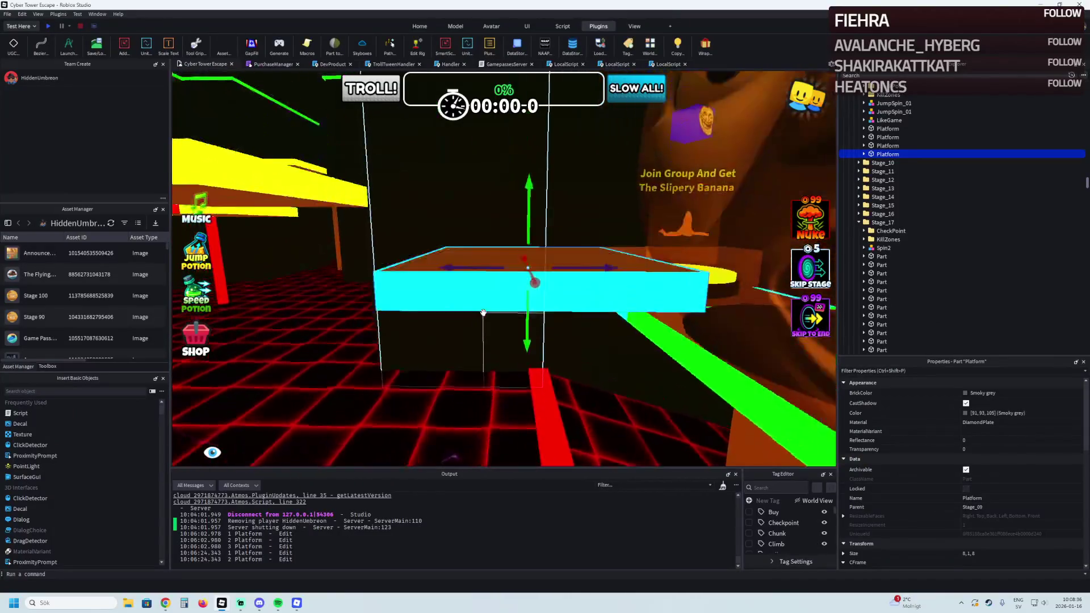
{"action": "key", "text": "d"}
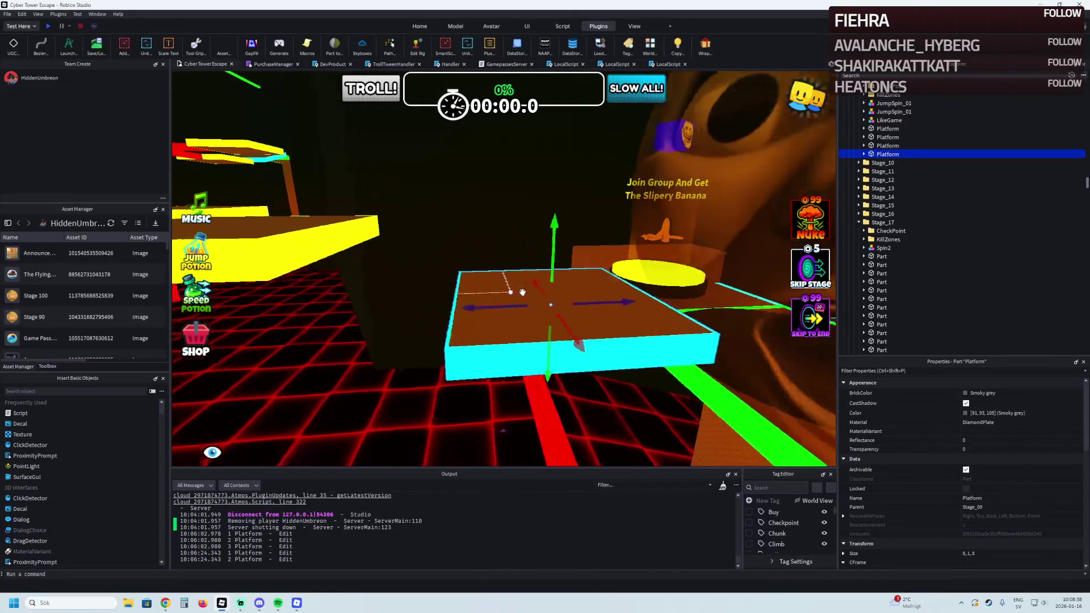
{"action": "mouse_move", "coordinate": [538, 283]}
{"action": "left_mouse_down"}
{"action": "mouse_move", "coordinate": [538, 181]}
{"action": "mouse_move", "coordinate": [534, 296]}
{"action": "mouse_move", "coordinate": [559, 320]}
{"action": "mouse_move", "coordinate": [459, 331]}
{"action": "mouse_move", "coordinate": [519, 334]}
{"action": "mouse_move", "coordinate": [518, 318]}
{"action": "mouse_move", "coordinate": [484, 326]}
{"action": "left_mouse_up"}
{"action": "key", "text": "q"}
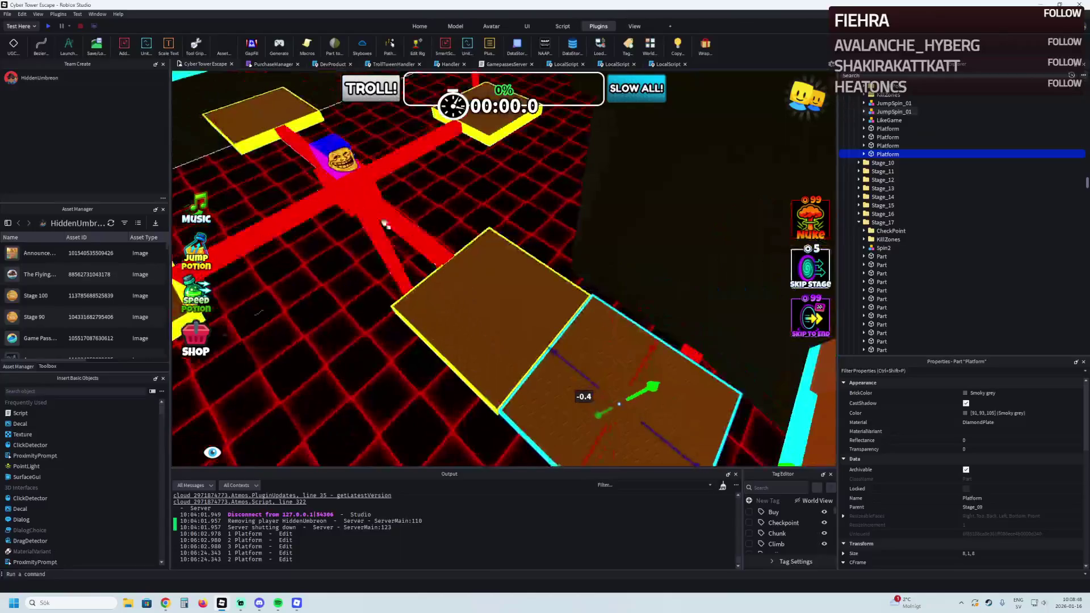
Inspect the JumpSpin_01 spinner's Spin2 piece, then select and focus the brown Platform beside it
{"action": "left_click", "coordinate": [379, 210]}
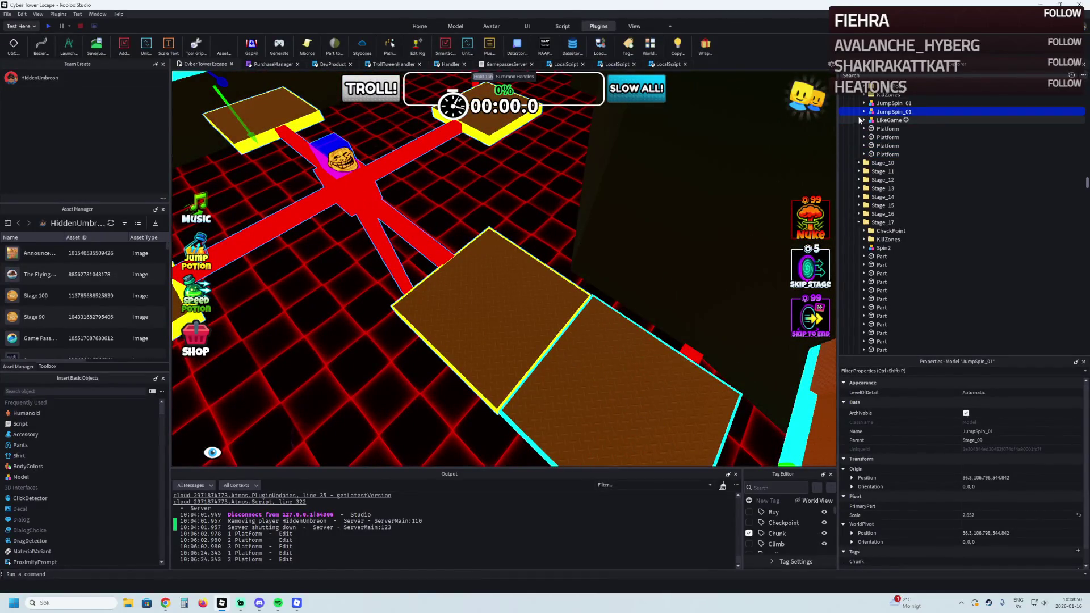
{"action": "left_click", "coordinate": [886, 120]}
{"action": "key", "text": "ctrl+2"}
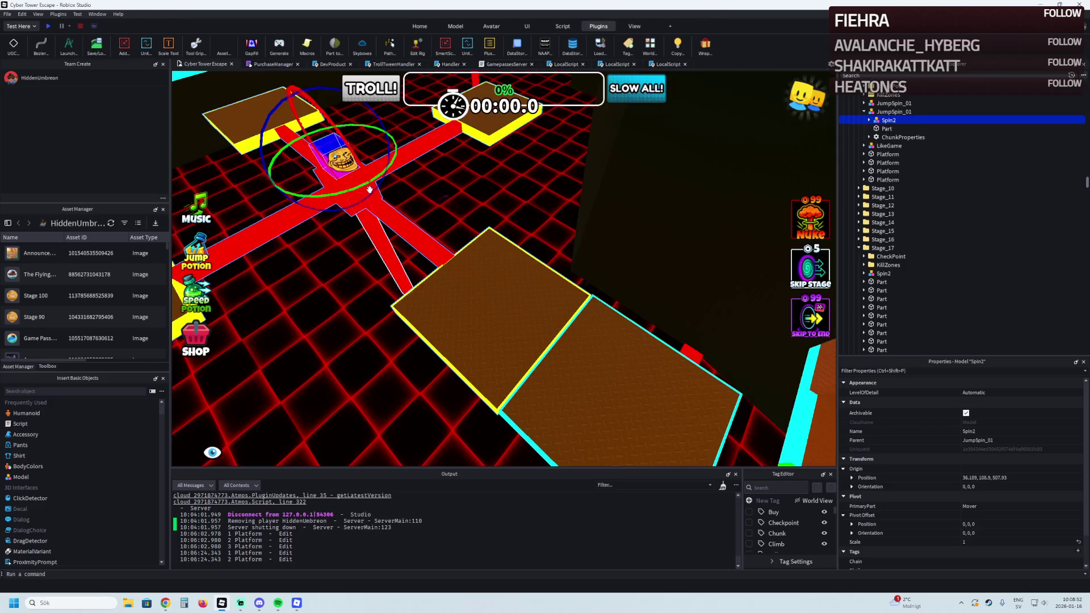
{"action": "left_click", "coordinate": [733, 362]}
{"action": "key", "text": "f"}
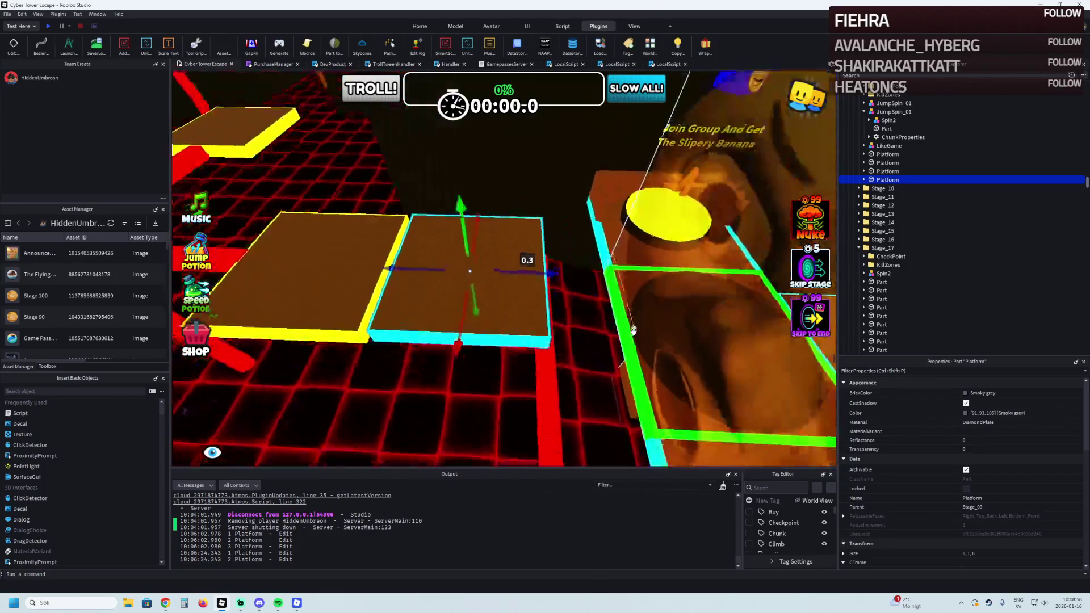
Remove the Platform's cyan Wrap edges and shorten it to a size of 8, 1, 5
{"action": "left_click", "coordinate": [540, 341]}
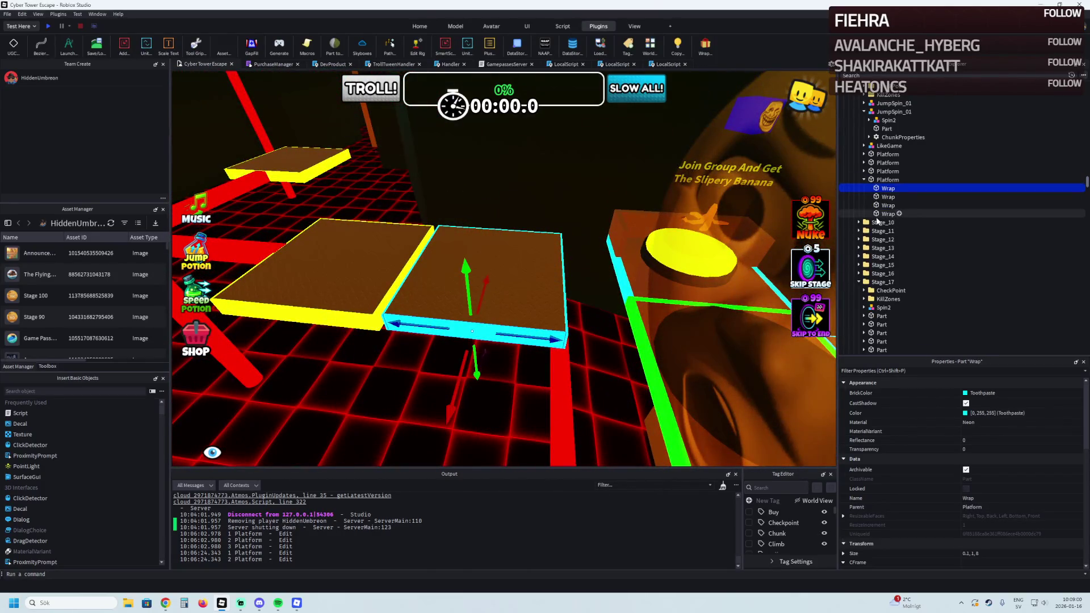
{"action": "key", "text": "ctrl+z"}
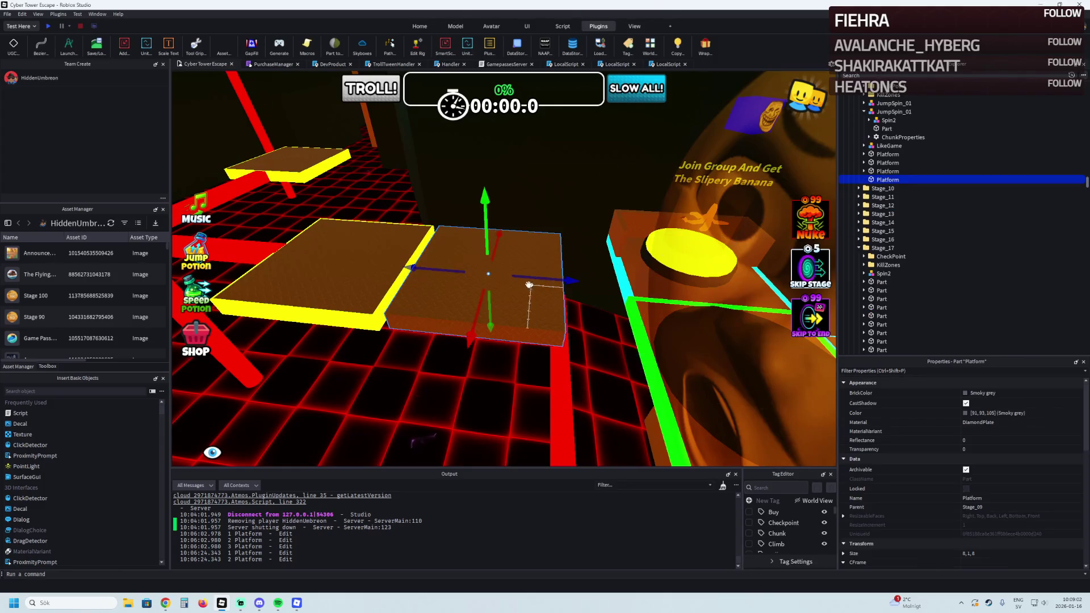
{"action": "scroll", "coordinate": [523, 285], "scroll_direction": "down", "scroll_amount": 5}
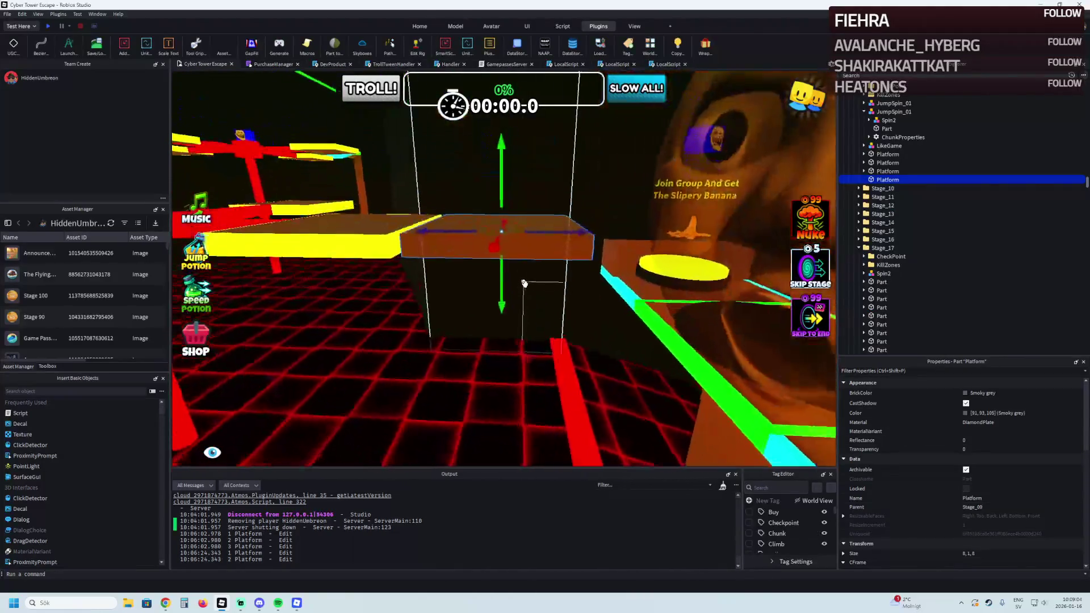
{"action": "left_click_drag", "start_coordinate": [550, 250], "coordinate": [520, 250]}
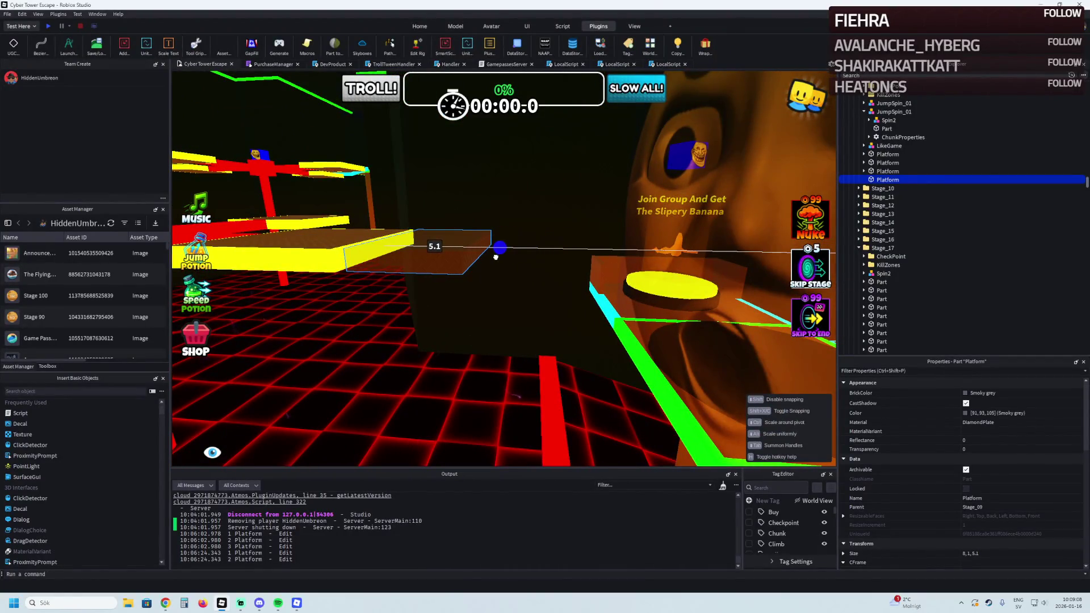
{"action": "left_click_drag", "start_coordinate": [494, 257], "coordinate": [494, 257]}
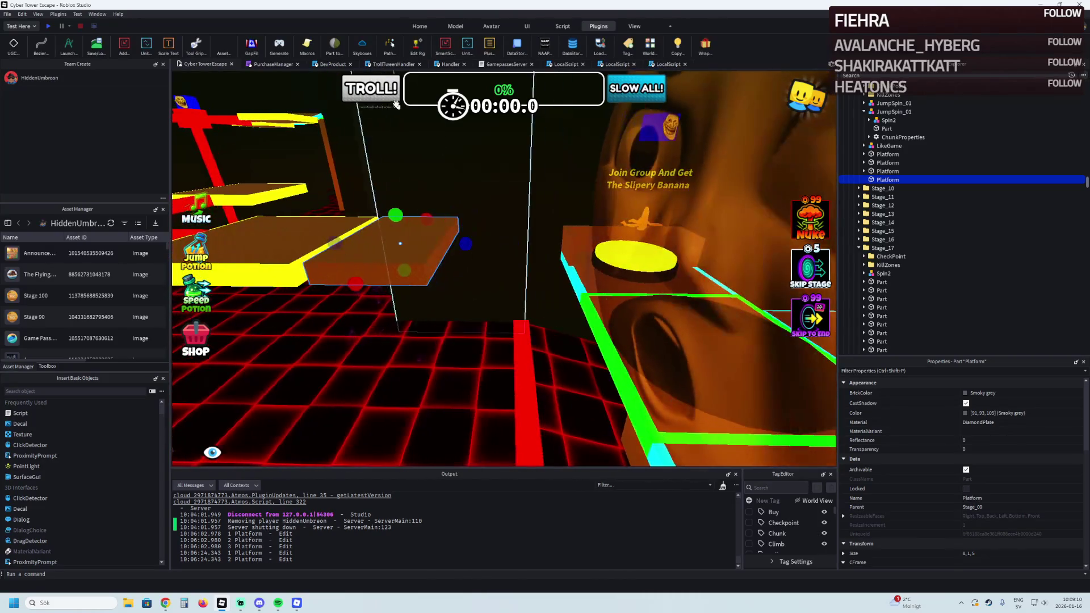
{"action": "left_click", "coordinate": [76, 49]}
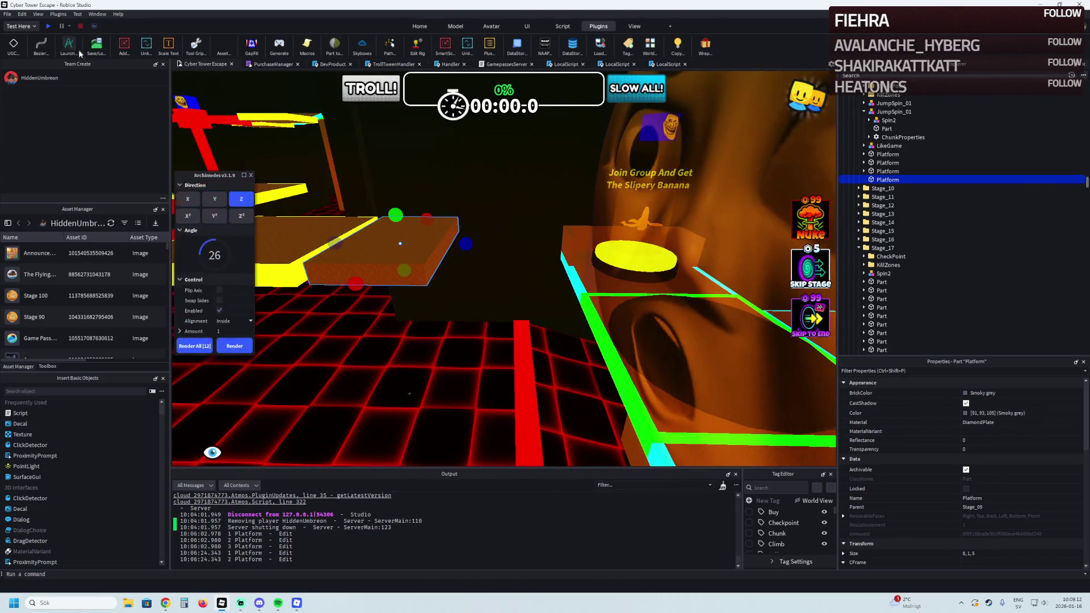
Generate a flipped angled piece, stretch it to 11.4, and shift both platforms by 1.1
{"action": "left_click", "coordinate": [219, 302]}
{"action": "left_click", "coordinate": [219, 290]}
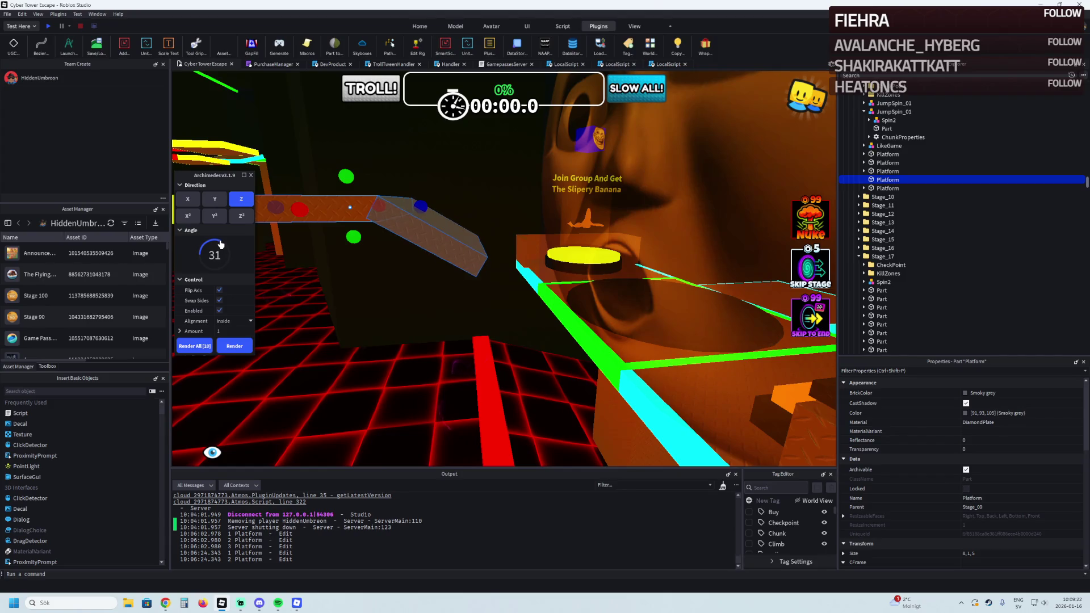
{"action": "key", "text": "w"}
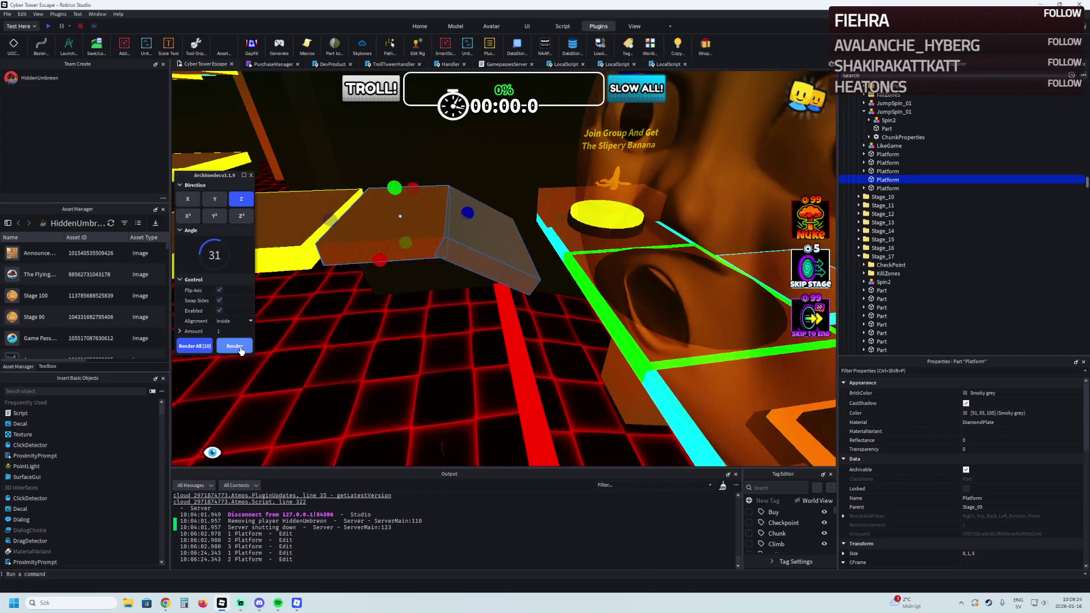
{"action": "left_click", "coordinate": [240, 349]}
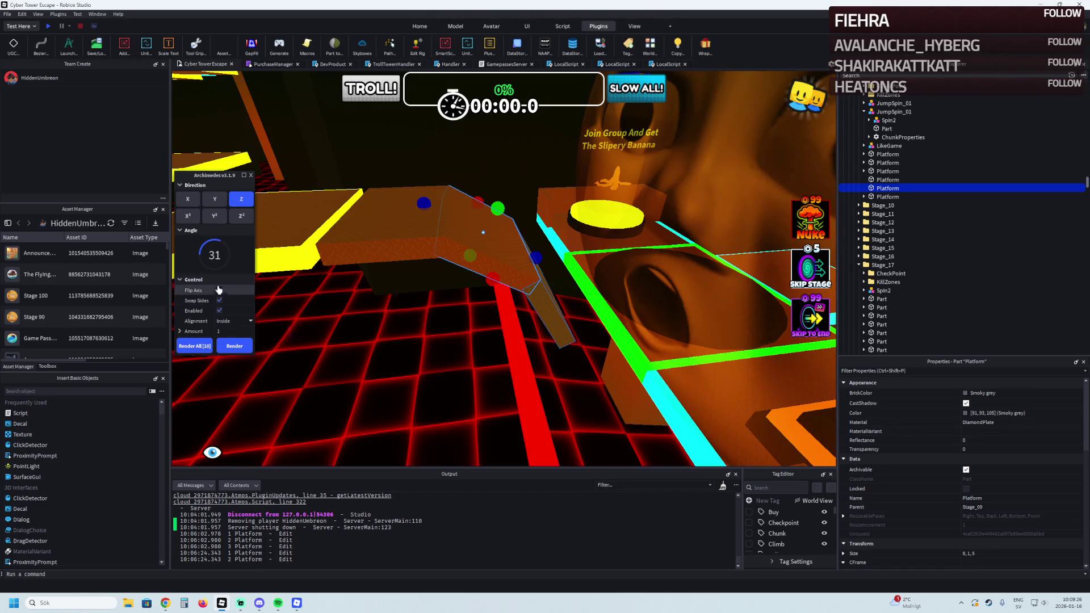
{"action": "left_click_drag", "start_coordinate": [536, 259], "coordinate": [607, 290]}
{"action": "scroll", "coordinate": [608, 290], "scroll_direction": "down", "scroll_amount": 3}
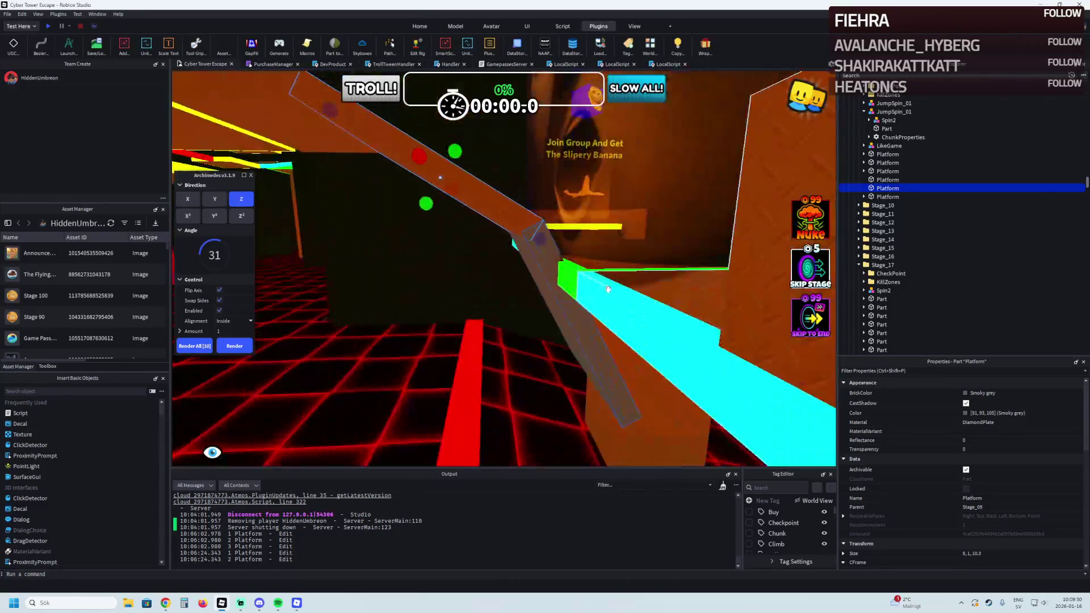
{"action": "left_click_drag", "start_coordinate": [542, 238], "coordinate": [557, 252]}
{"action": "key", "text": "s"}
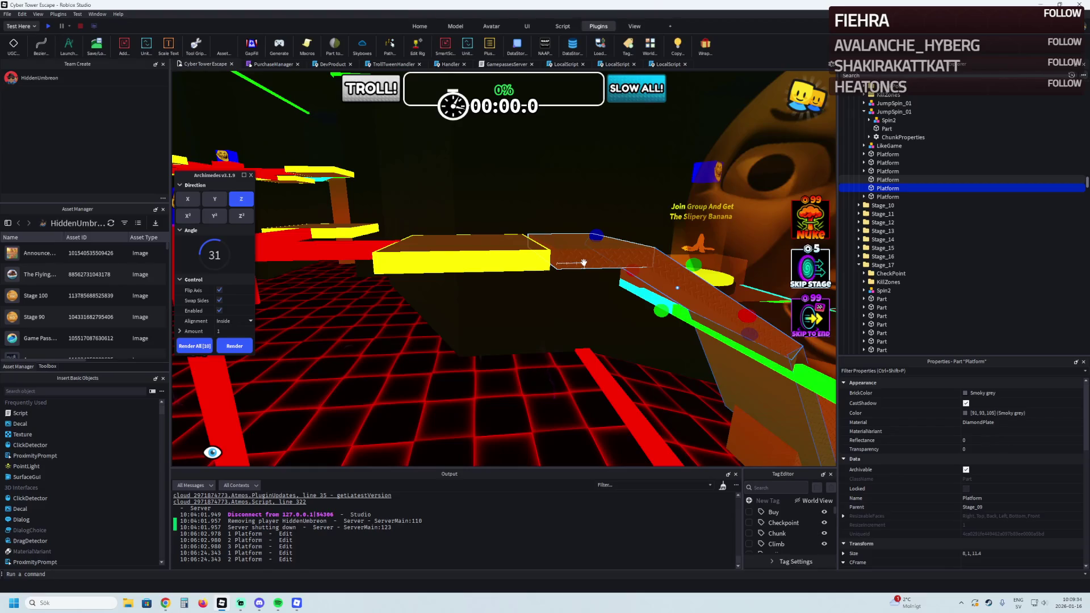
{"action": "key", "text": "d"}
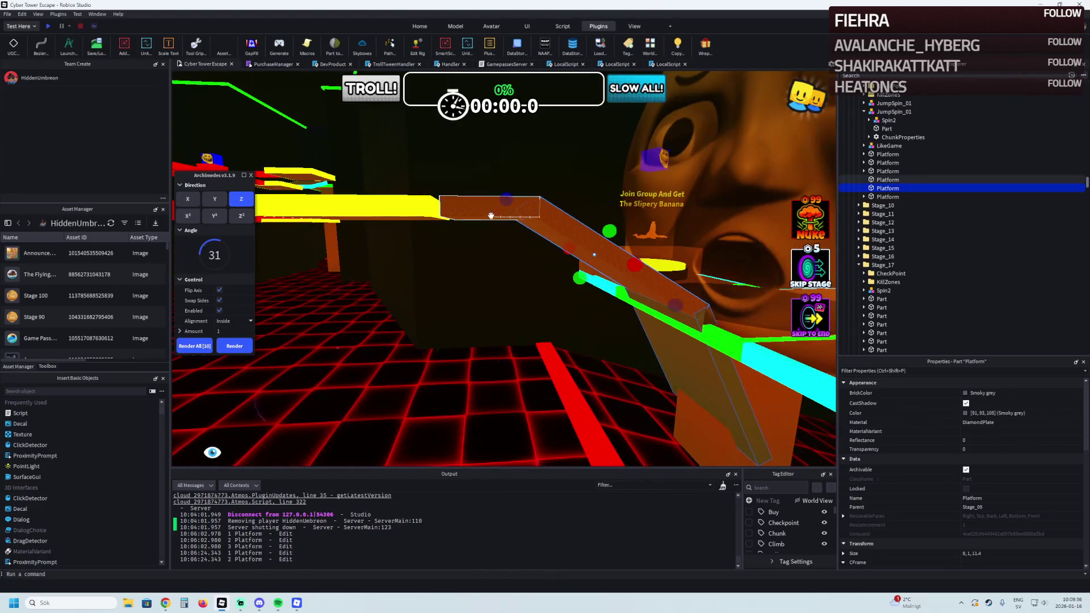
{"action": "left_click", "coordinate": [459, 213], "text": "ctrl"}
{"action": "mouse_move", "coordinate": [459, 213]}
{"action": "left_mouse_down"}
{"action": "mouse_move", "coordinate": [518, 267]}
{"action": "mouse_move", "coordinate": [514, 283]}
{"action": "left_mouse_up"}
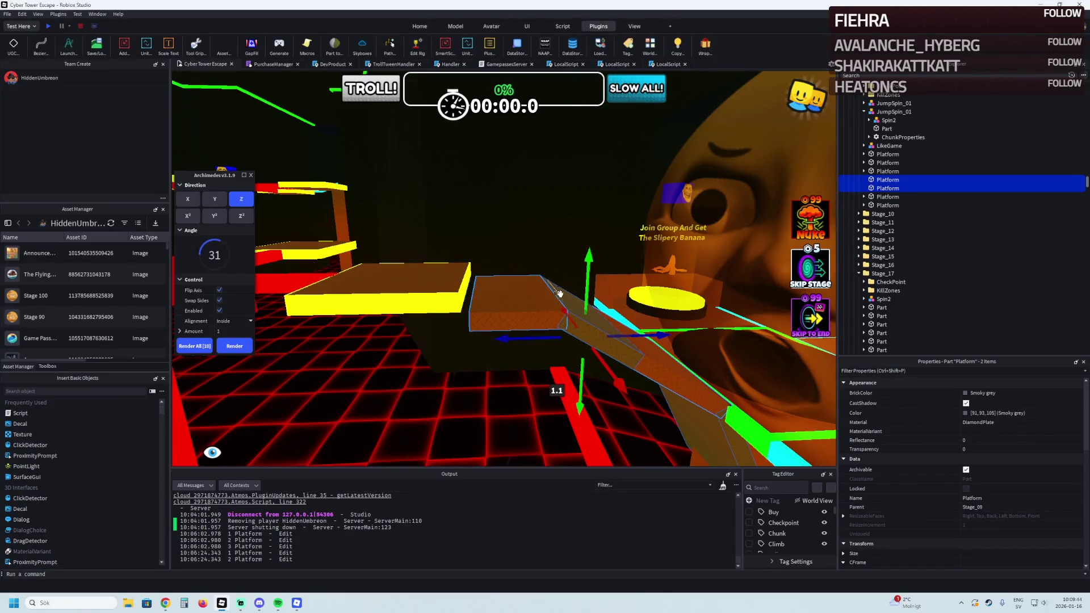
Try arc angles of 88, 96 and 5 with an extra piece, then close the plugin and undo it
{"action": "left_click", "coordinate": [220, 302]}
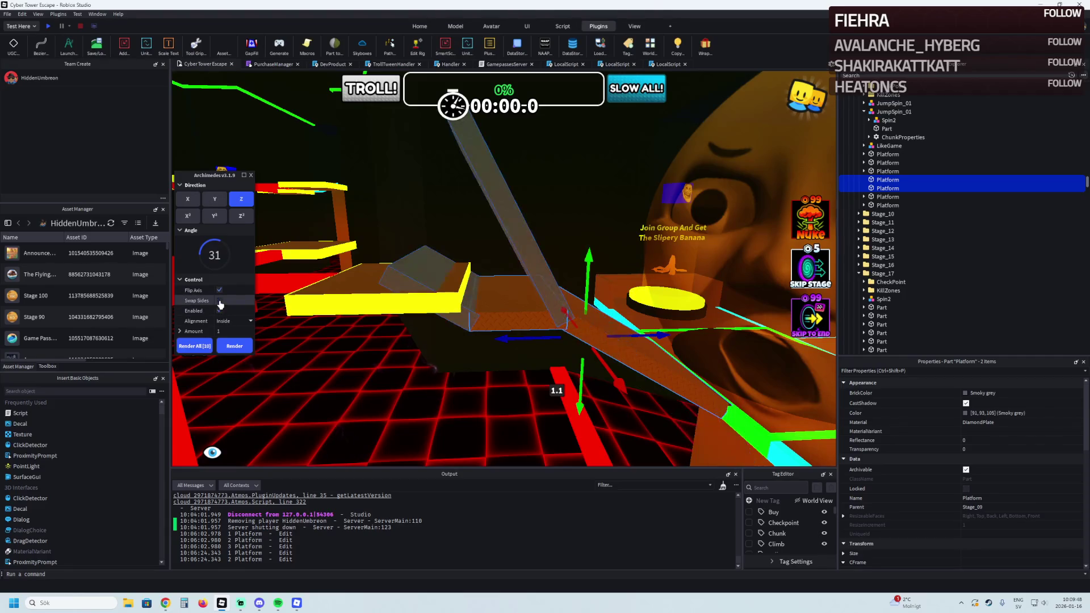
{"action": "mouse_move", "coordinate": [220, 247]}
{"action": "left_mouse_down"}
{"action": "mouse_move", "coordinate": [162, 270]}
{"action": "mouse_move", "coordinate": [205, 274]}
{"action": "left_mouse_up"}
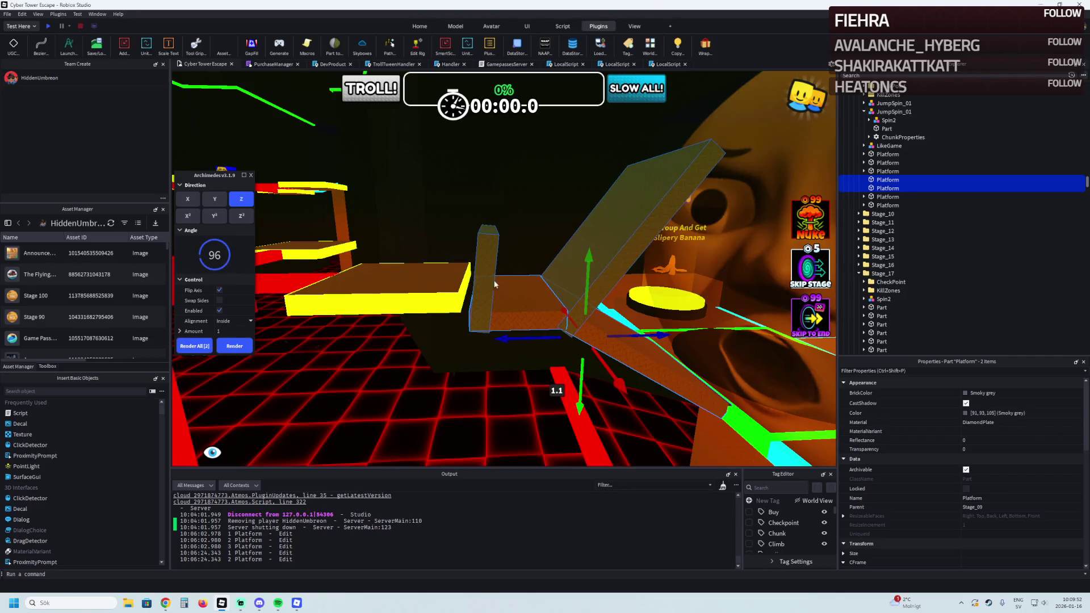
{"action": "left_click", "coordinate": [571, 314]}
{"action": "key", "text": "ctrl+z"}
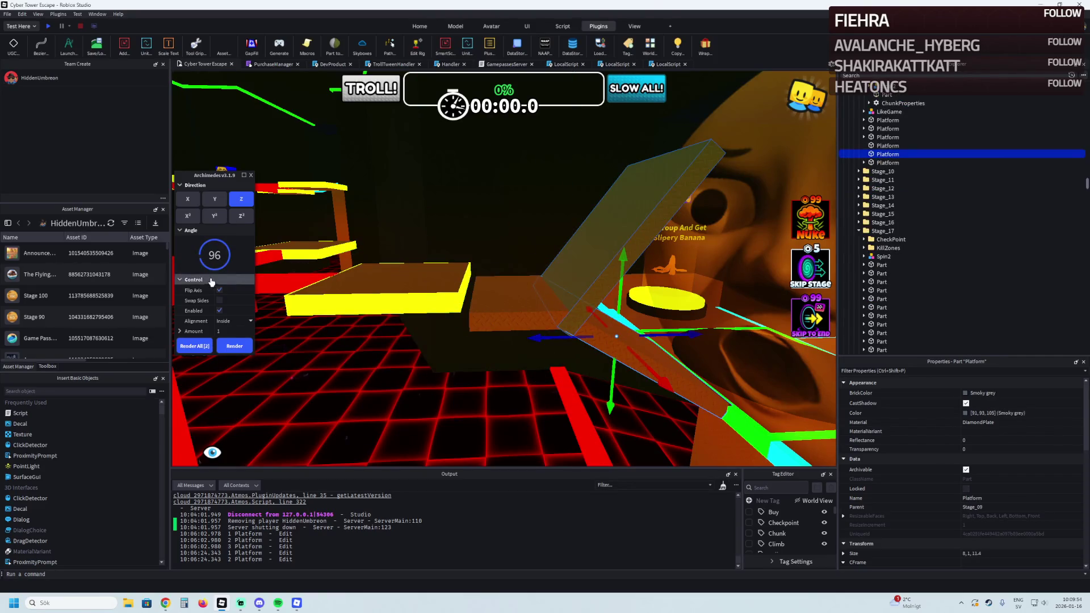
{"action": "left_click_drag", "start_coordinate": [201, 256], "coordinate": [211, 249]}
{"action": "left_click", "coordinate": [220, 292]}
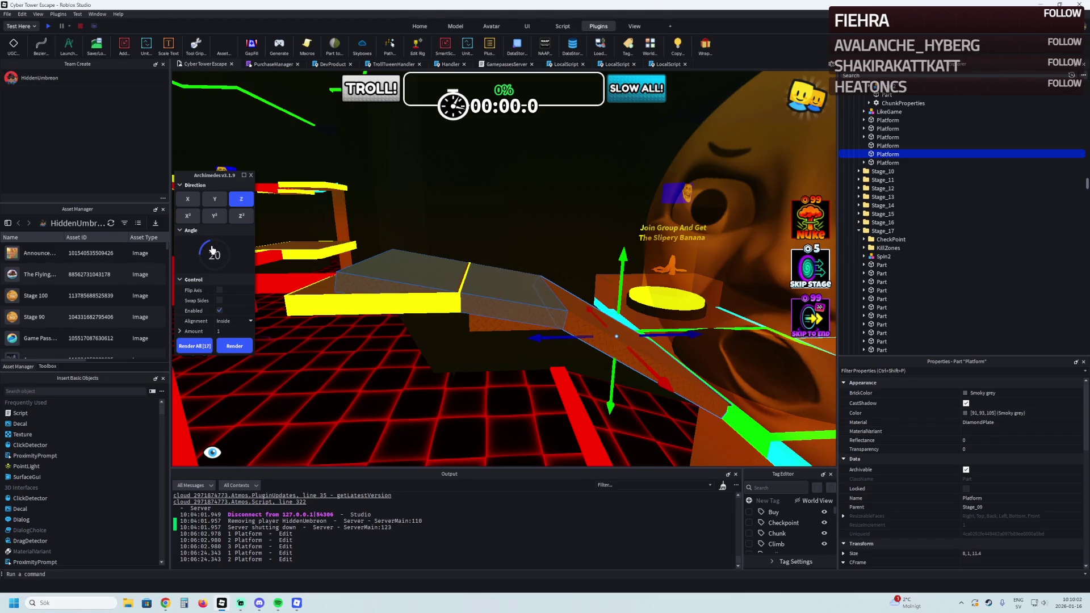
{"action": "left_click", "coordinate": [234, 345]}
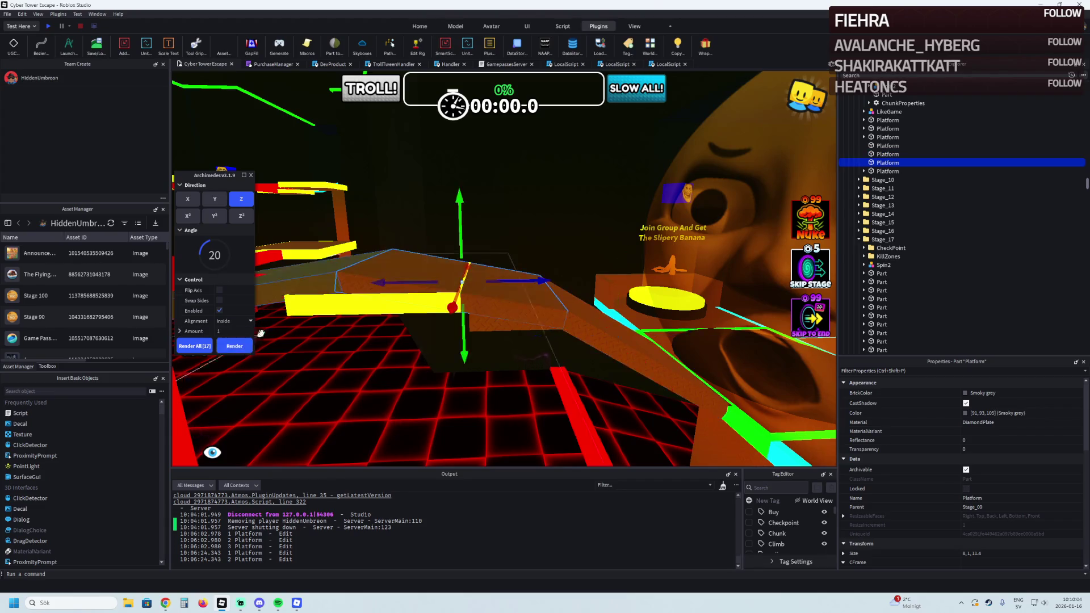
{"action": "left_click", "coordinate": [250, 176]}
{"action": "key", "text": "ctrl+z"}
Shorten the flat ramp platform from 11.4 to 7.1 studs
{"action": "left_click", "coordinate": [495, 286]}
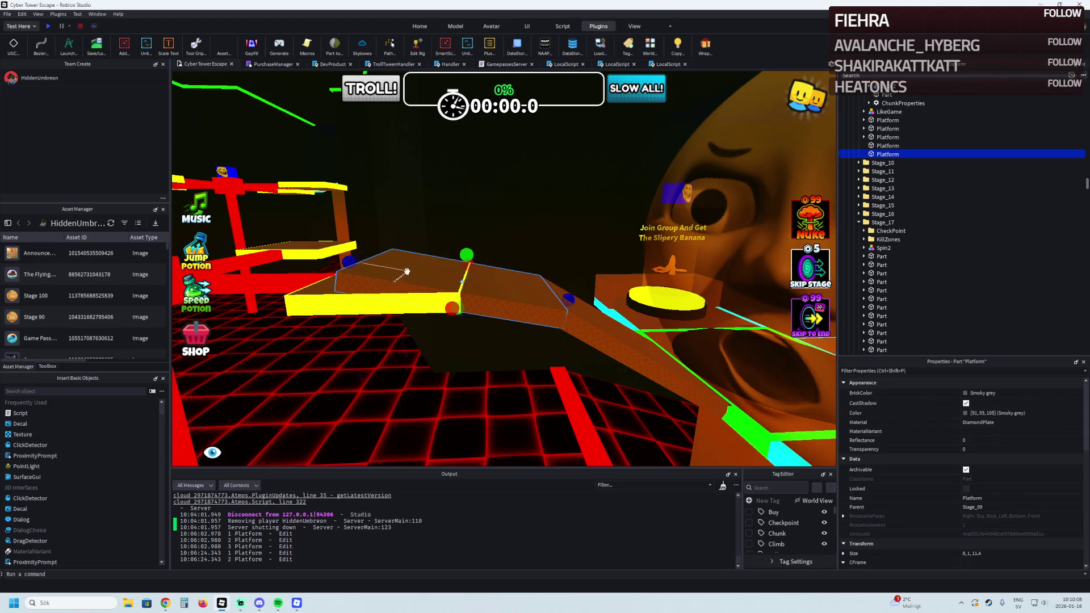
{"action": "left_click_drag", "start_coordinate": [355, 261], "coordinate": [426, 273]}
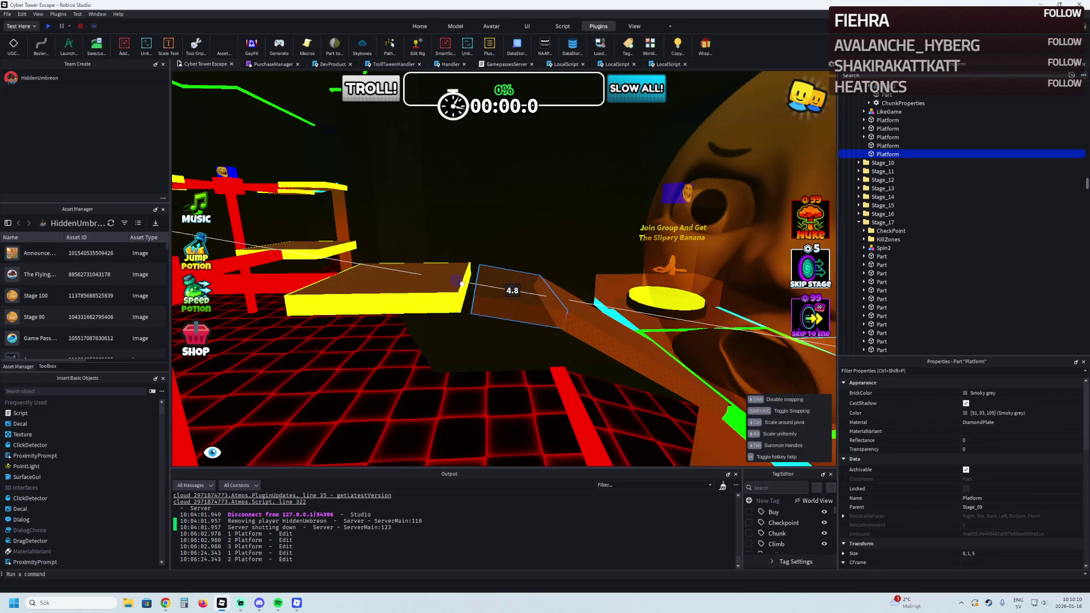
{"action": "key", "text": "w"}
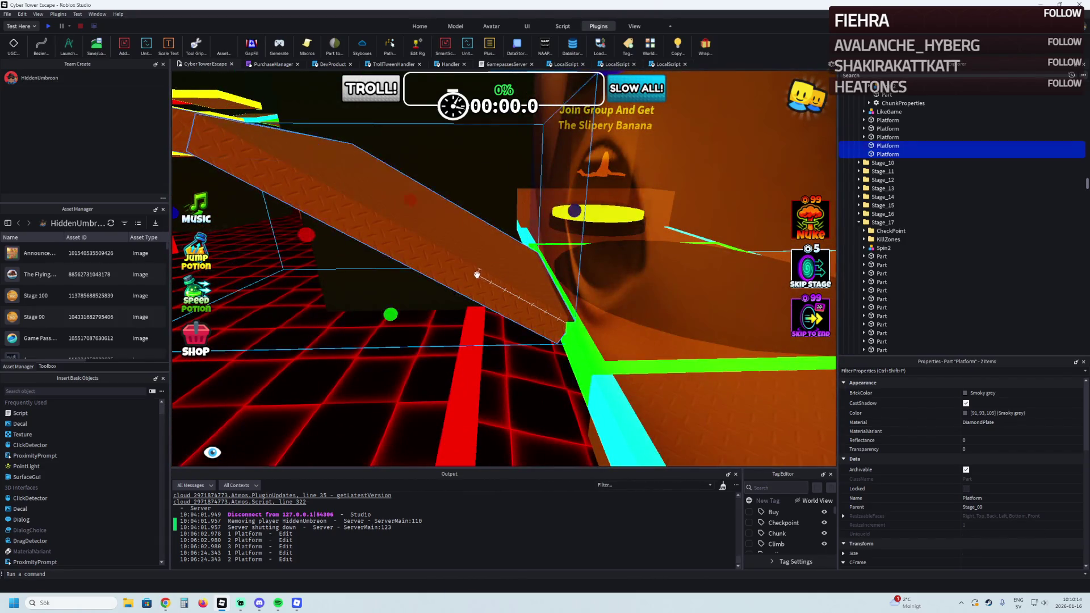
Give both ramp platforms cyan neon Wrap edges and fly on toward the red spinning cross
{"action": "left_click", "coordinate": [401, 220], "text": "ctrl"}
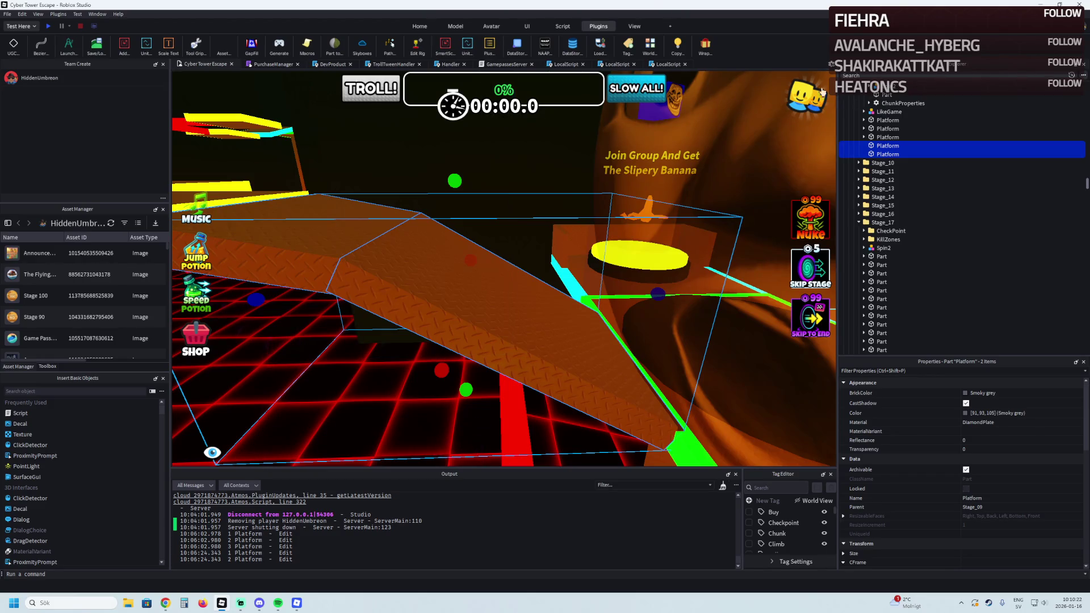
{"action": "left_click", "coordinate": [703, 45]}
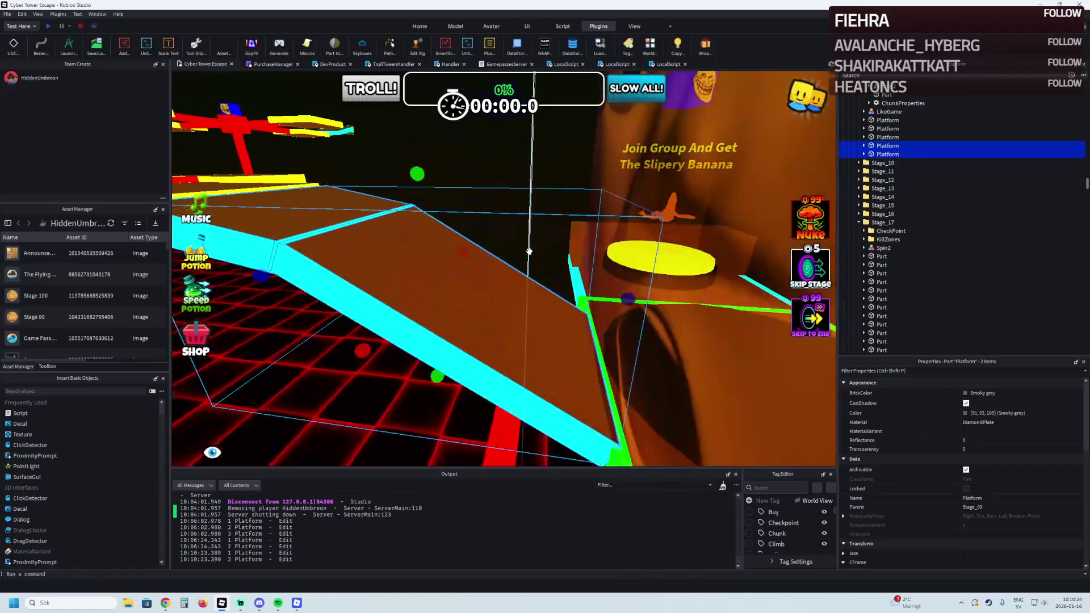
{"action": "scroll", "coordinate": [529, 252], "scroll_direction": "up", "scroll_amount": 10}
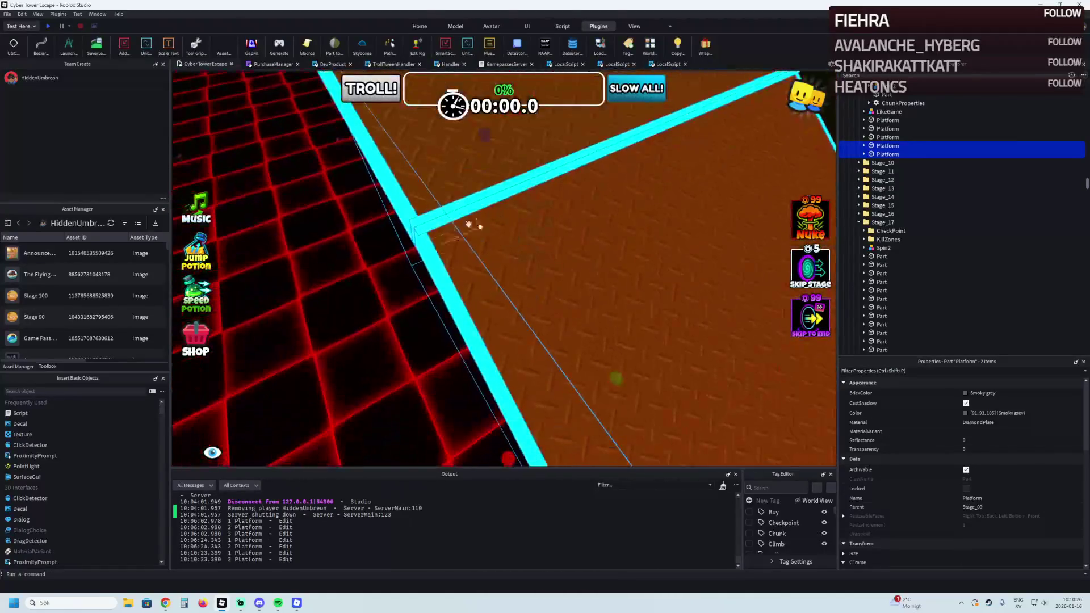
{"action": "left_click", "coordinate": [491, 194]}
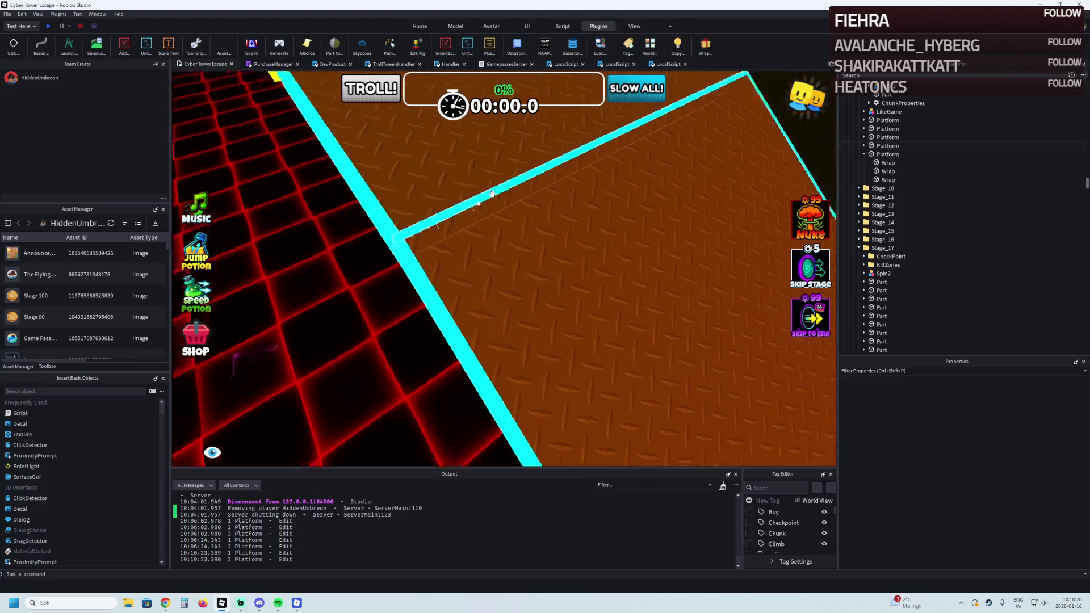
{"action": "key", "text": "s"}
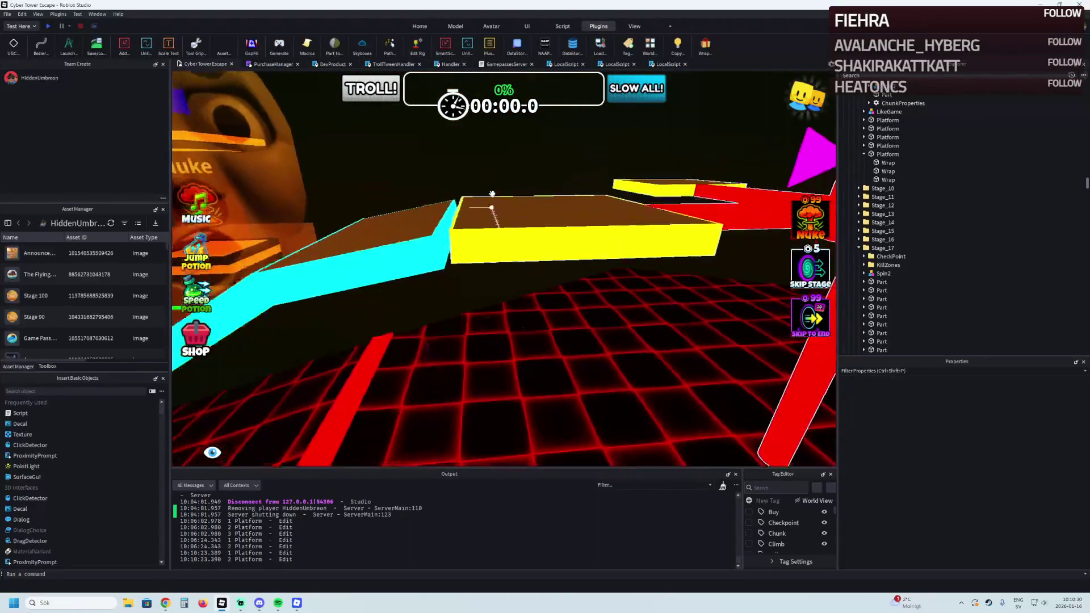
{"action": "key", "text": "w"}
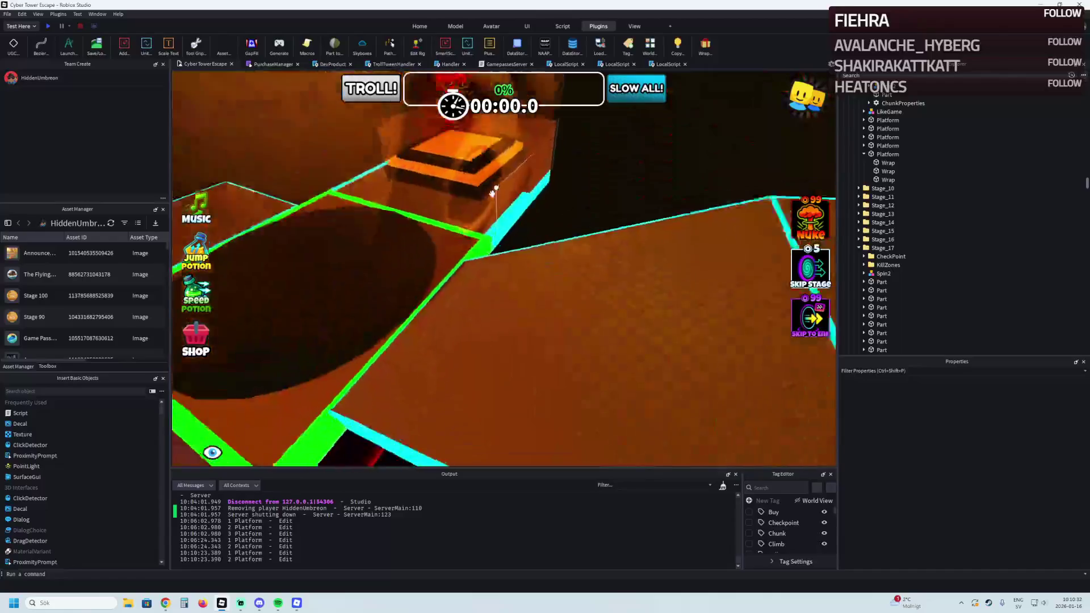
{"action": "key", "text": "w"}
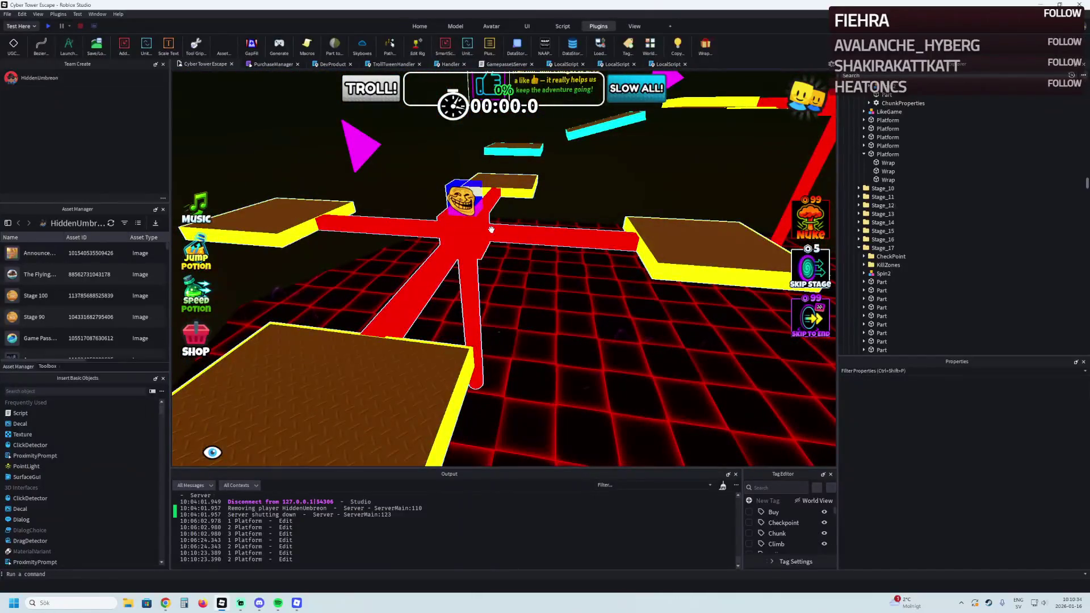
{"action": "key", "text": "w"}
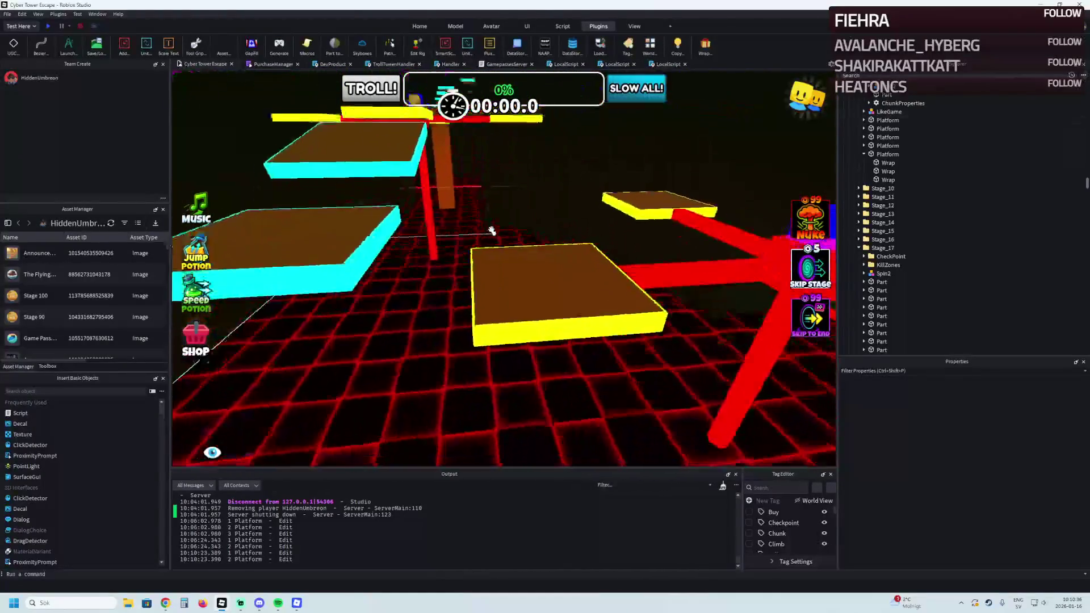
{"action": "key", "text": "w"}
{"action": "left_click", "coordinate": [481, 234]}
{"action": "right_click", "coordinate": [482, 234]}
{"action": "key", "text": "Escape"}
{"action": "key", "text": "w"}
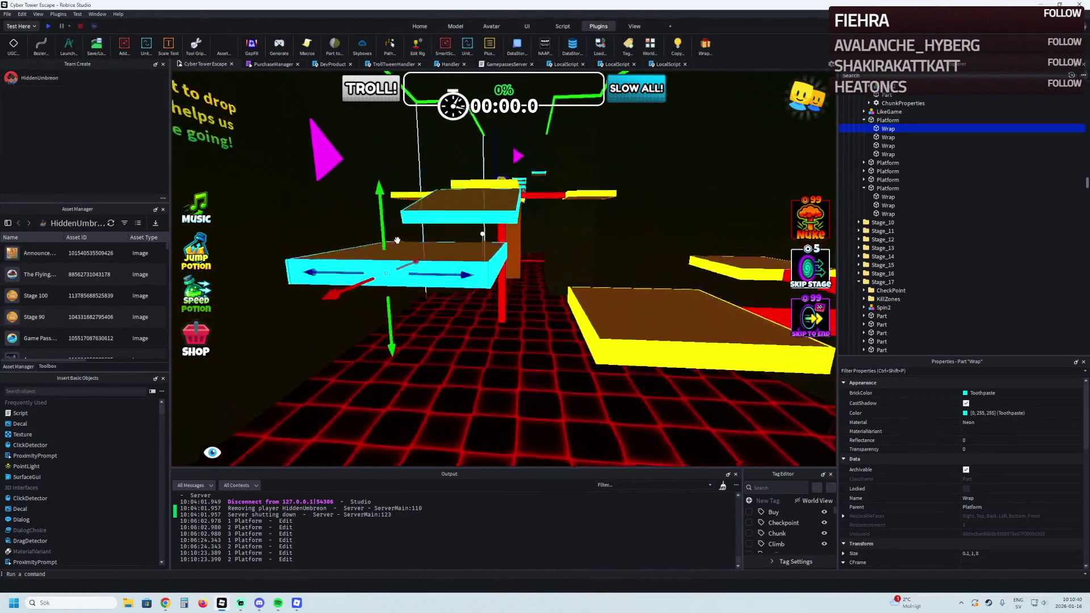
{"action": "key", "text": "d"}
{"action": "left_click", "coordinate": [474, 254]}
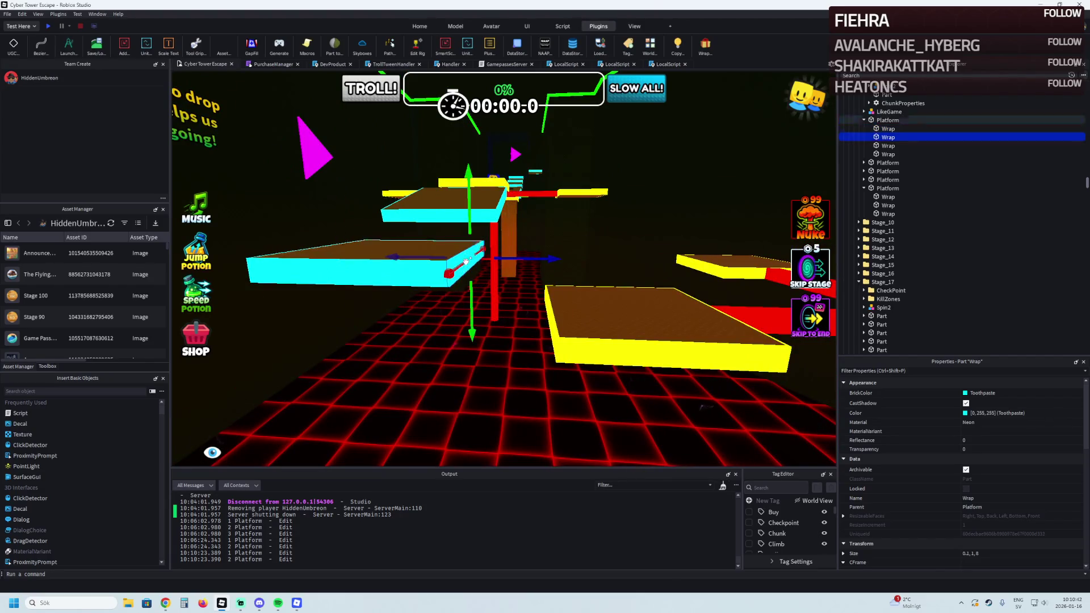
{"action": "left_click", "coordinate": [427, 251]}
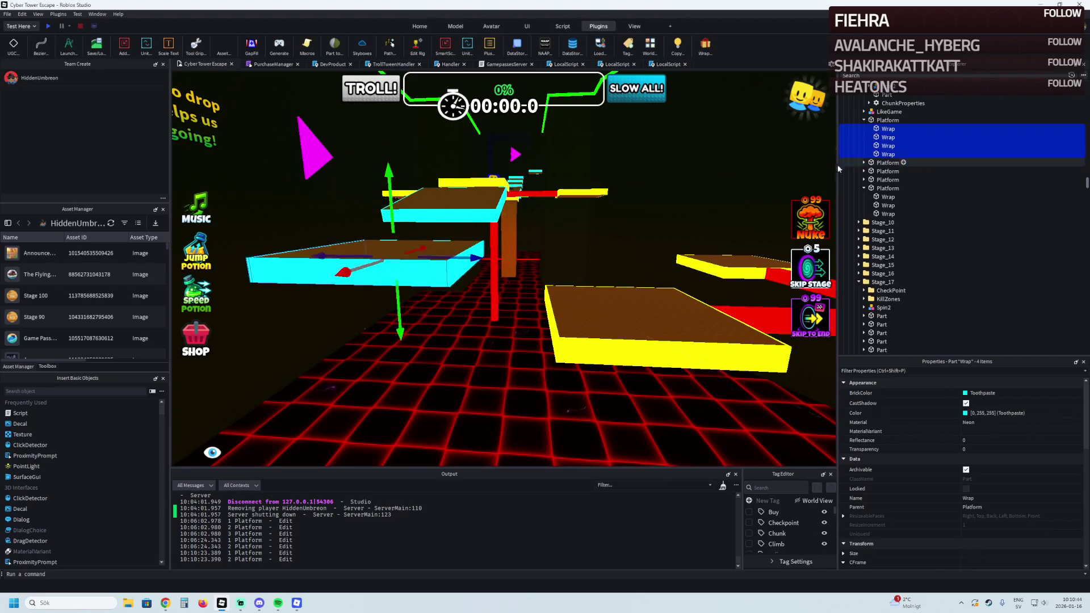
{"action": "key", "text": "w"}
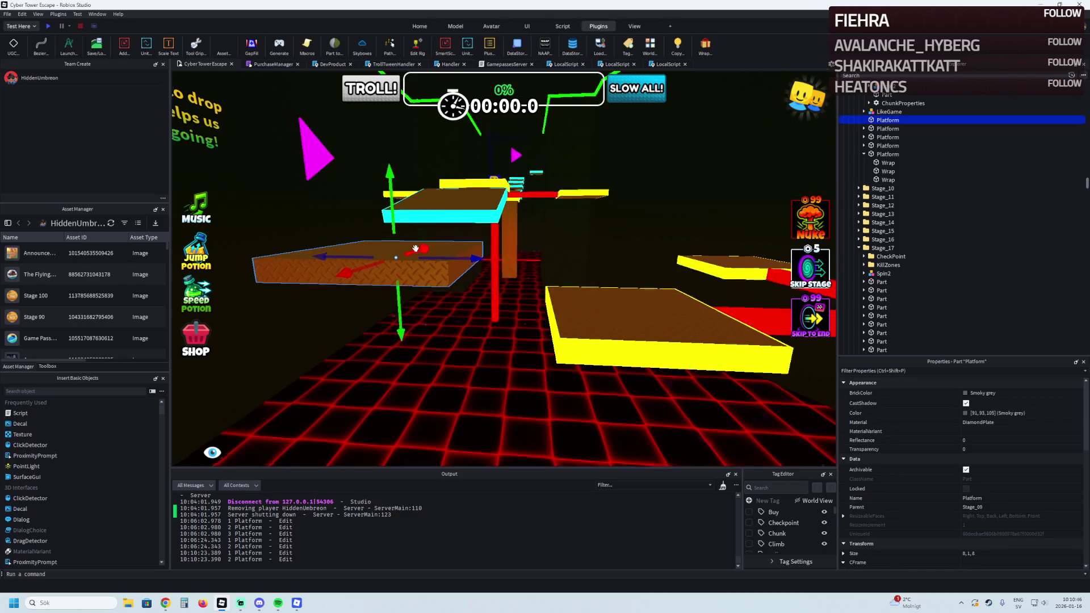
{"action": "key", "text": "w"}
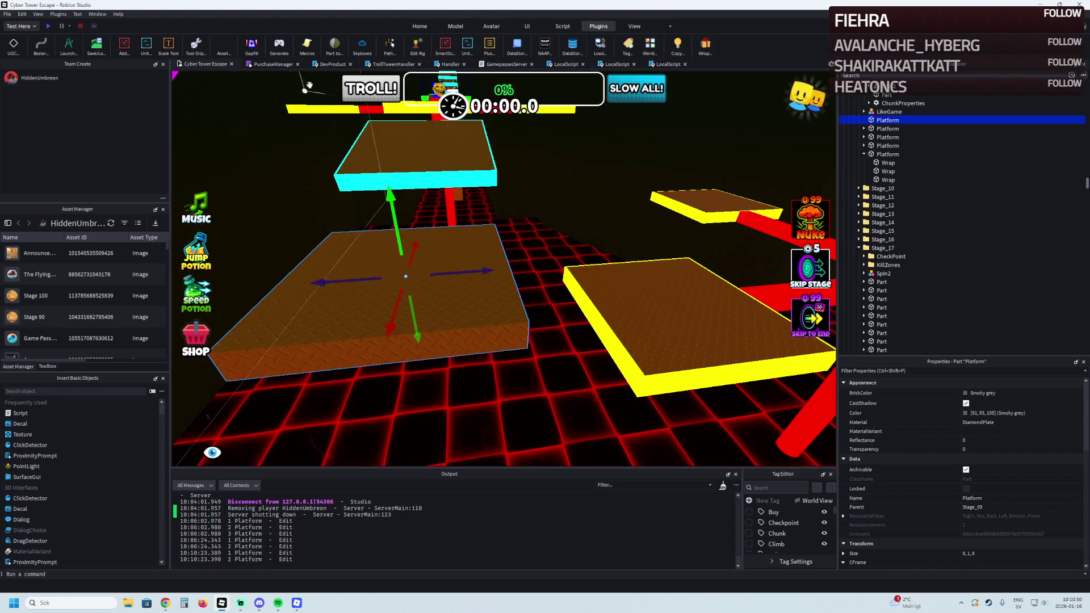
{"action": "key", "text": "d"}
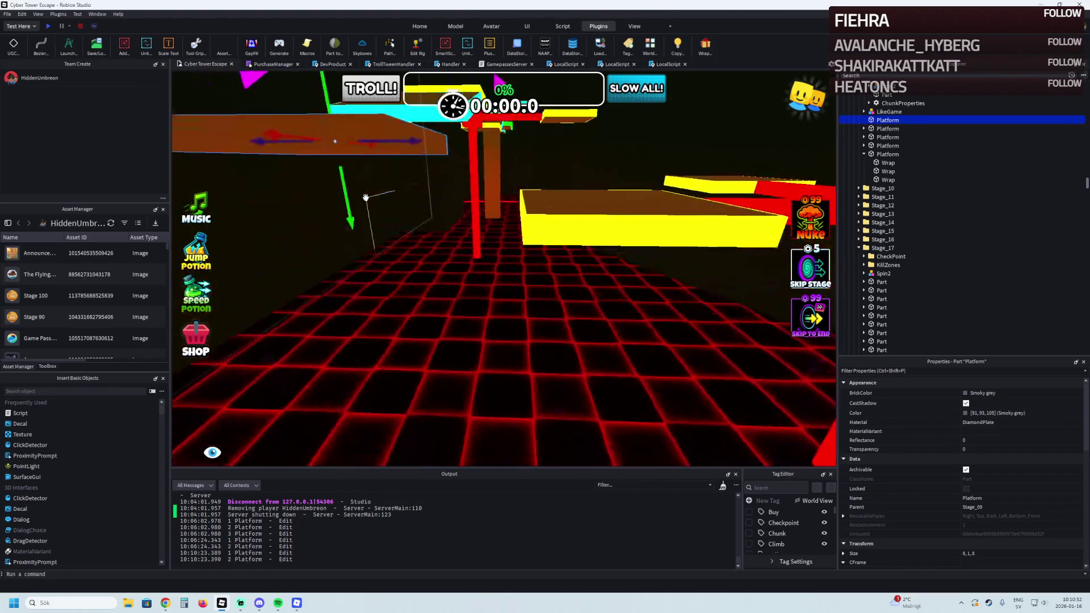
{"action": "key", "text": "e"}
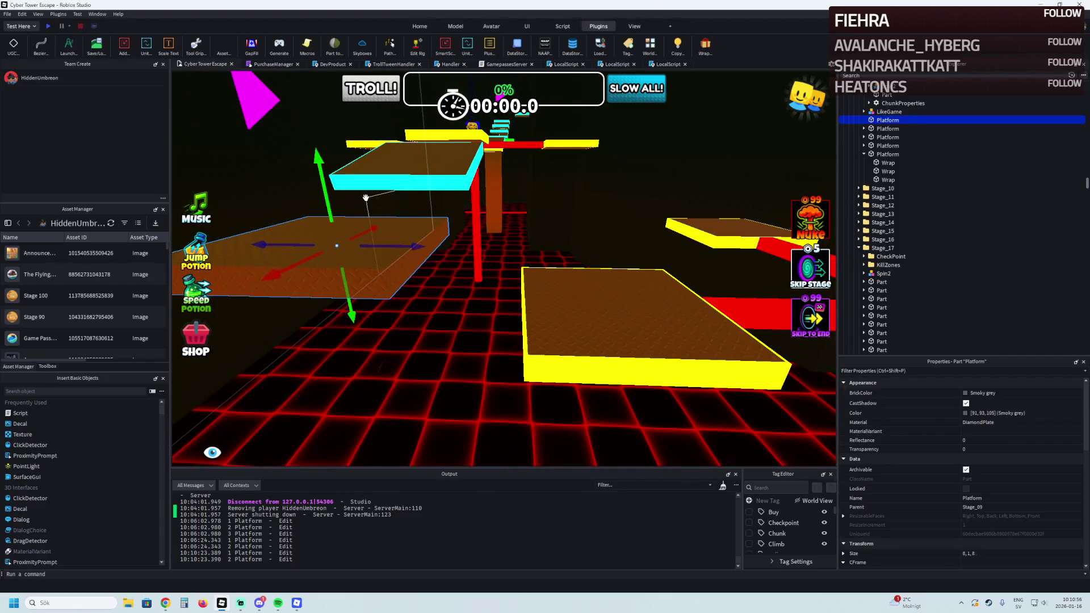
{"action": "key", "text": "w"}
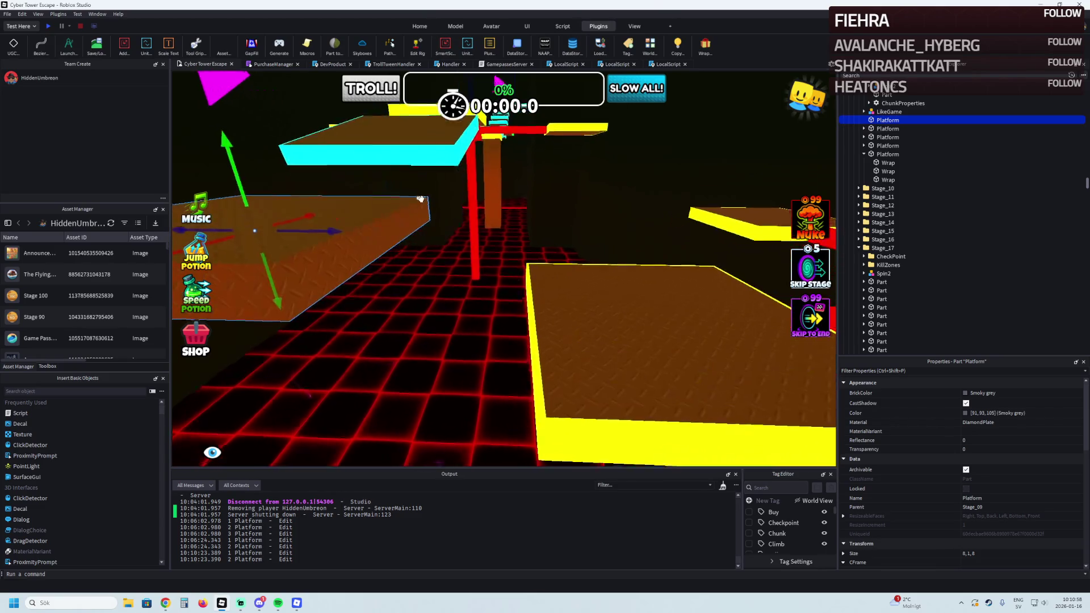
{"action": "key", "text": "q"}
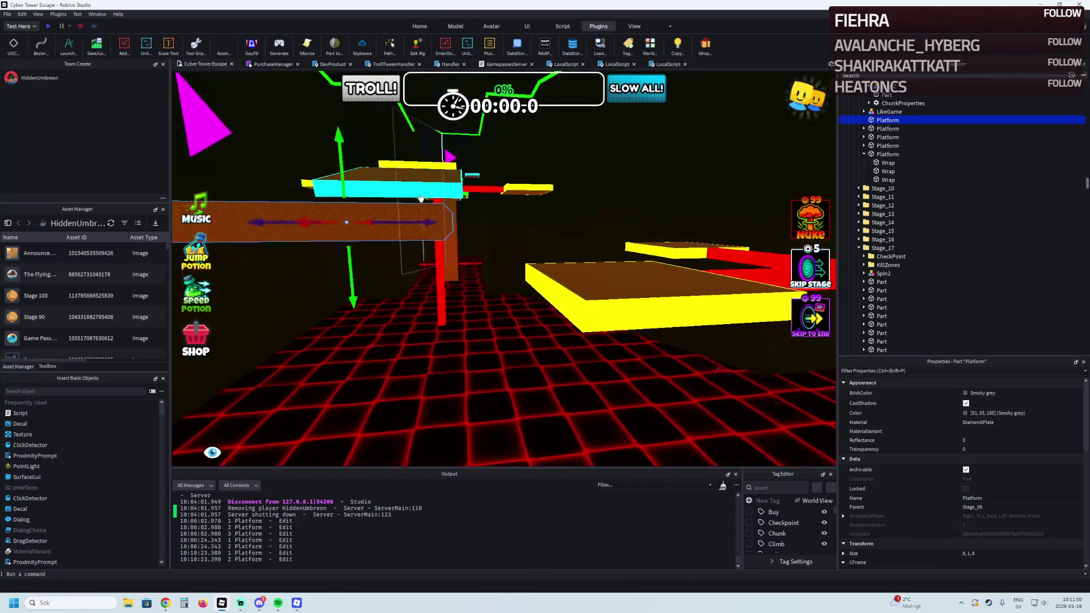
{"action": "key", "text": "e"}
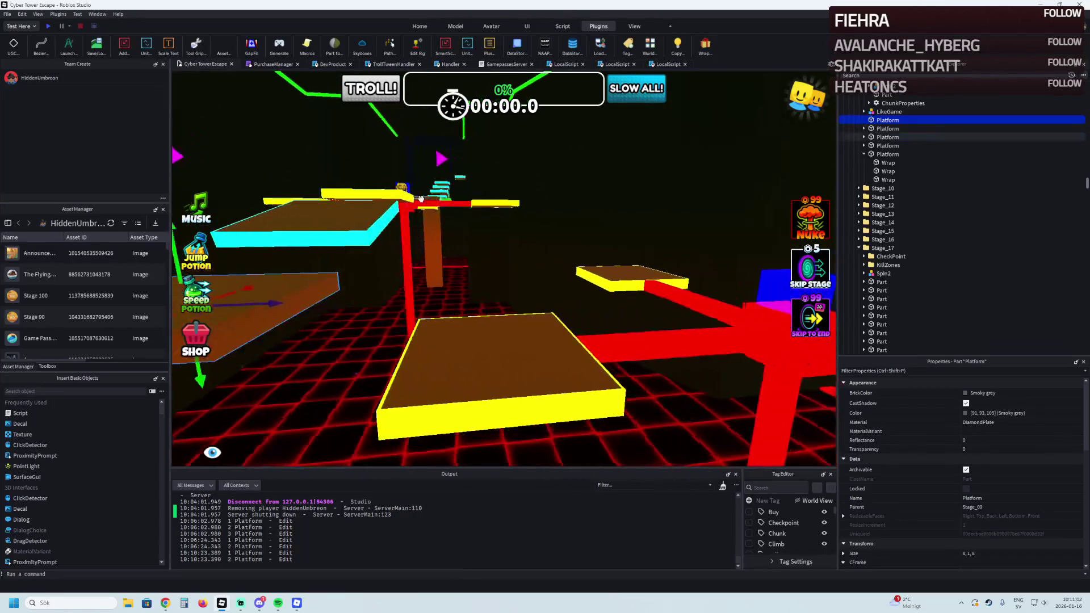
{"action": "key", "text": "q"}
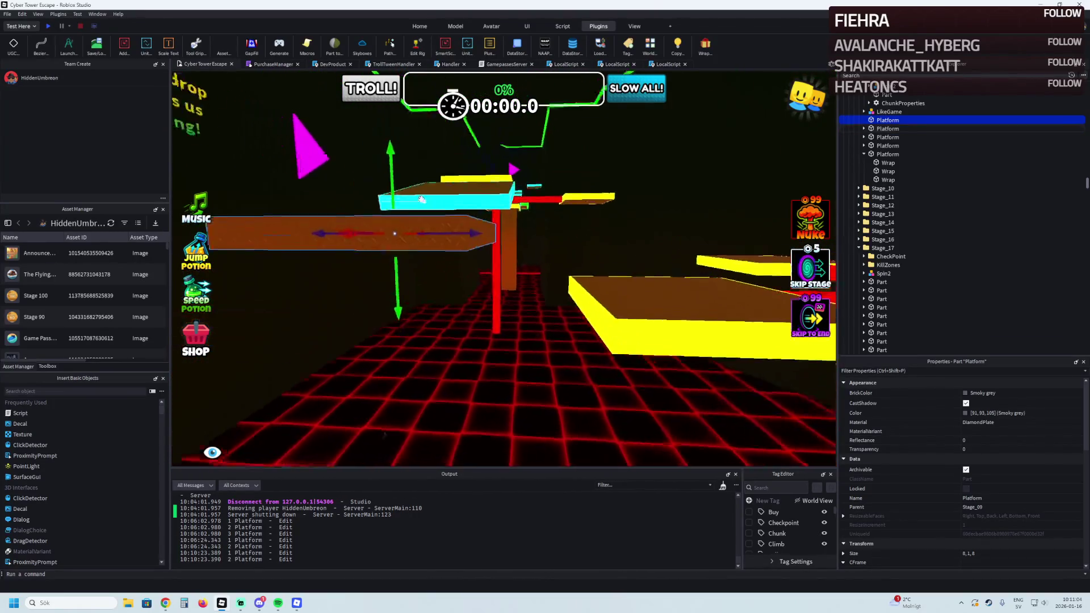
{"action": "key", "text": "e"}
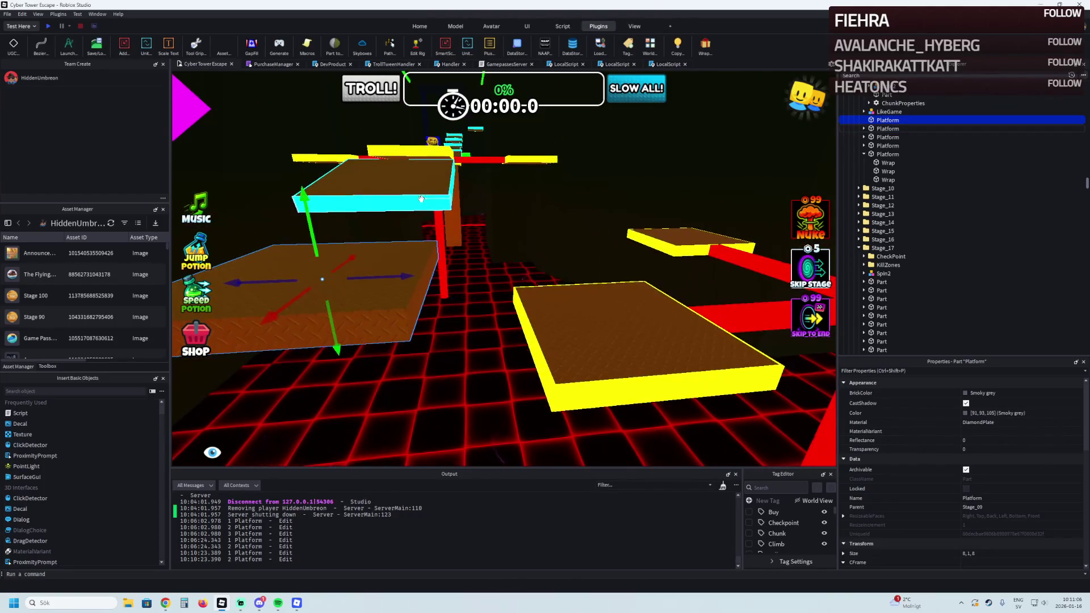
{"action": "key", "text": "q"}
{"action": "key", "text": "a"}
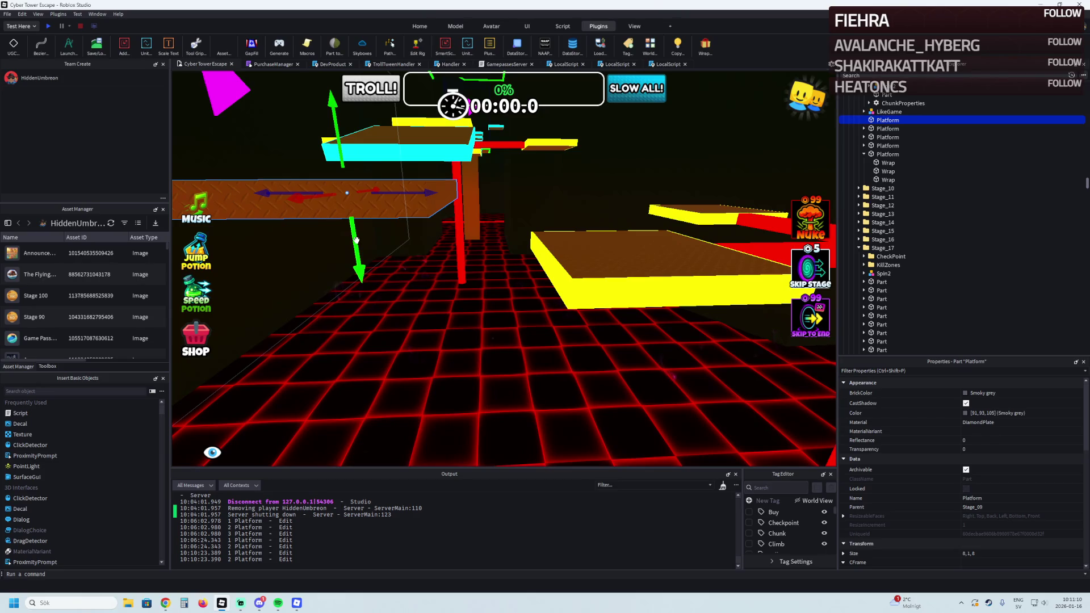
{"action": "mouse_move", "coordinate": [356, 239]}
{"action": "left_mouse_down"}
{"action": "mouse_move", "coordinate": [361, 300]}
{"action": "mouse_move", "coordinate": [390, 216]}
{"action": "left_mouse_up"}
{"action": "key", "text": "q"}
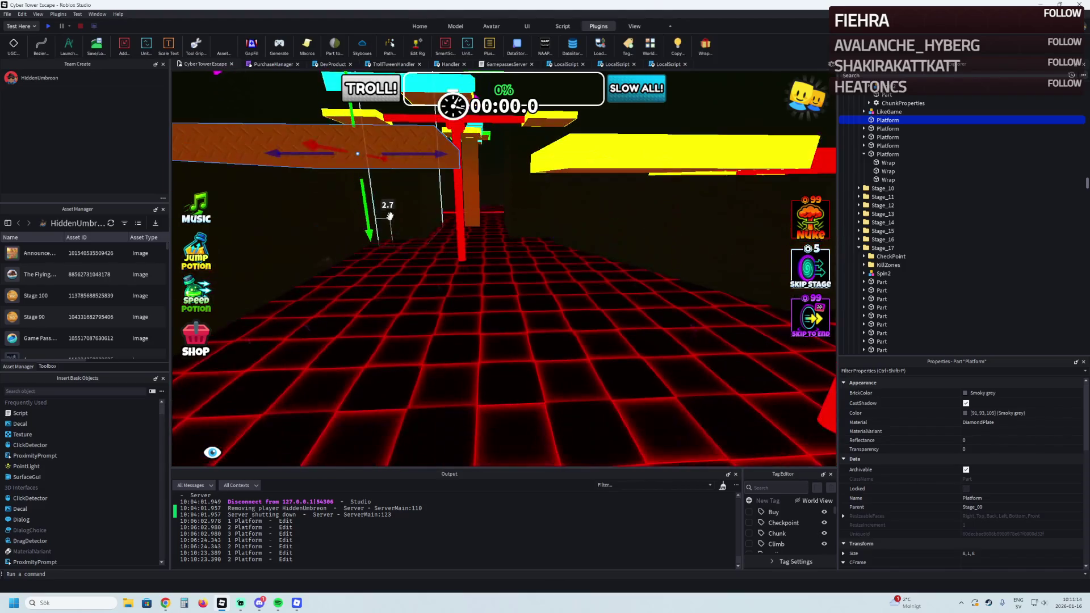
{"action": "mouse_move", "coordinate": [414, 161]}
{"action": "left_mouse_down"}
{"action": "mouse_move", "coordinate": [507, 164]}
{"action": "mouse_move", "coordinate": [466, 196]}
{"action": "mouse_move", "coordinate": [421, 203]}
{"action": "mouse_move", "coordinate": [448, 212]}
{"action": "mouse_move", "coordinate": [554, 204]}
{"action": "mouse_move", "coordinate": [545, 213]}
{"action": "left_mouse_up"}
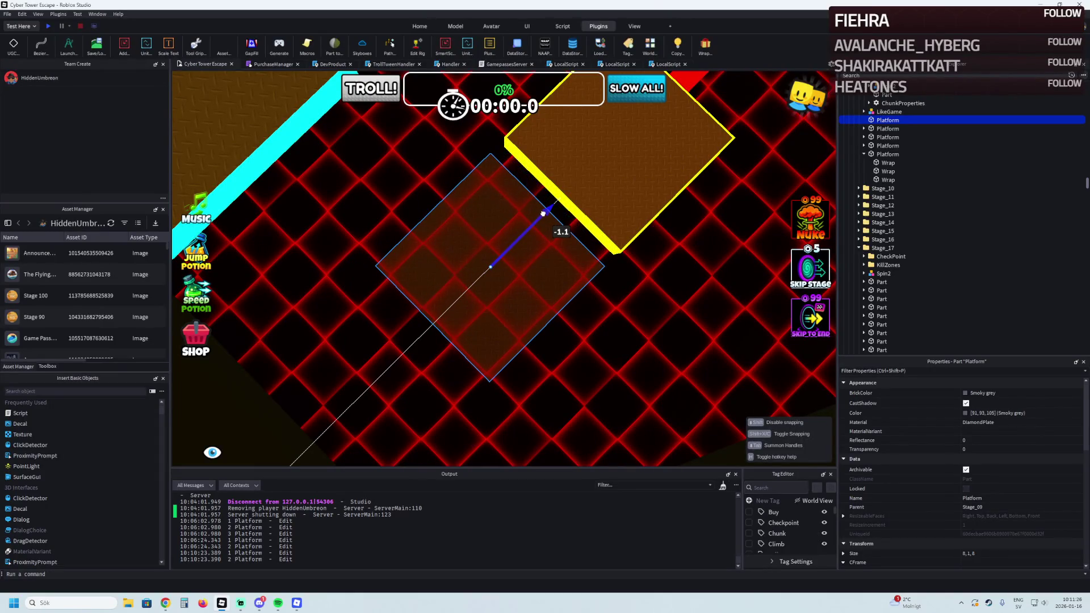
{"action": "key", "text": "ctrl+3"}
{"action": "left_click_drag", "start_coordinate": [511, 376], "coordinate": [497, 322]}
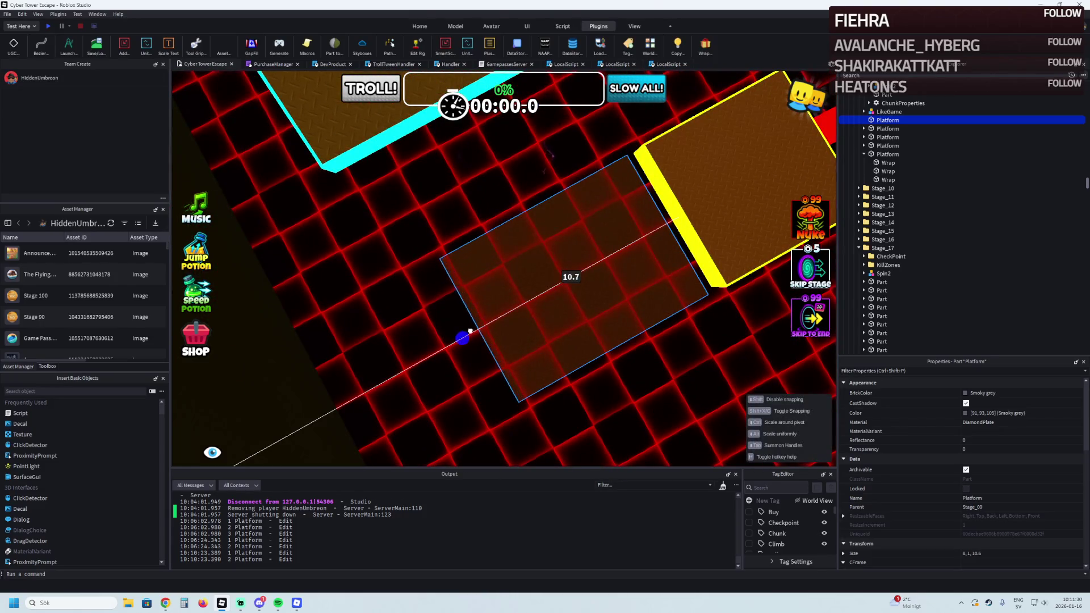
{"action": "left_click_drag", "start_coordinate": [463, 333], "coordinate": [464, 333]}
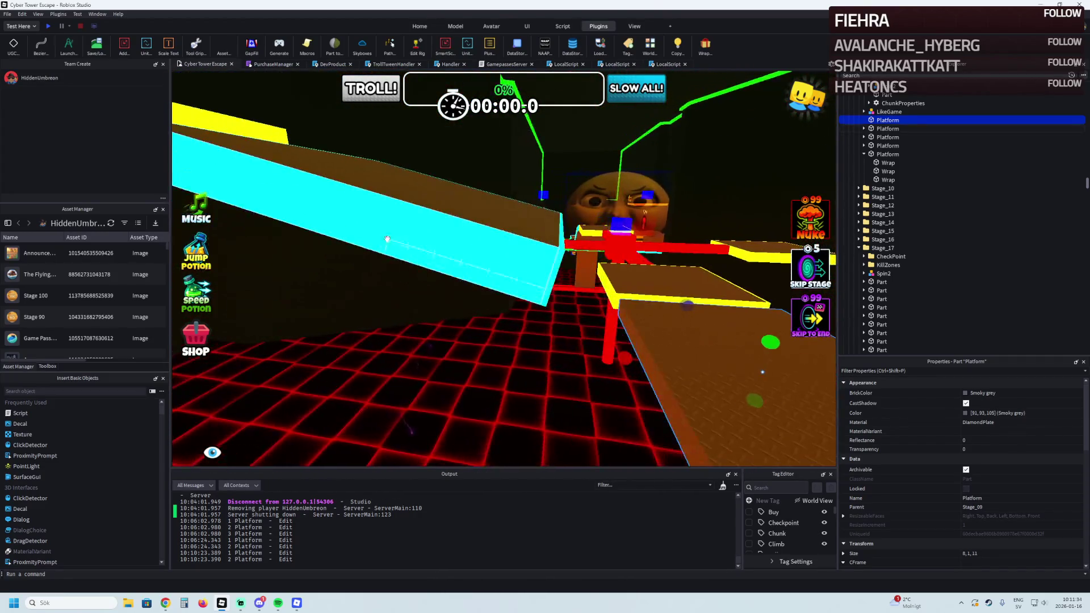
{"action": "left_click", "coordinate": [479, 278]}
{"action": "left_click", "coordinate": [564, 233]}
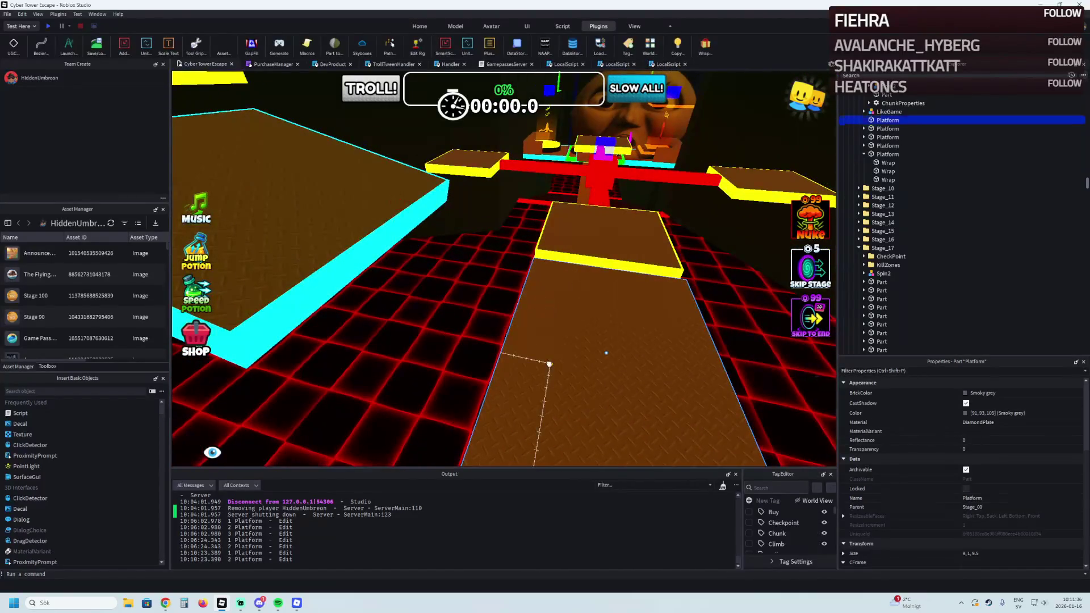
{"action": "left_click", "coordinate": [358, 198]}
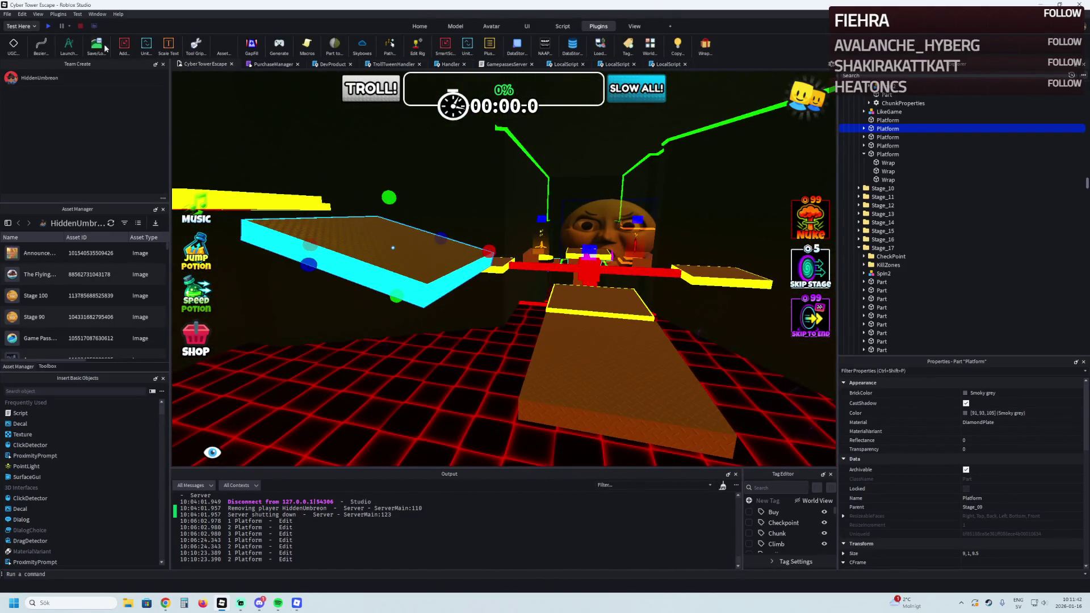
{"action": "left_click", "coordinate": [70, 48]}
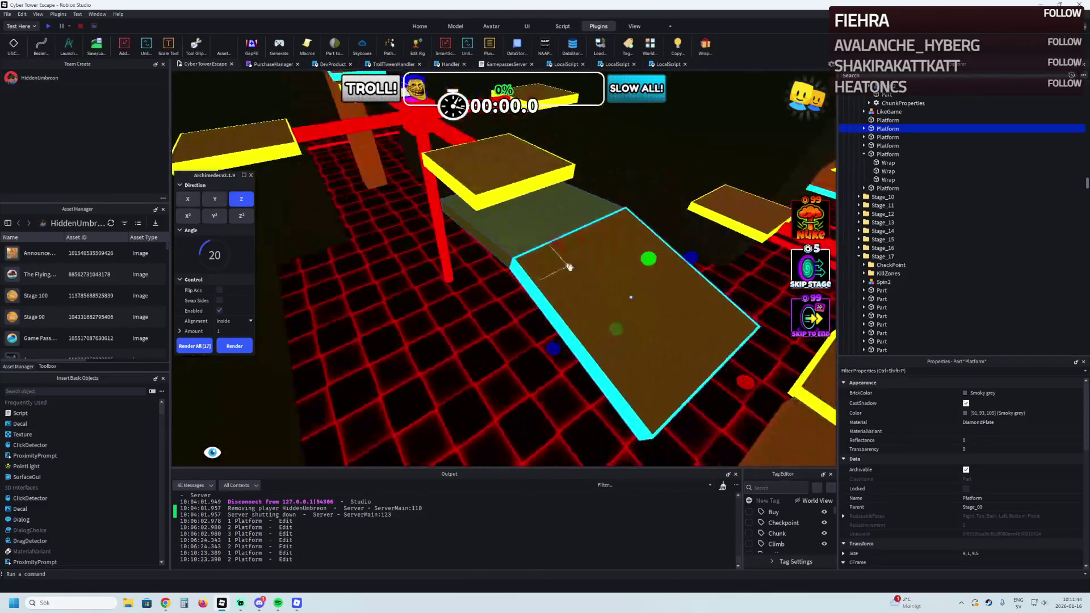
Render the Archimedes ramp platform with Swap Sides and Flip Axis enabled
{"action": "left_click", "coordinate": [218, 301]}
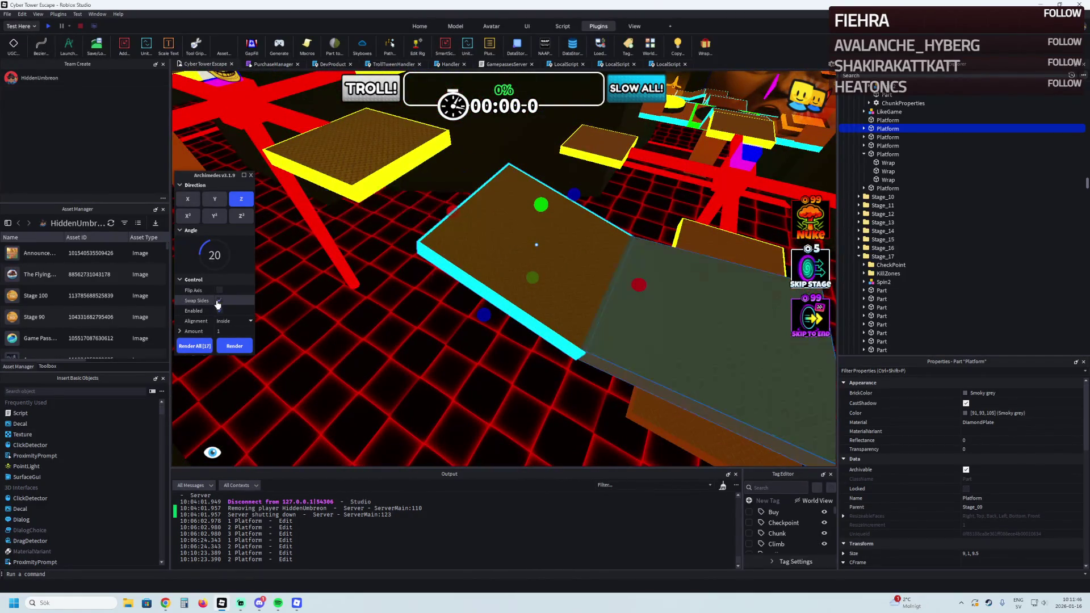
{"action": "left_click", "coordinate": [219, 290]}
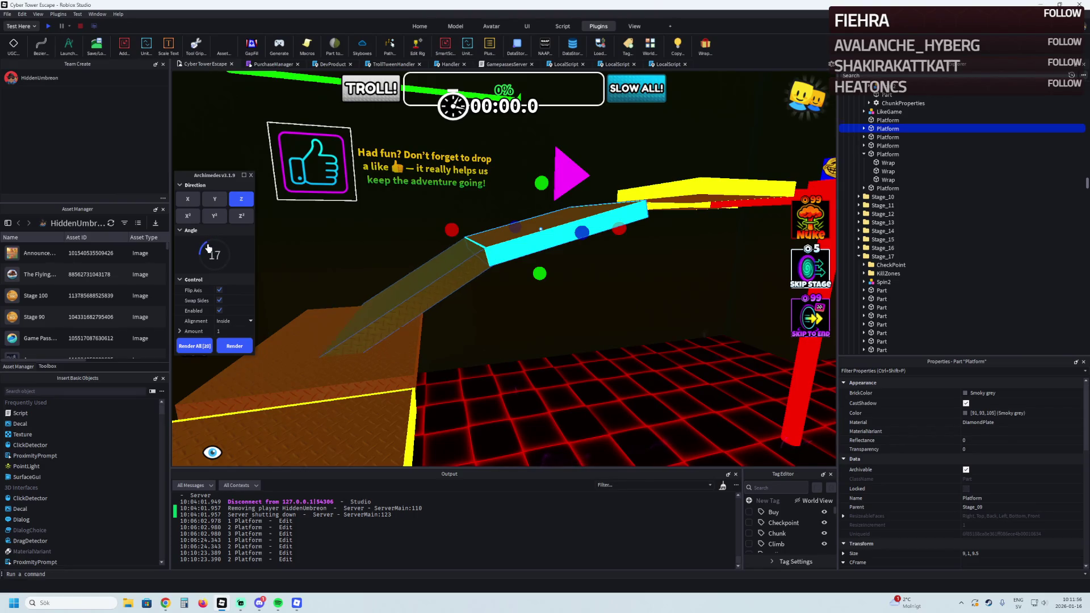
{"action": "left_click", "coordinate": [234, 346]}
Slide the generated platforms along the red axis and raise the ramp toward the yellow platform
{"action": "left_click", "coordinate": [461, 266], "text": "ctrl"}
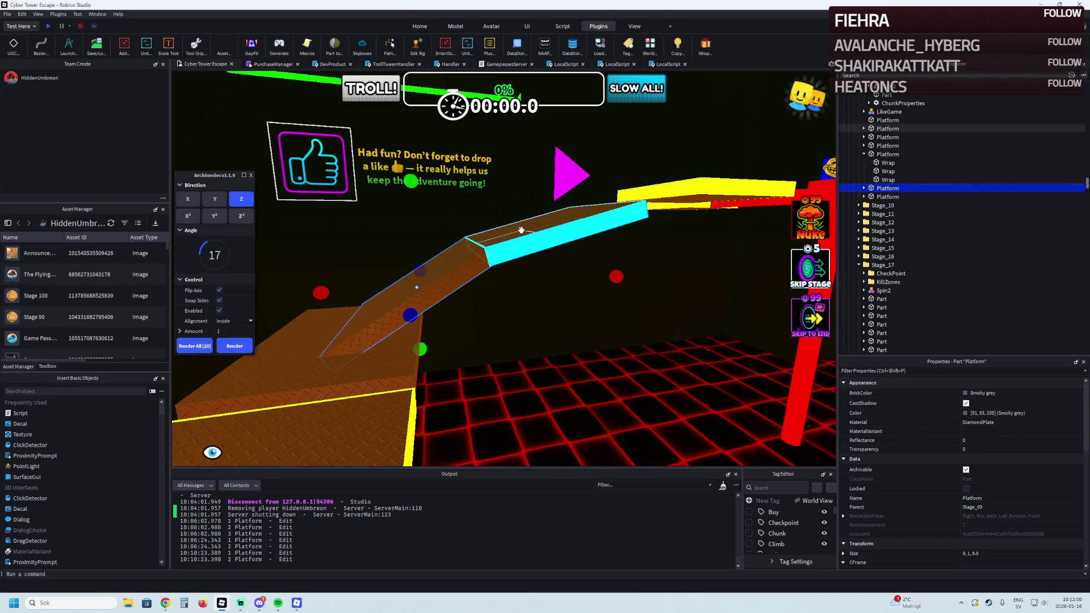
{"action": "key", "text": "ctrl+2"}
{"action": "mouse_move", "coordinate": [437, 268]}
{"action": "left_mouse_down"}
{"action": "mouse_move", "coordinate": [484, 263]}
{"action": "mouse_move", "coordinate": [554, 280]}
{"action": "mouse_move", "coordinate": [538, 282]}
{"action": "left_mouse_up"}
{"action": "key", "text": "d"}
{"action": "key", "text": "q"}
{"action": "mouse_move", "coordinate": [509, 335]}
{"action": "left_mouse_down"}
{"action": "mouse_move", "coordinate": [448, 241]}
{"action": "mouse_move", "coordinate": [343, 146]}
{"action": "mouse_move", "coordinate": [237, 212]}
{"action": "left_mouse_up"}
{"action": "key", "text": "d"}
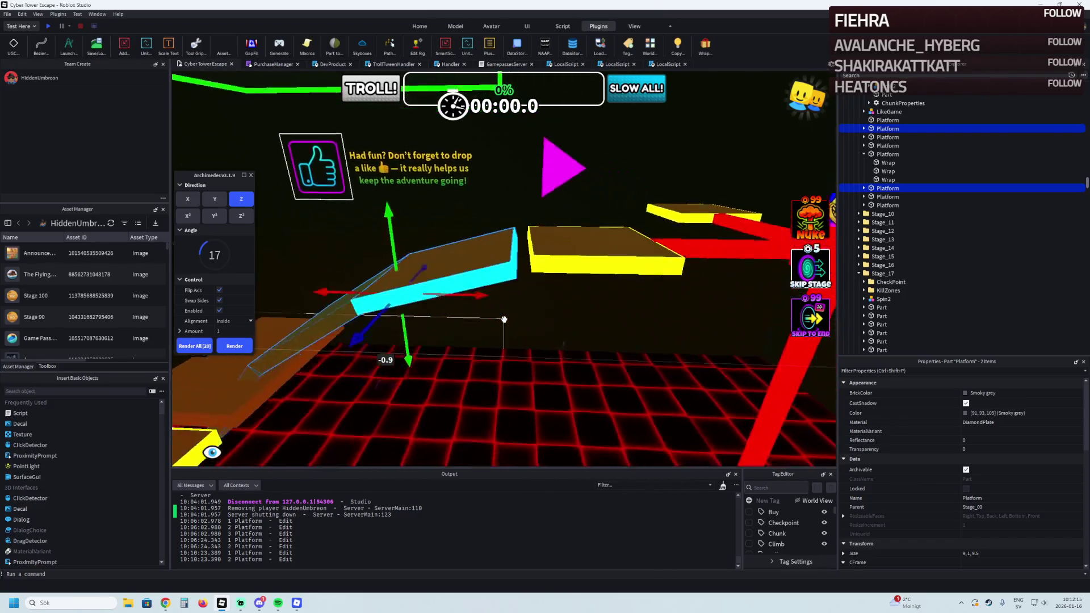
{"action": "key", "text": "w"}
{"action": "key", "text": "w"}
{"action": "key", "text": "w"}
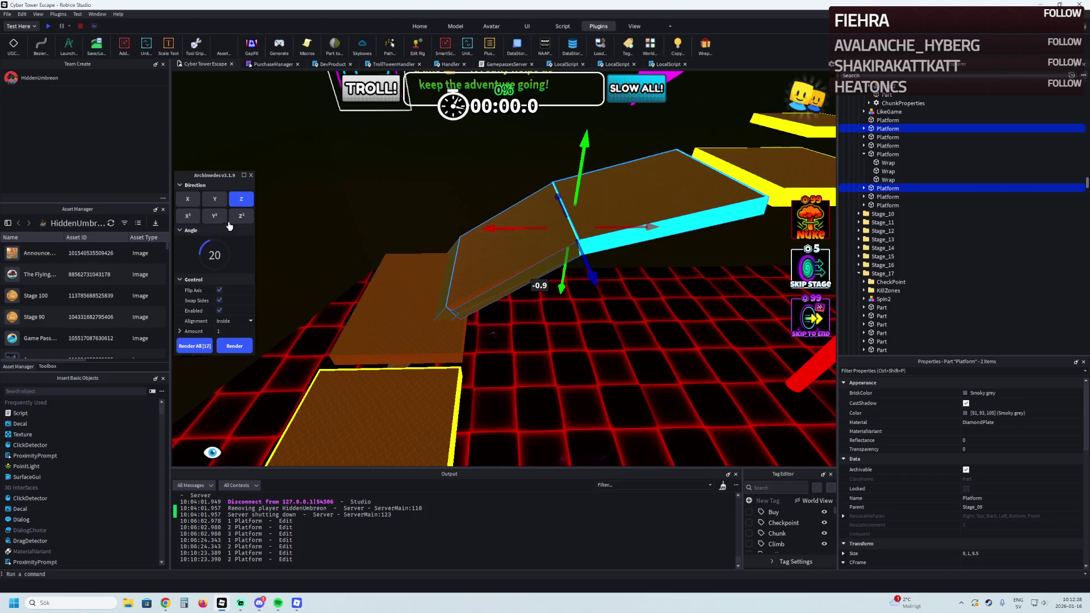
Undo the extra ramp segments, delete a leftover ramp platform, and close the chain builder
{"action": "left_click", "coordinate": [241, 345]}
{"action": "scroll", "coordinate": [448, 247], "scroll_direction": "up", "scroll_amount": 4}
{"action": "key", "text": "ctrl+z"}
{"action": "key", "text": "ctrl+z"}
{"action": "key", "text": "ctrl+z"}
{"action": "left_click", "coordinate": [387, 298]}
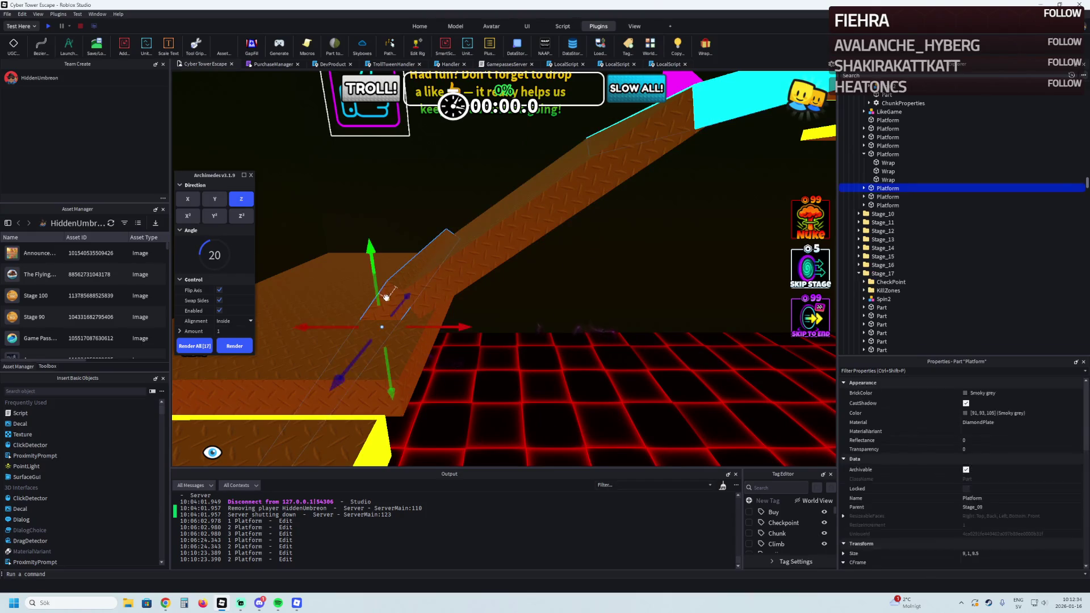
{"action": "key", "text": "Delete"}
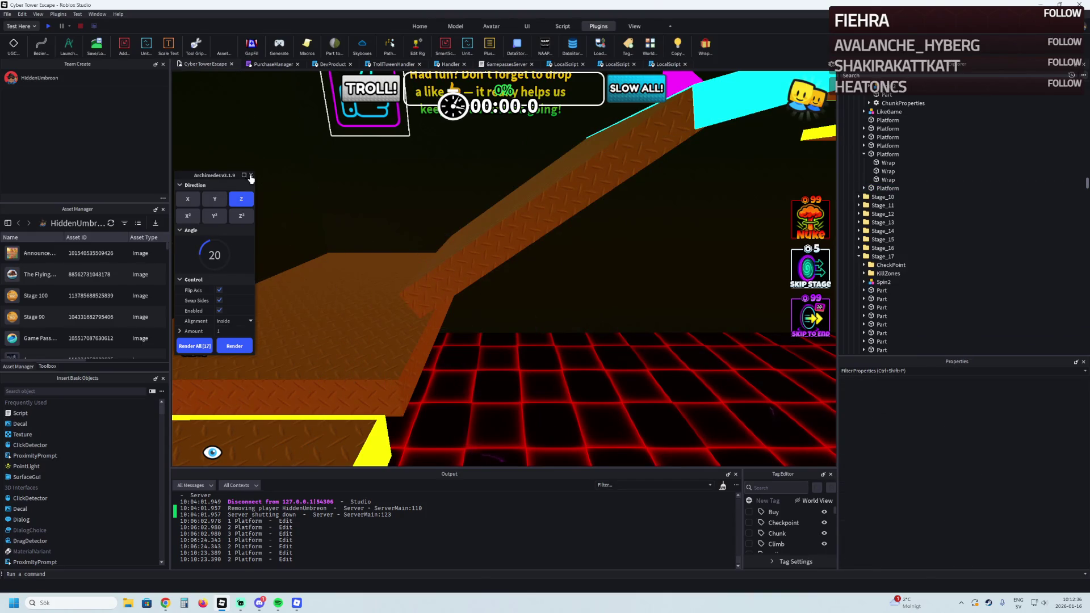
{"action": "left_click", "coordinate": [250, 175]}
Lengthen the sloped ramp to 10.7 and the upper platform from 11.2 to 11.7
{"action": "left_click", "coordinate": [523, 221]}
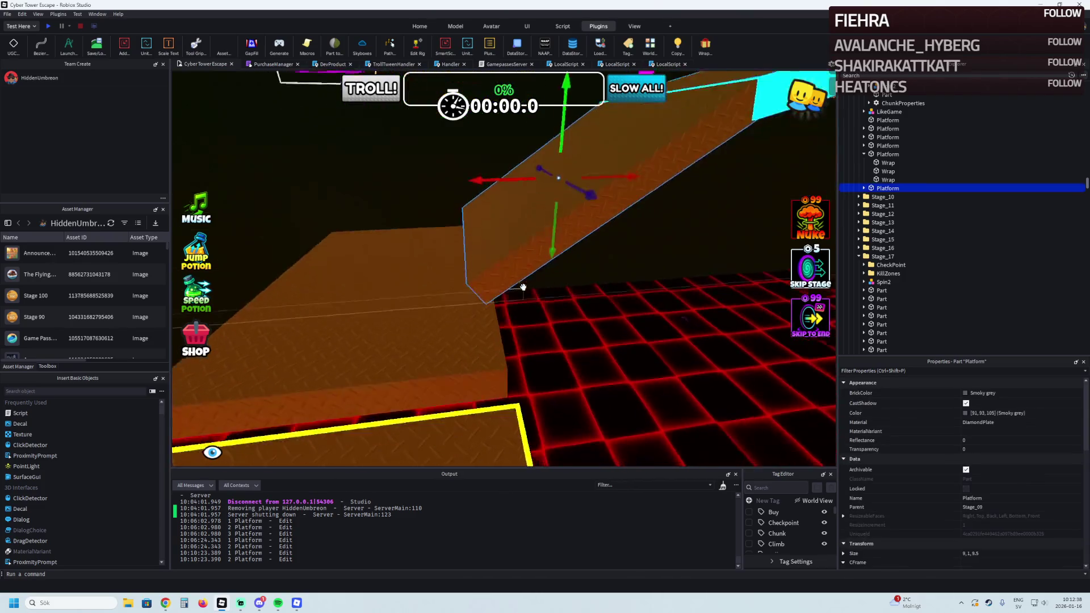
{"action": "key", "text": "ctrl+3"}
{"action": "mouse_move", "coordinate": [513, 200]}
{"action": "left_mouse_down"}
{"action": "mouse_move", "coordinate": [498, 134]}
{"action": "mouse_move", "coordinate": [495, 220]}
{"action": "left_mouse_up"}
{"action": "key", "text": "ctrl+z"}
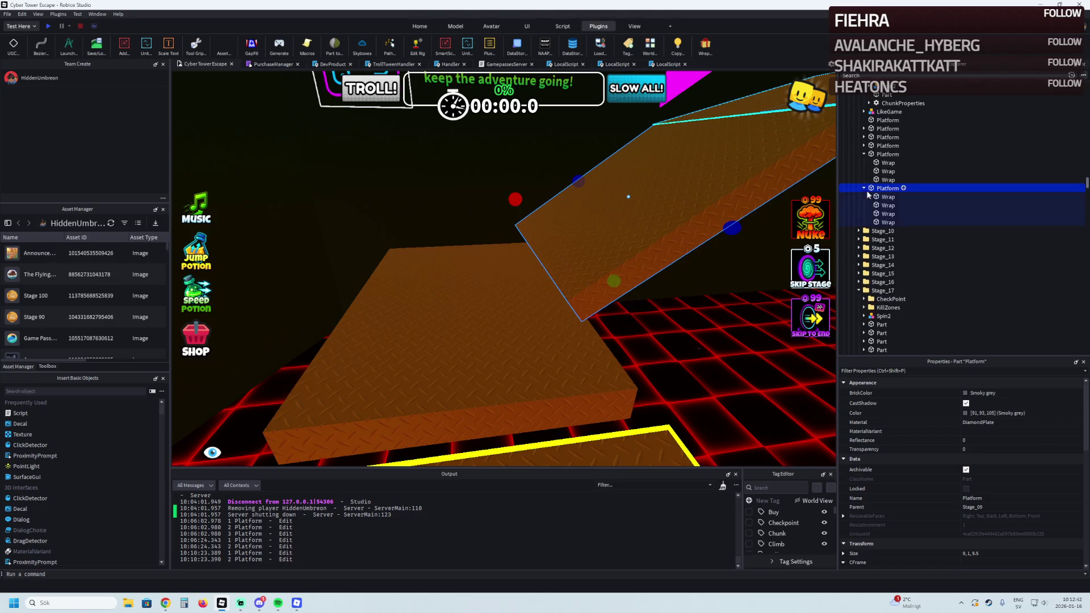
{"action": "left_click", "coordinate": [723, 94]}
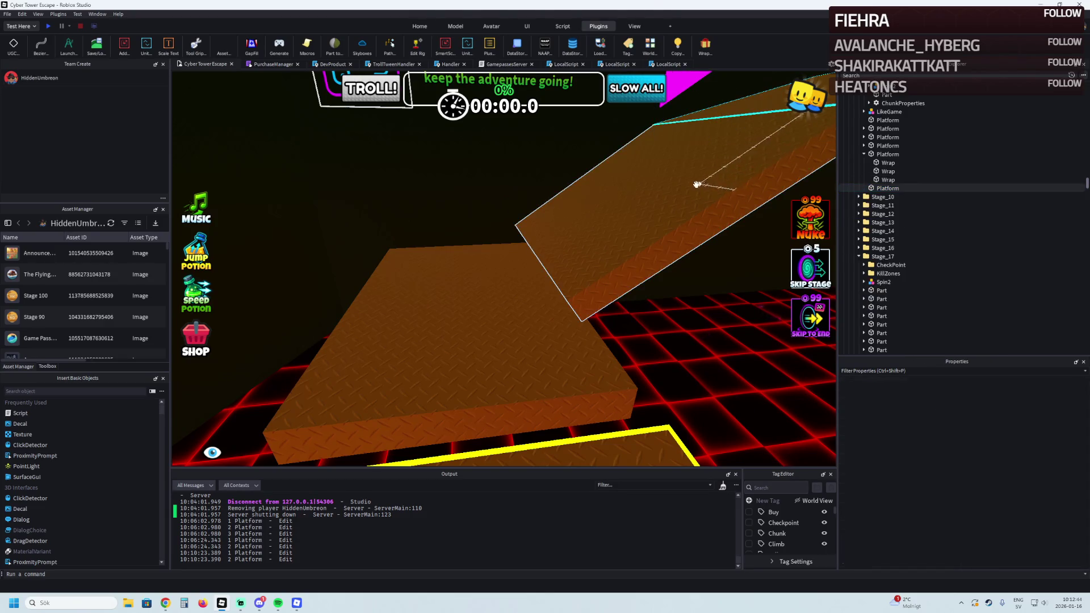
{"action": "left_click", "coordinate": [673, 185]}
{"action": "mouse_move", "coordinate": [548, 273]}
{"action": "left_mouse_down"}
{"action": "mouse_move", "coordinate": [518, 272]}
{"action": "mouse_move", "coordinate": [498, 289]}
{"action": "left_mouse_up"}
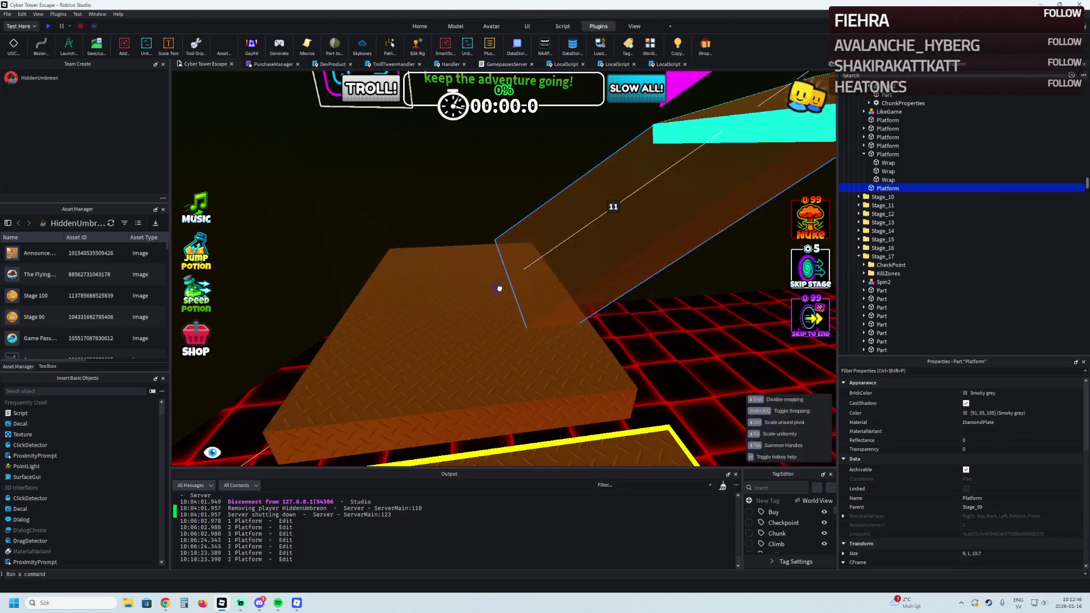
{"action": "left_click", "coordinate": [526, 329]}
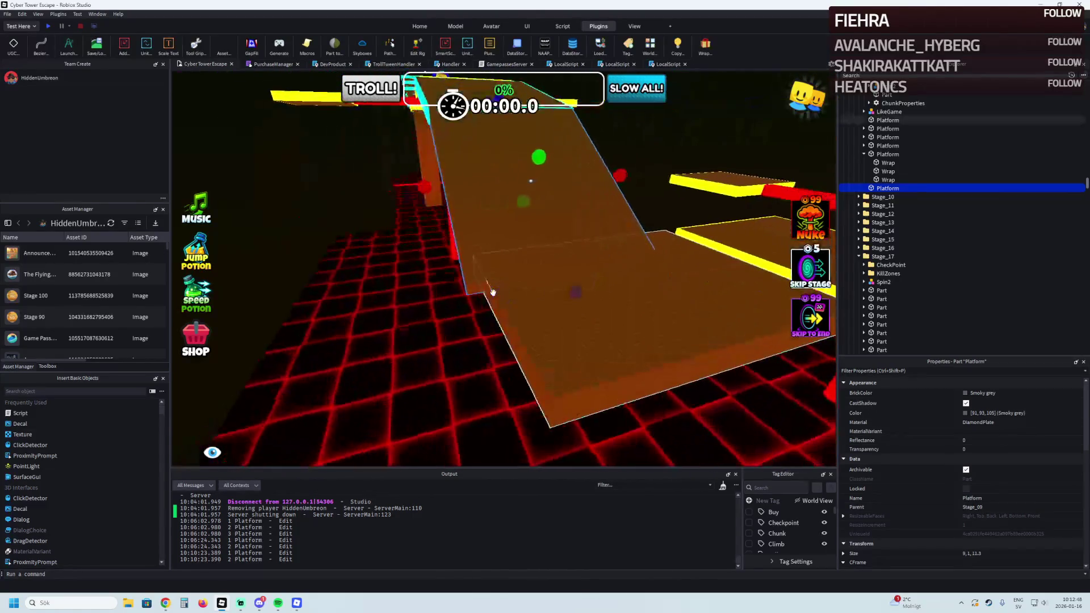
{"action": "scroll", "coordinate": [527, 329], "scroll_direction": "up", "scroll_amount": 5}
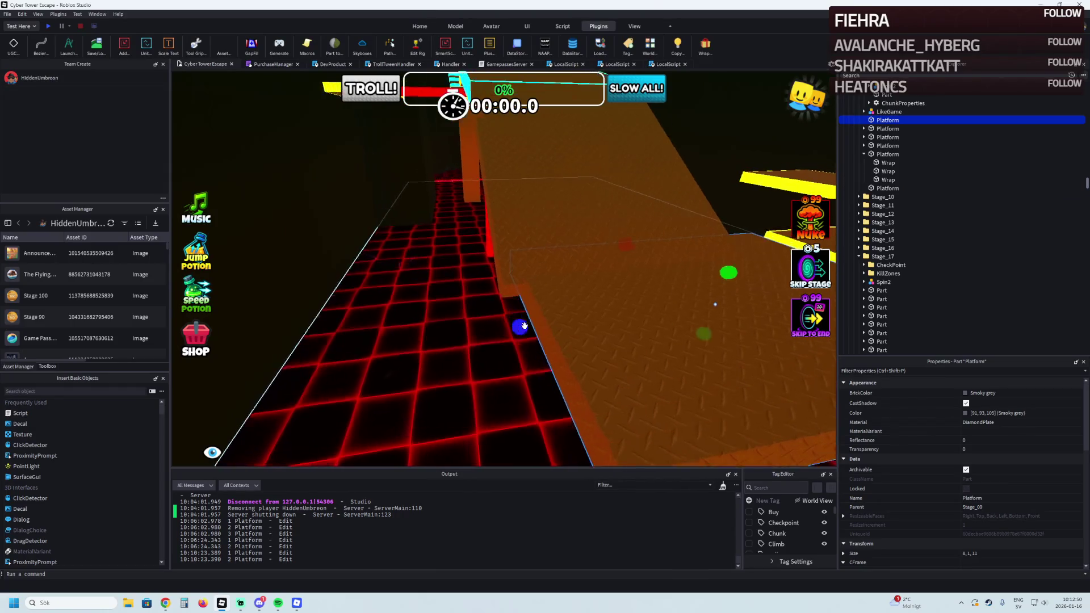
{"action": "left_click_drag", "start_coordinate": [425, 339], "coordinate": [404, 342]}
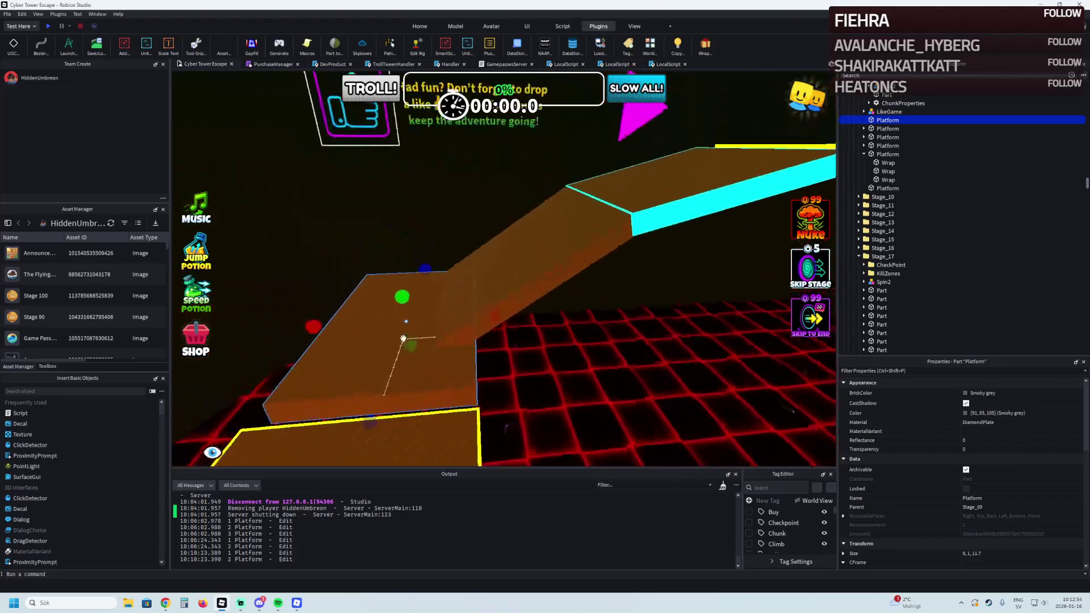
Shift a platform with its cyan edge sideways, then raise the two ramp platforms slightly
{"action": "left_click", "coordinate": [478, 183]}
{"action": "left_click", "coordinate": [572, 190], "text": "ctrl"}
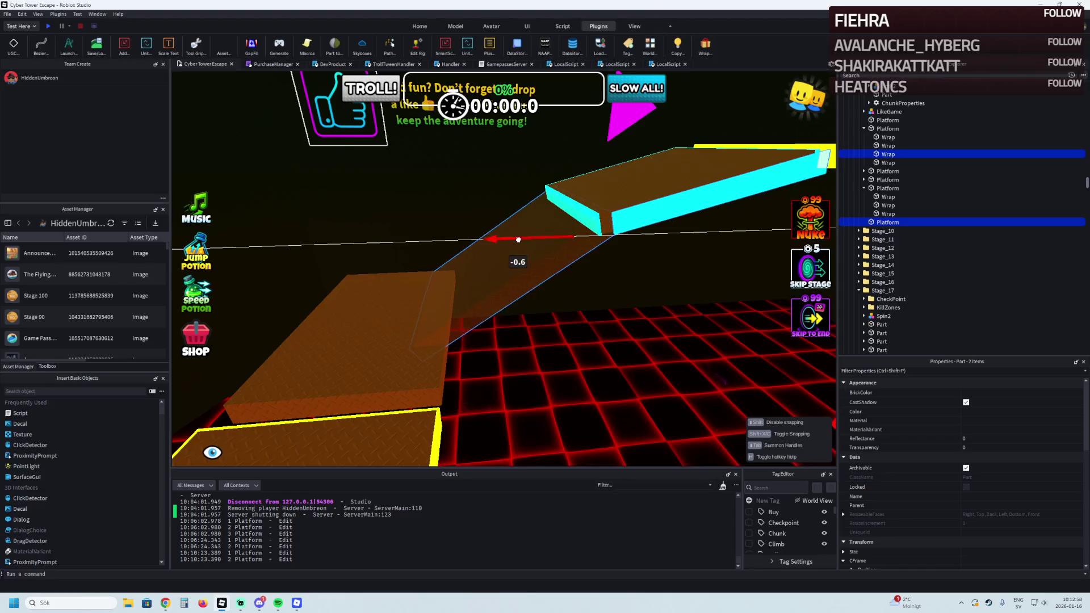
{"action": "mouse_move", "coordinate": [515, 245]}
{"action": "left_mouse_down"}
{"action": "mouse_move", "coordinate": [553, 273]}
{"action": "mouse_move", "coordinate": [495, 307]}
{"action": "left_mouse_up"}
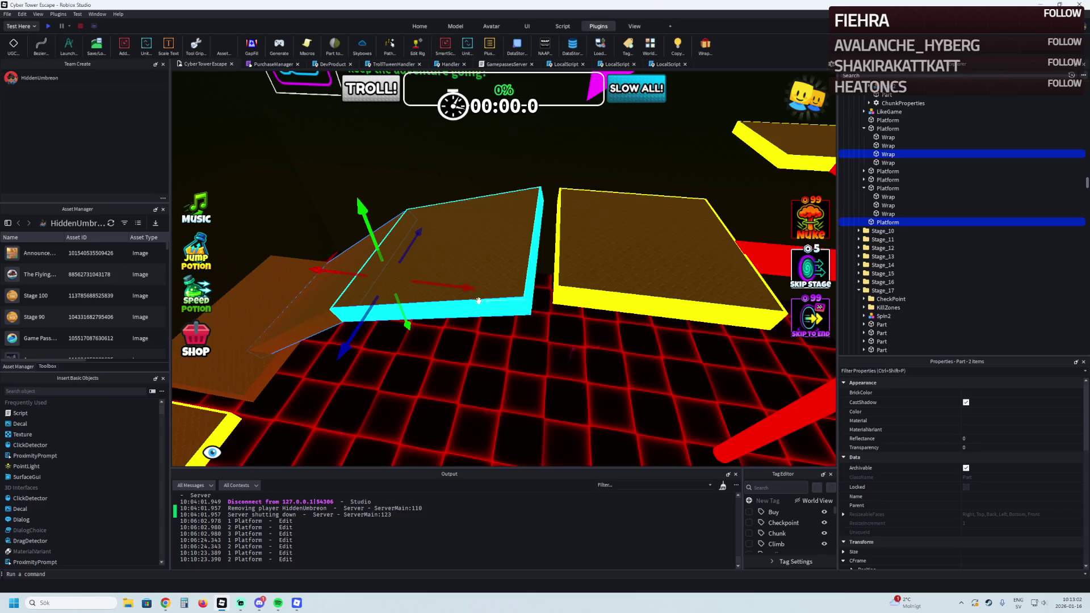
{"action": "left_click", "coordinate": [885, 188]}
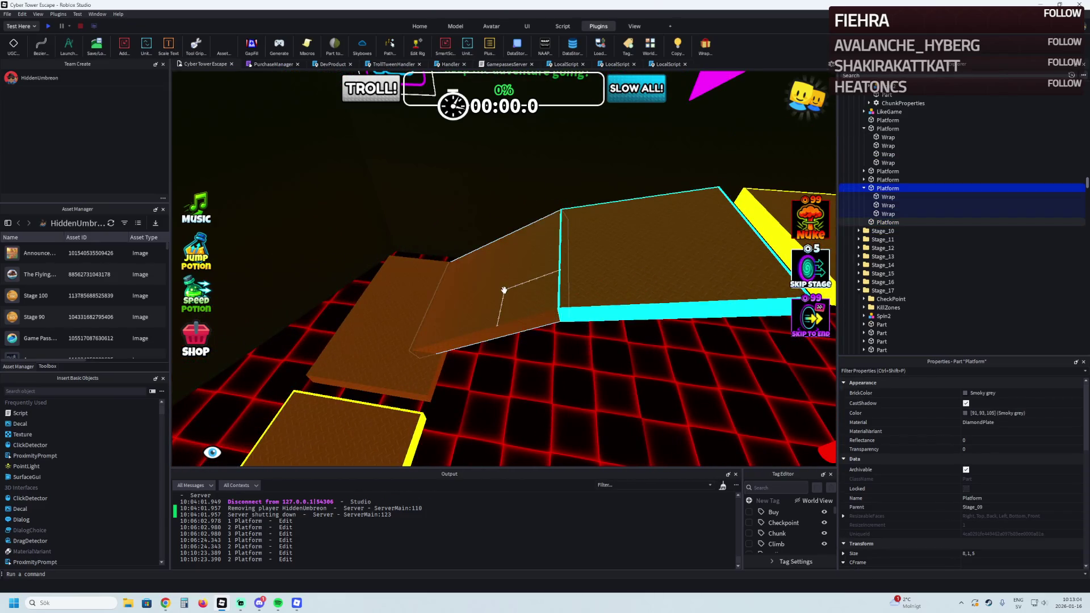
{"action": "left_click", "coordinate": [504, 290], "text": "ctrl"}
{"action": "left_click", "coordinate": [613, 182]}
{"action": "left_click", "coordinate": [511, 212], "text": "ctrl"}
{"action": "scroll", "coordinate": [449, 277], "scroll_direction": "down", "scroll_amount": 3}
{"action": "mouse_move", "coordinate": [427, 267]}
{"action": "left_mouse_down"}
{"action": "mouse_move", "coordinate": [509, 187]}
{"action": "mouse_move", "coordinate": [468, 257]}
{"action": "mouse_move", "coordinate": [574, 309]}
{"action": "mouse_move", "coordinate": [527, 401]}
{"action": "mouse_move", "coordinate": [562, 327]}
{"action": "mouse_move", "coordinate": [754, 190]}
{"action": "mouse_move", "coordinate": [620, 316]}
{"action": "mouse_move", "coordinate": [593, 190]}
{"action": "left_mouse_up"}
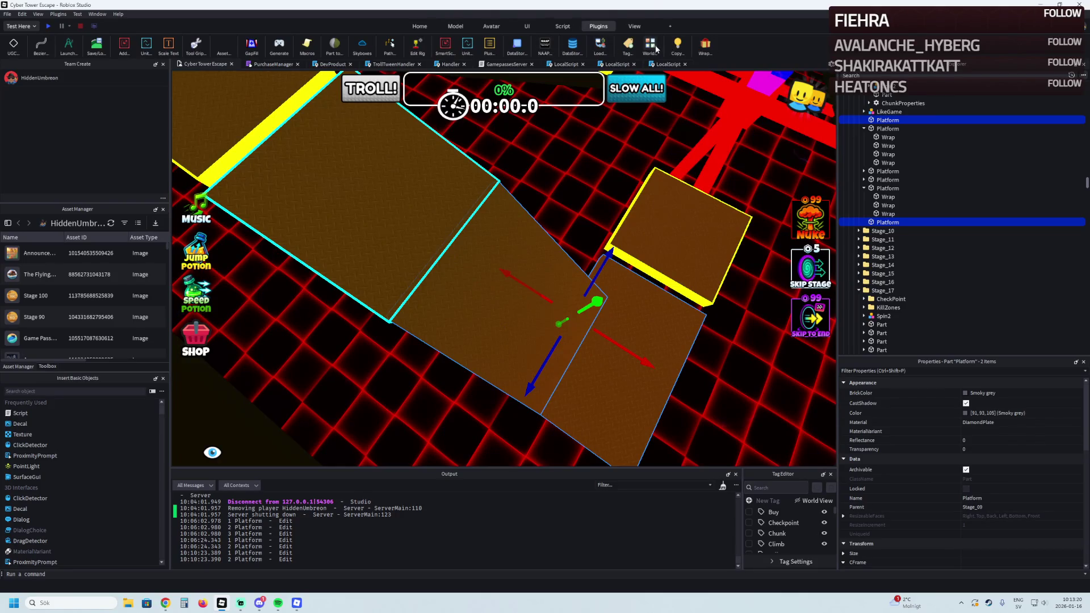
Add neon edge strips to the two platforms and delete the overlapping cyan edges
{"action": "left_click", "coordinate": [677, 49]}
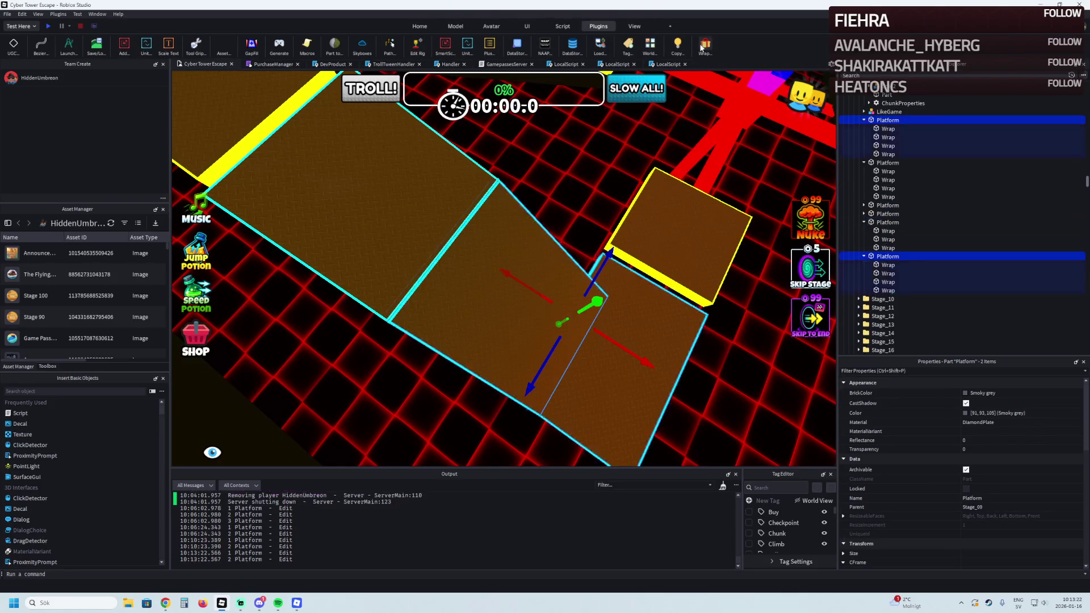
{"action": "left_click_drag", "start_coordinate": [523, 242], "coordinate": [529, 251]}
{"action": "left_click", "coordinate": [507, 318]}
{"action": "key", "text": "Delete"}
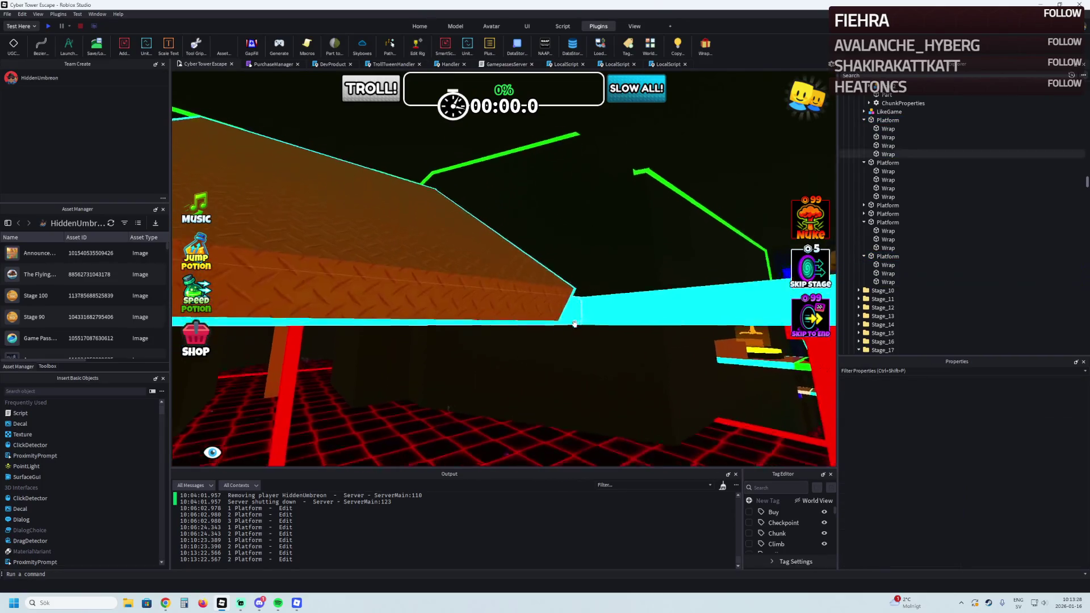
{"action": "left_click_drag", "start_coordinate": [574, 324], "coordinate": [575, 324]}
{"action": "scroll", "coordinate": [575, 324], "scroll_direction": "down", "scroll_amount": 5}
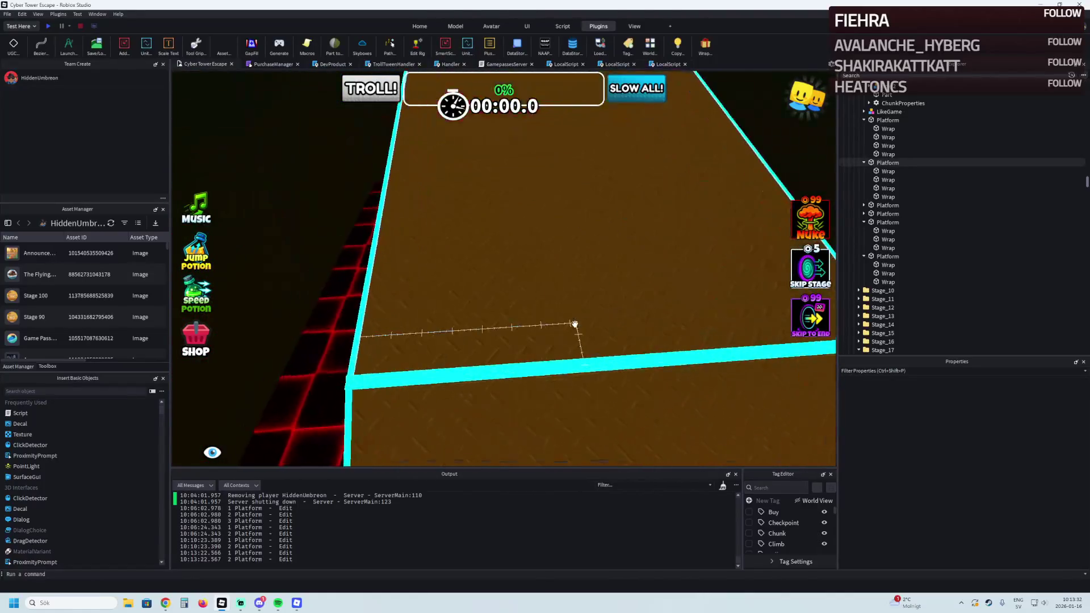
{"action": "left_click", "coordinate": [500, 344]}
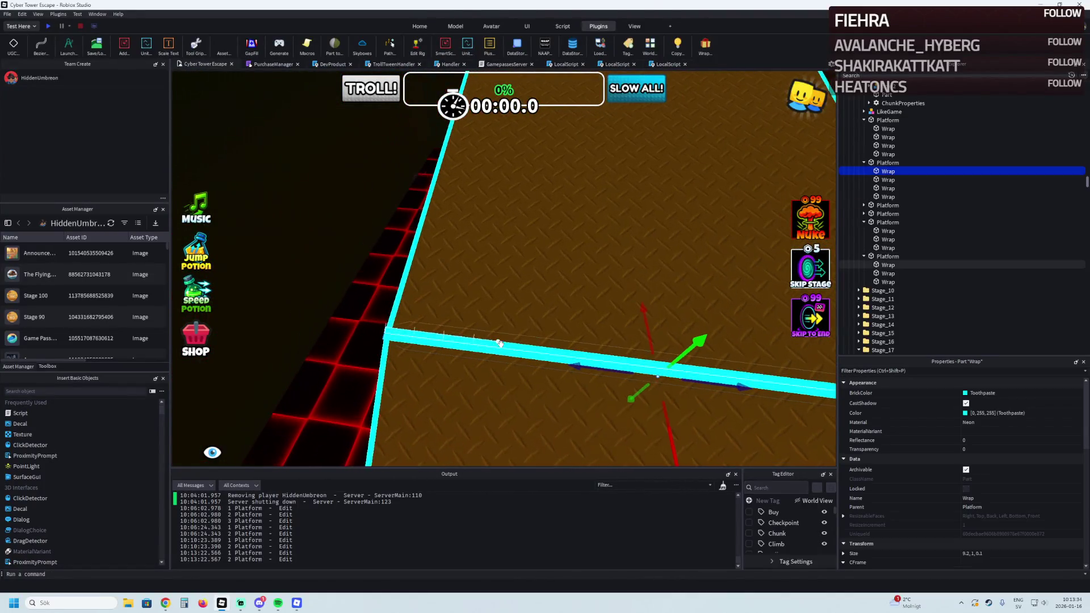
{"action": "key", "text": "Delete"}
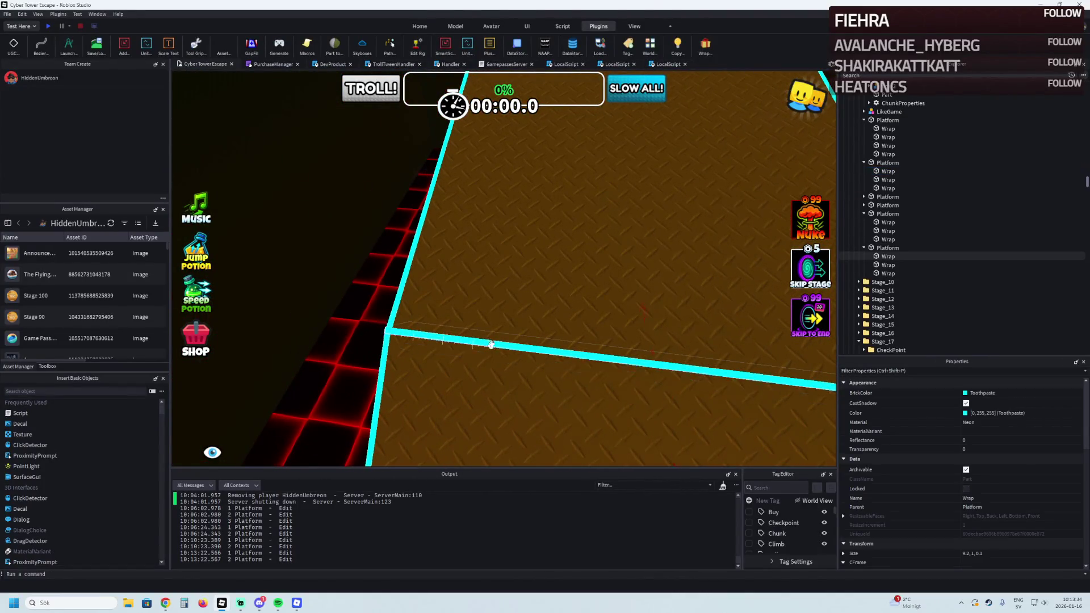
{"action": "left_click_drag", "start_coordinate": [469, 338], "coordinate": [469, 339]}
Select the spinning bar model and expand its ChunkProperties in Explorer
{"action": "left_click", "coordinate": [620, 299]}
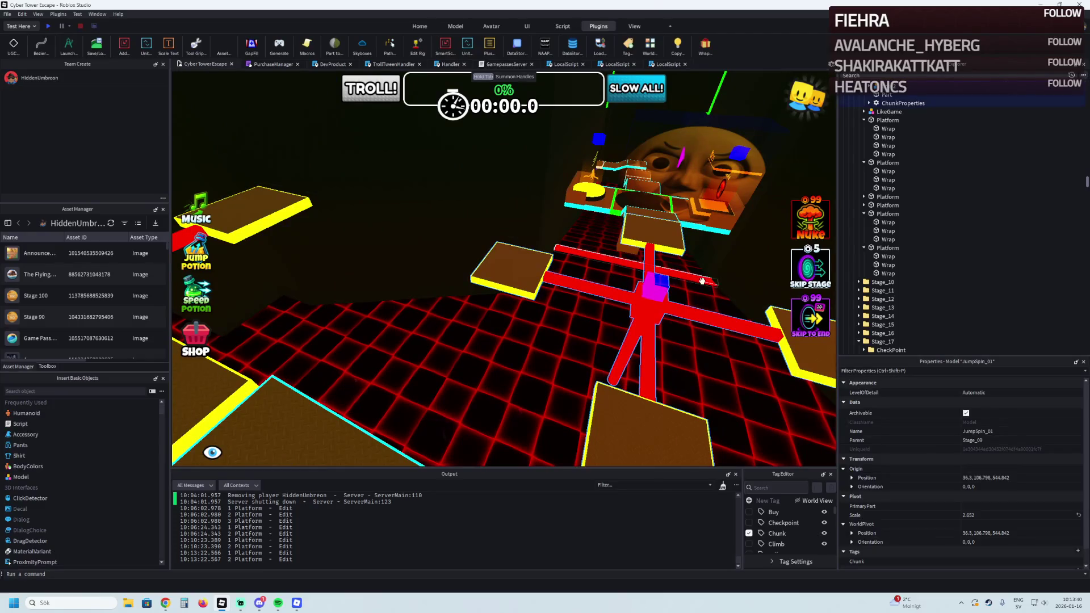
{"action": "left_click", "coordinate": [907, 105]}
{"action": "left_click", "coordinate": [864, 120]}
{"action": "left_click", "coordinate": [863, 129]}
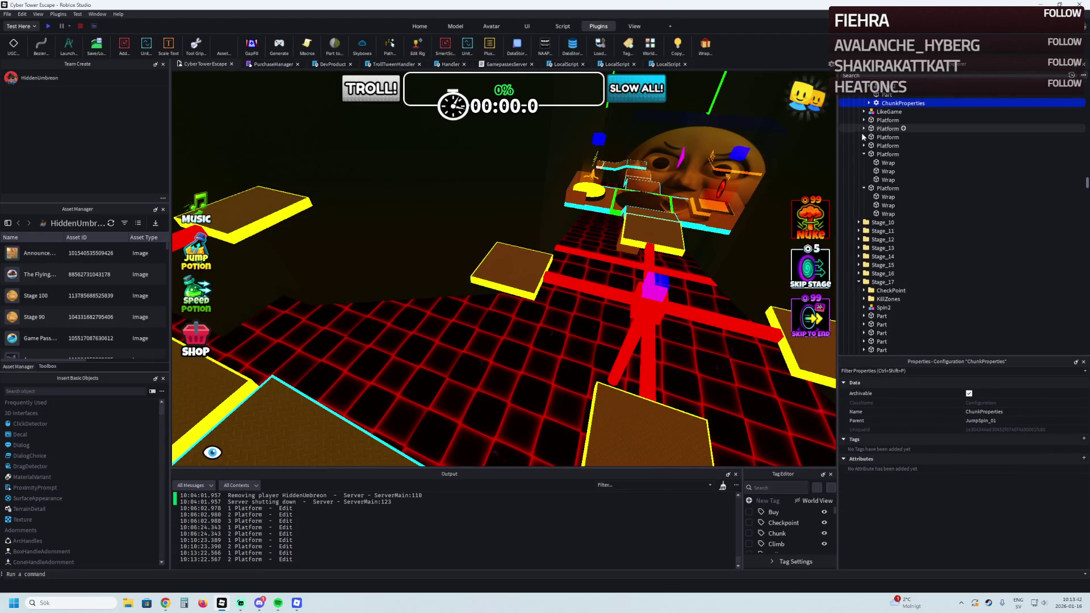
{"action": "left_click", "coordinate": [863, 154]}
{"action": "scroll", "coordinate": [868, 187], "scroll_direction": "up", "scroll_amount": 2}
{"action": "left_click", "coordinate": [863, 210]}
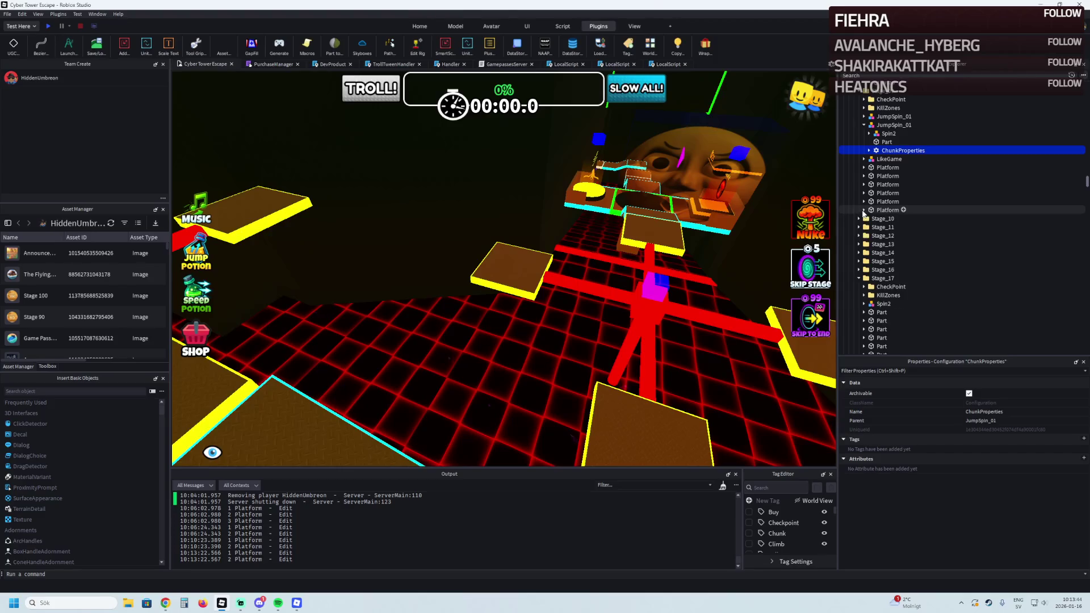
{"action": "key", "text": "Right"}
{"action": "key", "text": "Down"}
{"action": "key", "text": "Down"}
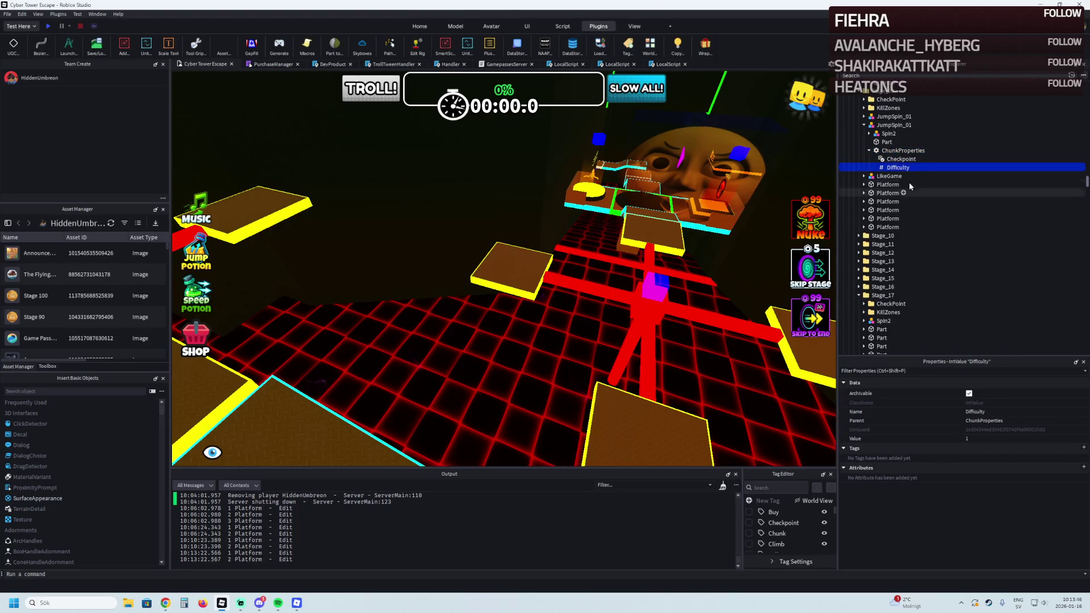
Expand Spin2's SpinProperties and start entering -2 as the Duration value
{"action": "left_click", "coordinate": [888, 133]}
{"action": "left_click", "coordinate": [869, 133]}
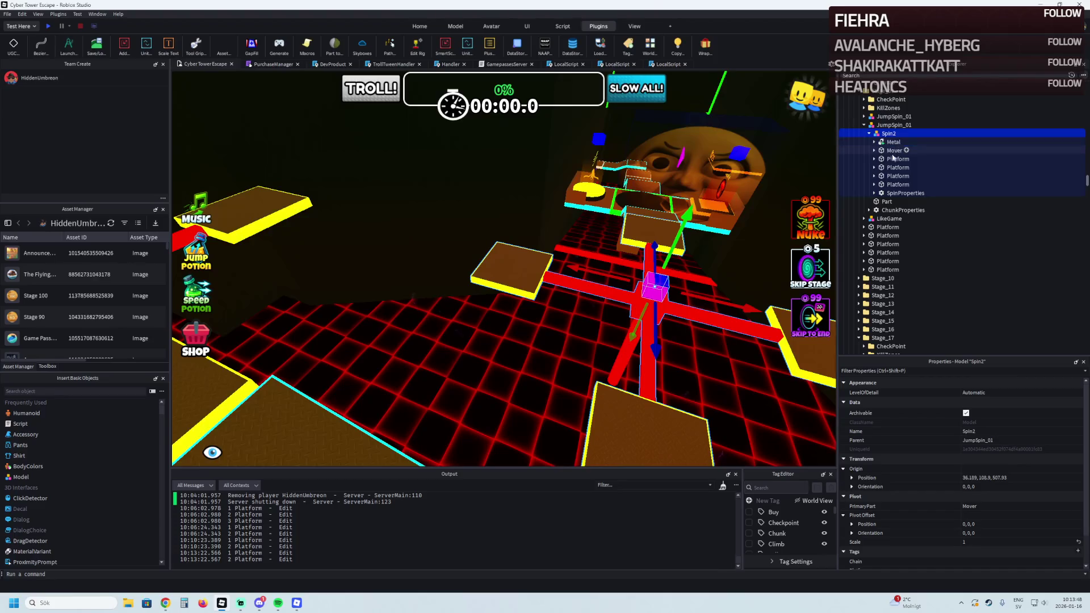
{"action": "left_click", "coordinate": [904, 193]}
{"action": "key", "text": "Right"}
{"action": "key", "text": "Down"}
{"action": "left_click", "coordinate": [990, 438]}
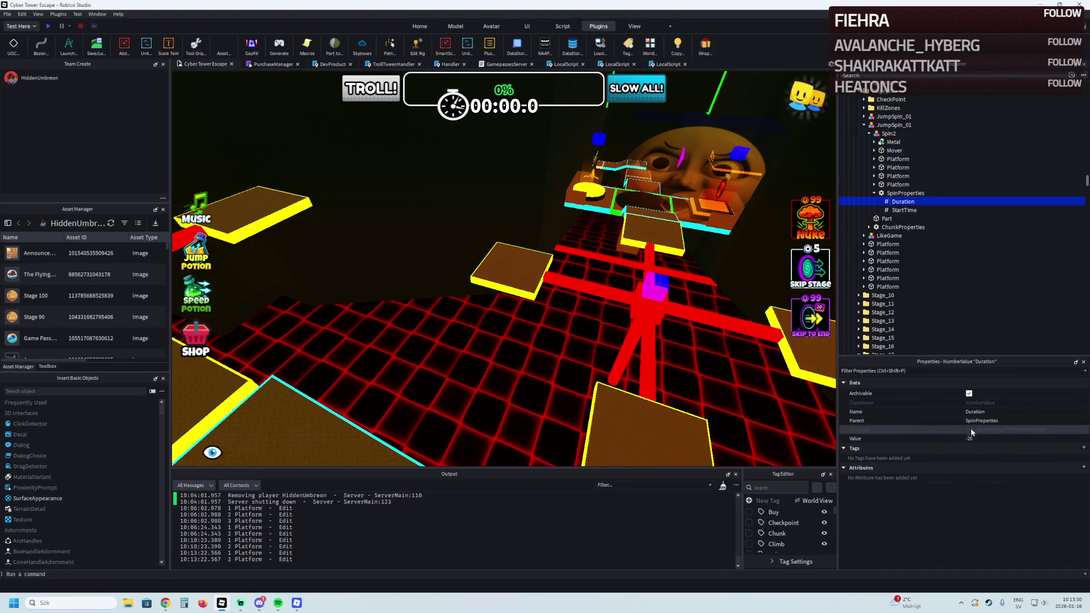
{"action": "type", "text": "-2"}
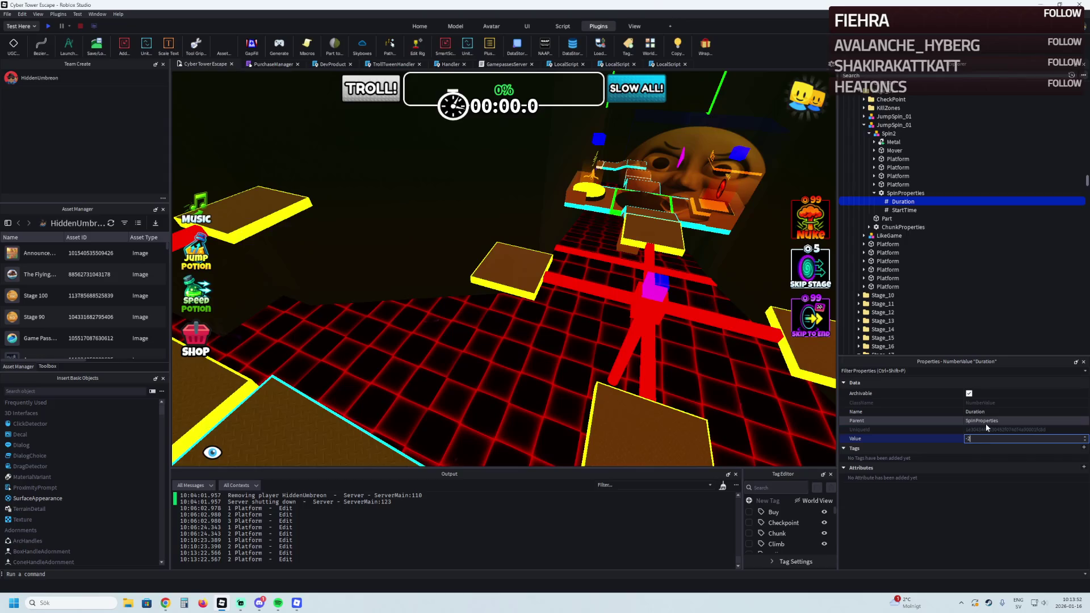
In JumpSpin_01's Spin2 SpinProperties, set the Duration value to -22
{"action": "left_click", "coordinate": [894, 116]}
{"action": "key", "text": "f"}
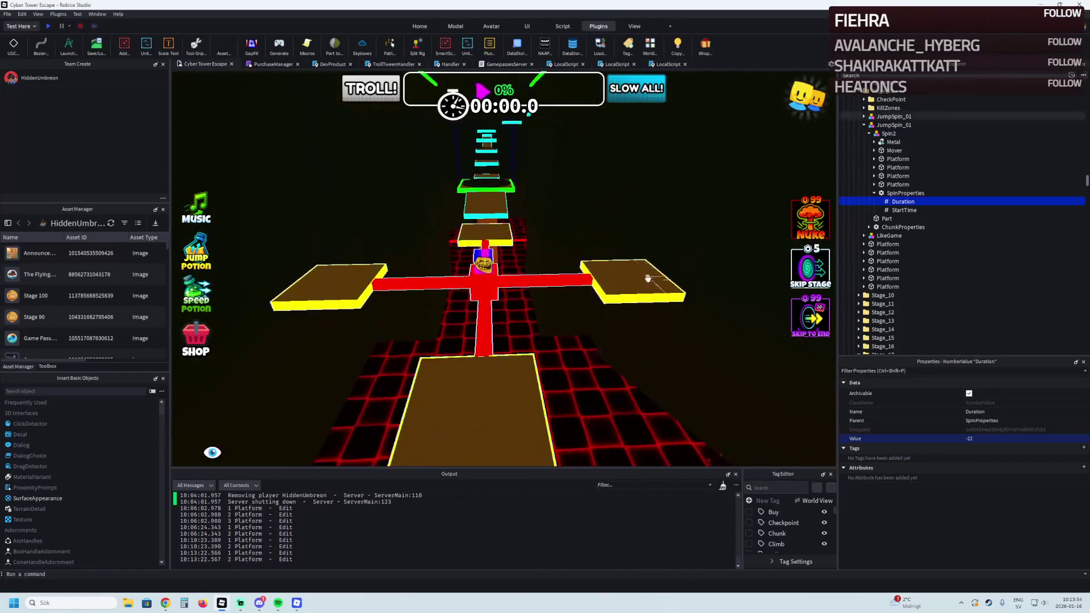
{"action": "key", "text": "Right"}
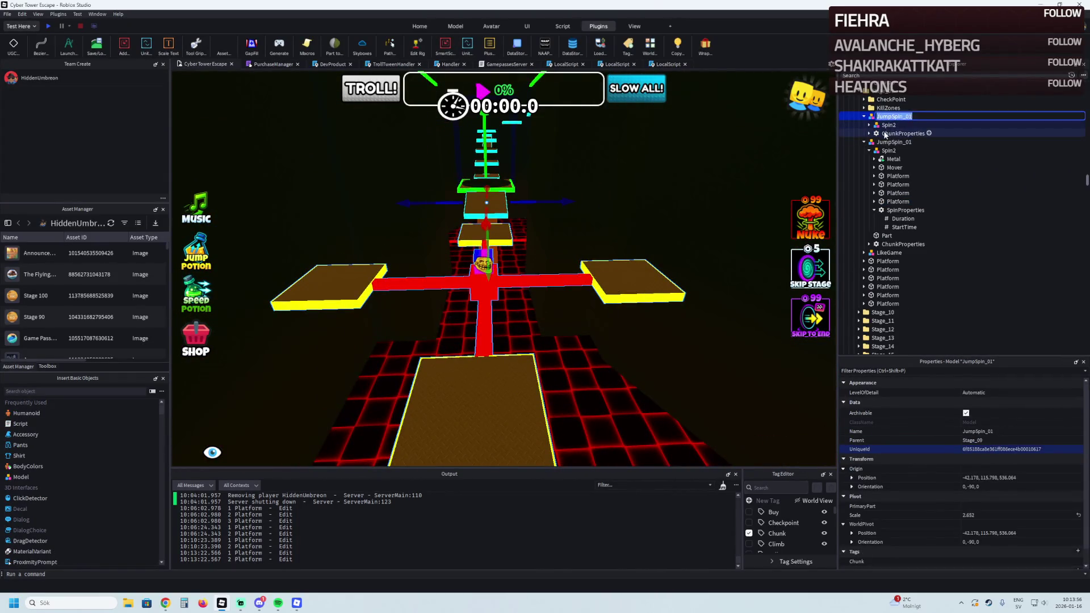
{"action": "key", "text": "Down"}
{"action": "double_click", "coordinate": [905, 193]}
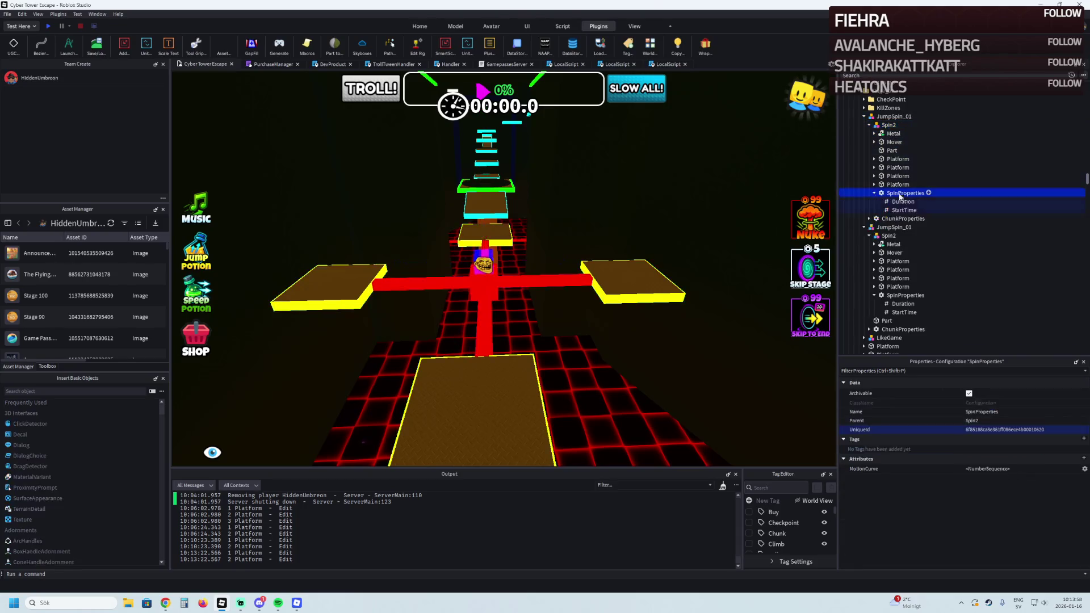
{"action": "left_click", "coordinate": [903, 202]}
{"action": "left_click", "coordinate": [998, 441]}
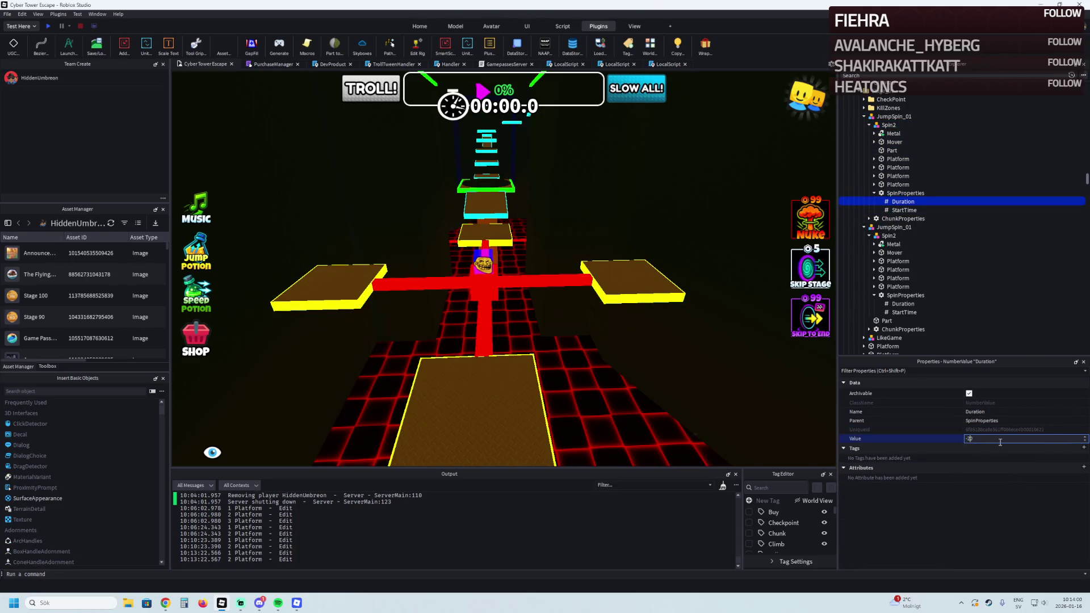
{"action": "type", "text": "2"}
{"action": "key", "text": "Return"}
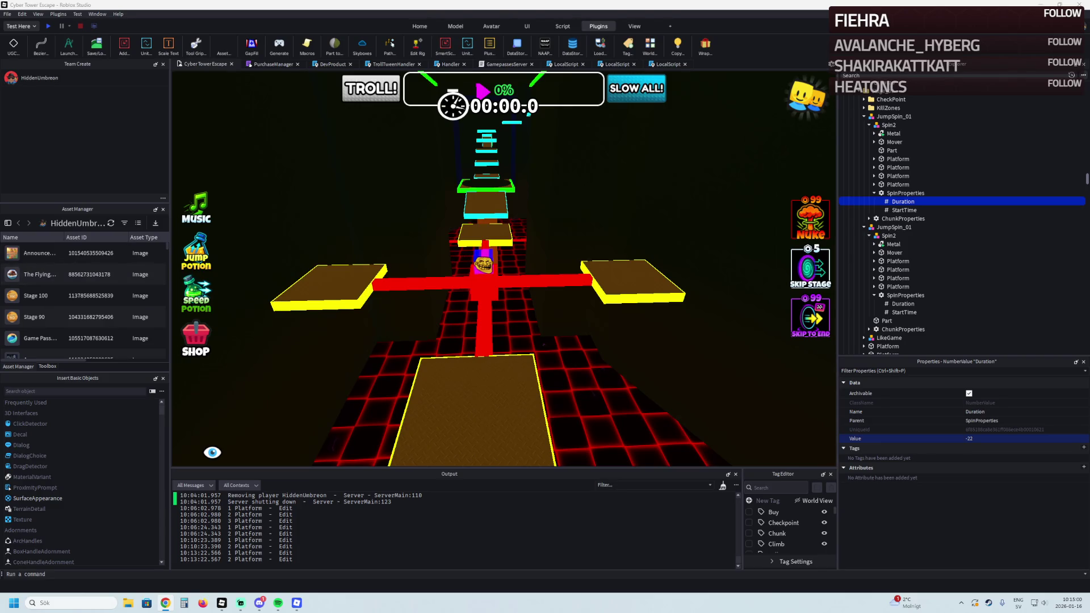
{"action": "left_click_drag", "start_coordinate": [242, 285], "coordinate": [316, 272]}
Tilt the first brown platform 20°, delete its four Wrap edges, and lengthen it to 14.4
{"action": "left_click", "coordinate": [519, 237]}
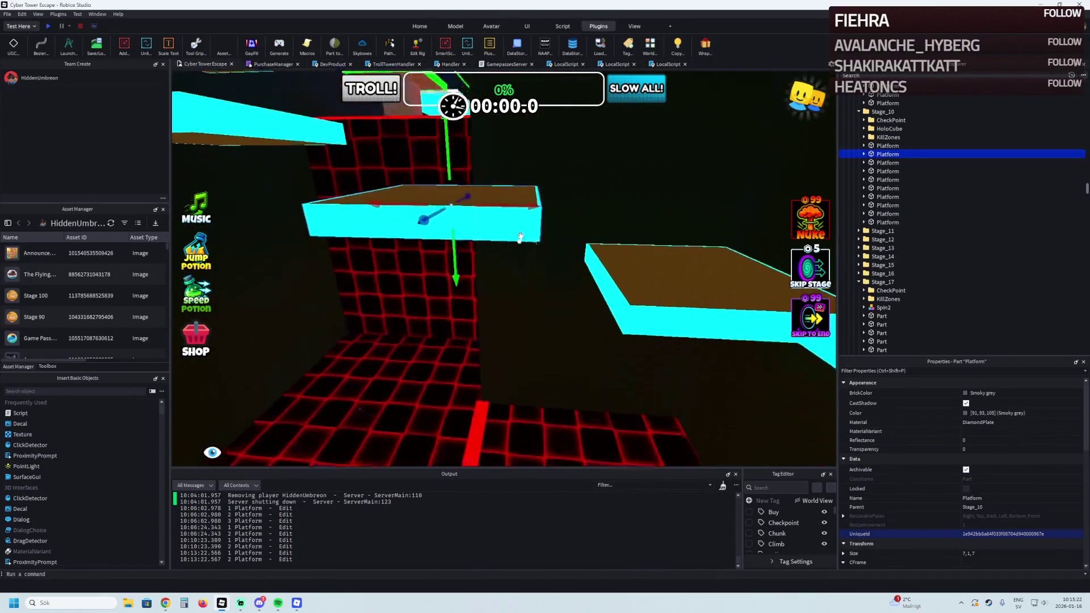
{"action": "key", "text": "ctrl+3"}
{"action": "left_click_drag", "start_coordinate": [499, 188], "coordinate": [506, 220]}
{"action": "left_click", "coordinate": [863, 154]}
{"action": "left_click_drag", "start_coordinate": [887, 162], "coordinate": [890, 190]}
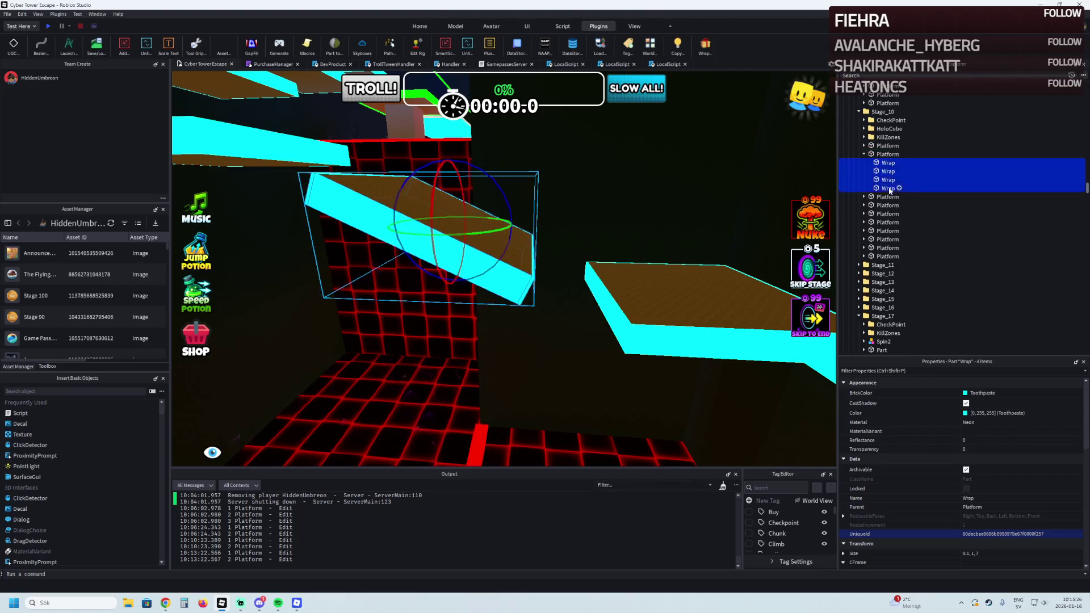
{"action": "key", "text": "Delete"}
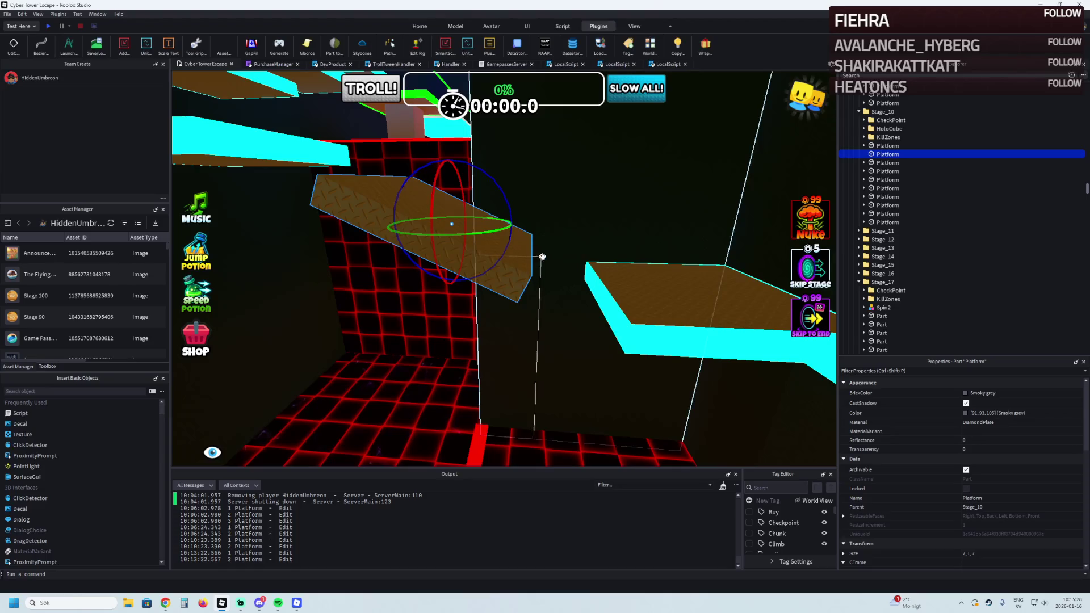
{"action": "mouse_move", "coordinate": [548, 267]}
{"action": "left_mouse_down"}
{"action": "mouse_move", "coordinate": [577, 283]}
{"action": "mouse_move", "coordinate": [572, 307]}
{"action": "mouse_move", "coordinate": [479, 284]}
{"action": "mouse_move", "coordinate": [451, 258]}
{"action": "left_mouse_up"}
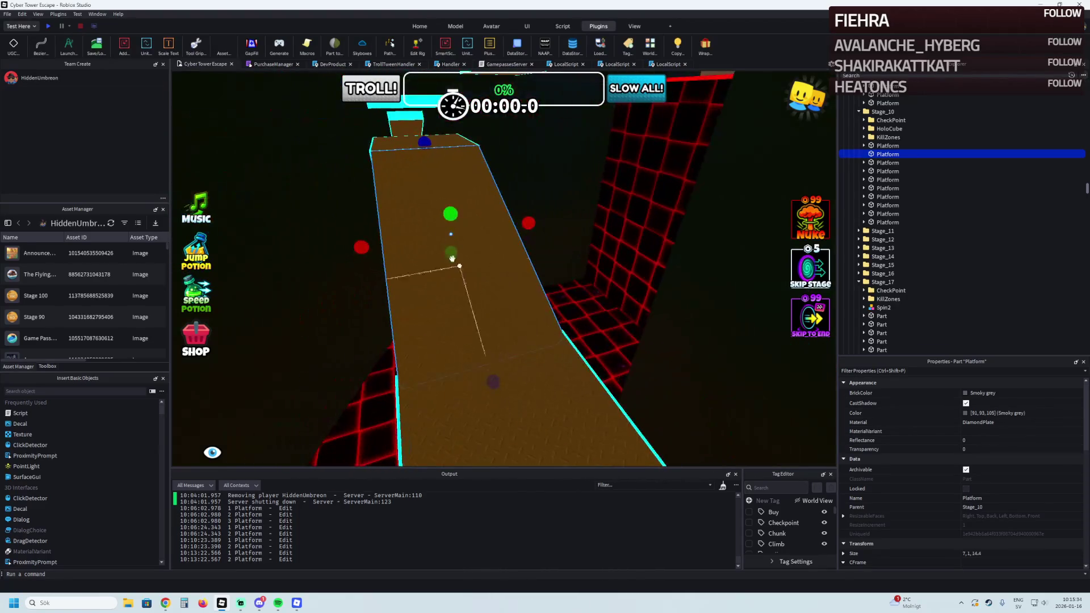
Wrap the ramp in fresh cyan neon edges and delete three of the new edge walls
{"action": "left_click", "coordinate": [704, 46]}
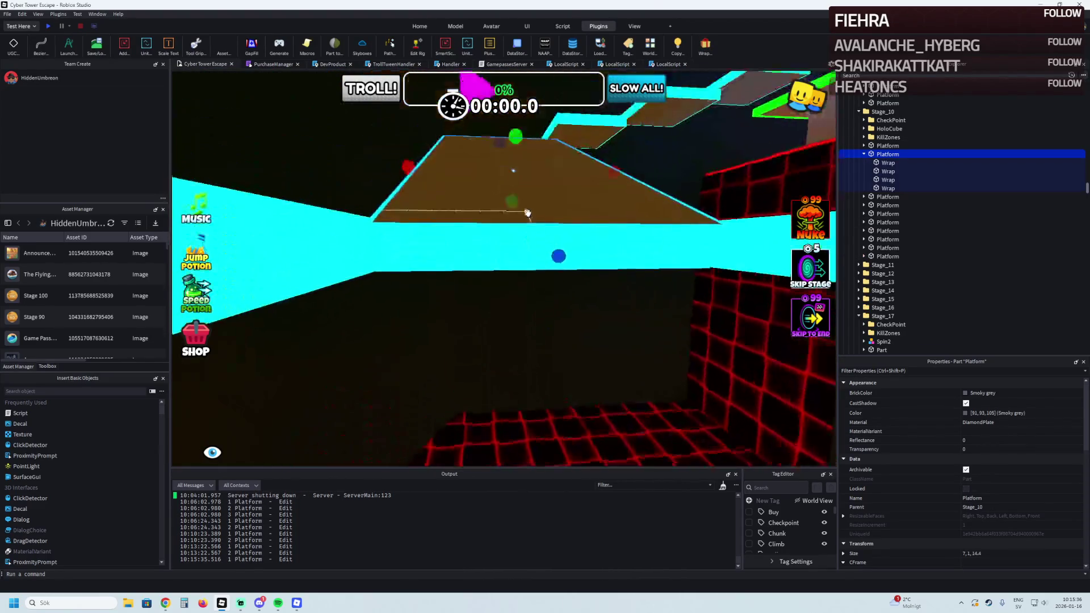
{"action": "key", "text": "Delete"}
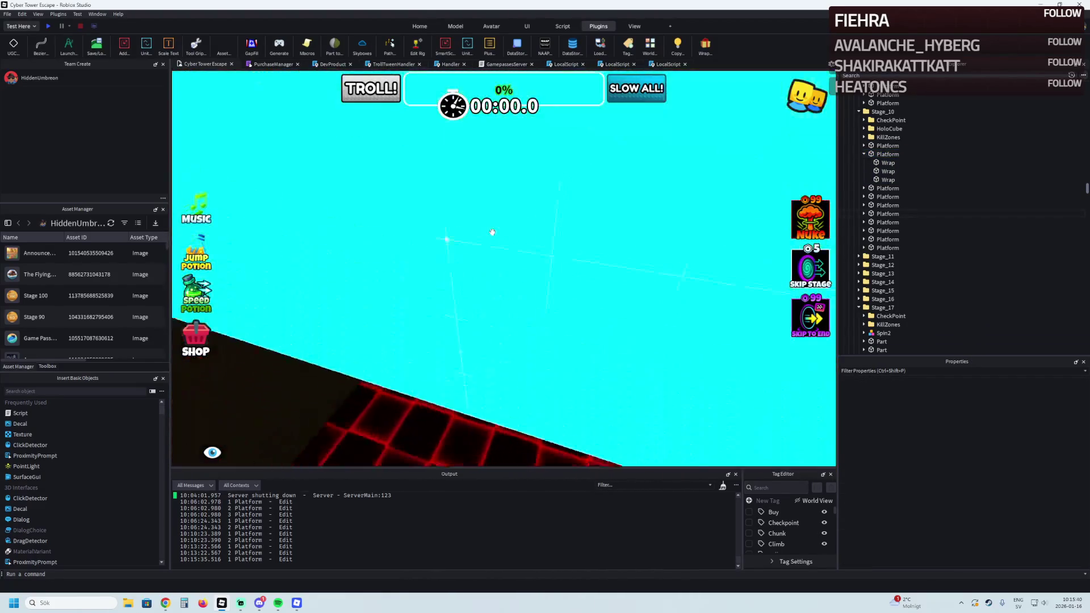
{"action": "left_click", "coordinate": [511, 232]}
{"action": "key", "text": "Delete"}
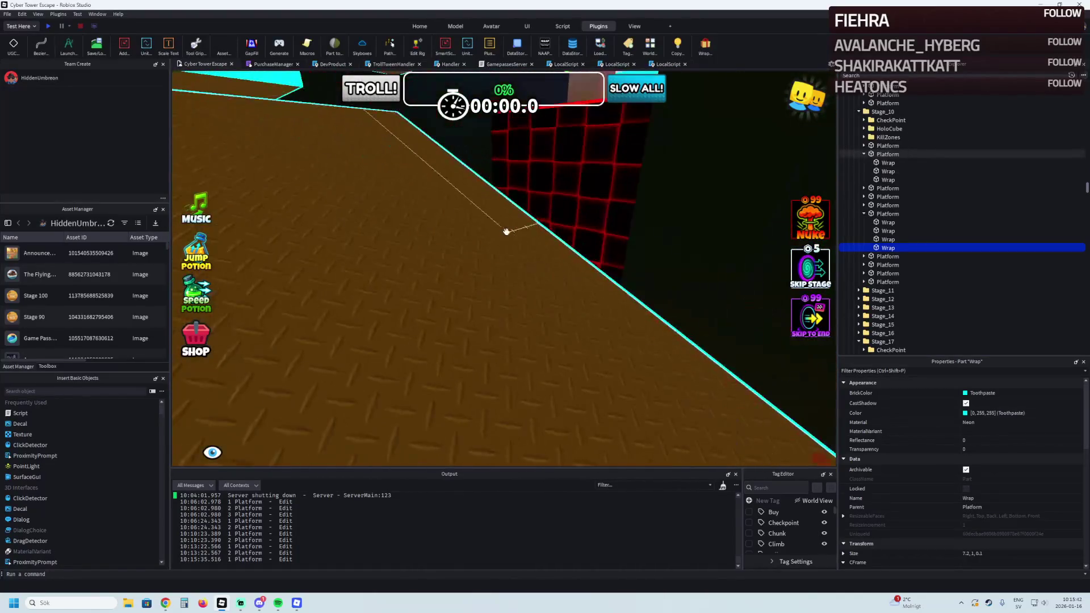
{"action": "left_click", "coordinate": [481, 250]}
{"action": "key", "text": "Delete"}
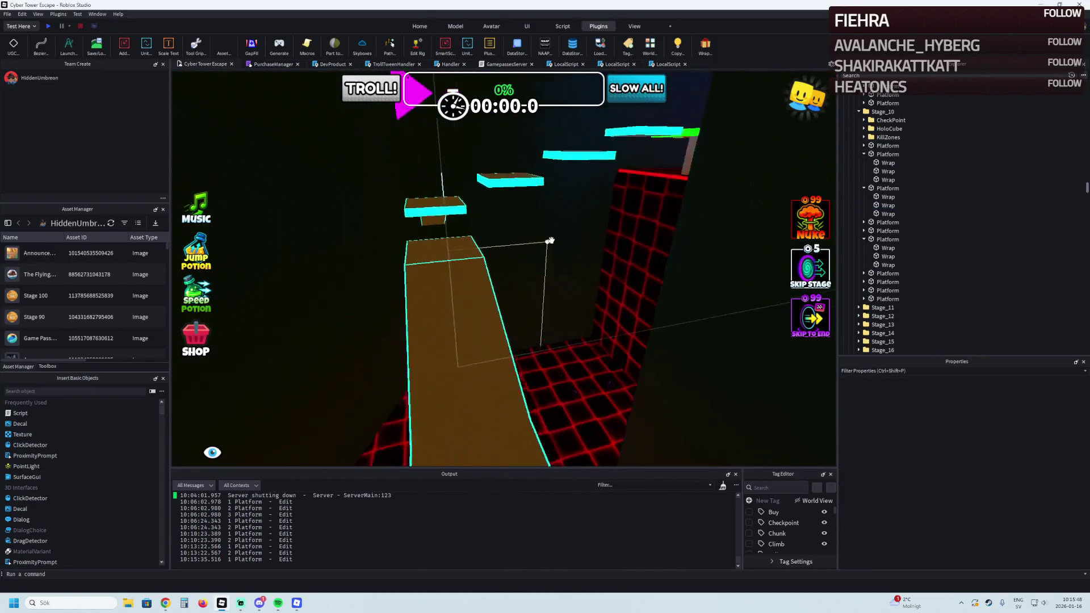
Tilt the next platform 20°, lengthen it into a ramp, and add cyan neon edges
{"action": "left_click", "coordinate": [494, 270]}
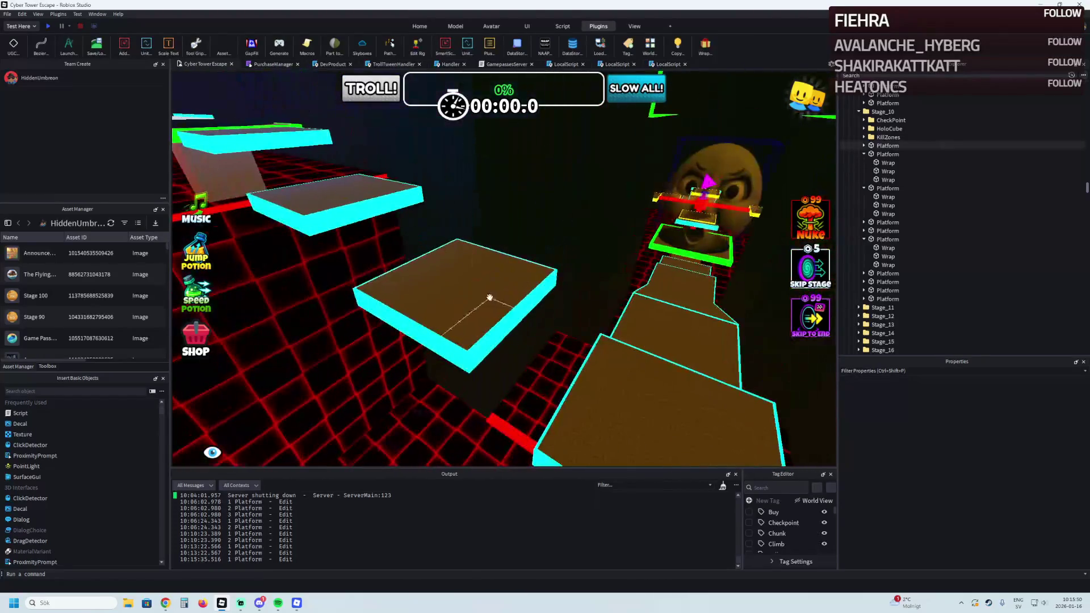
{"action": "left_click_drag", "start_coordinate": [527, 170], "coordinate": [533, 194]}
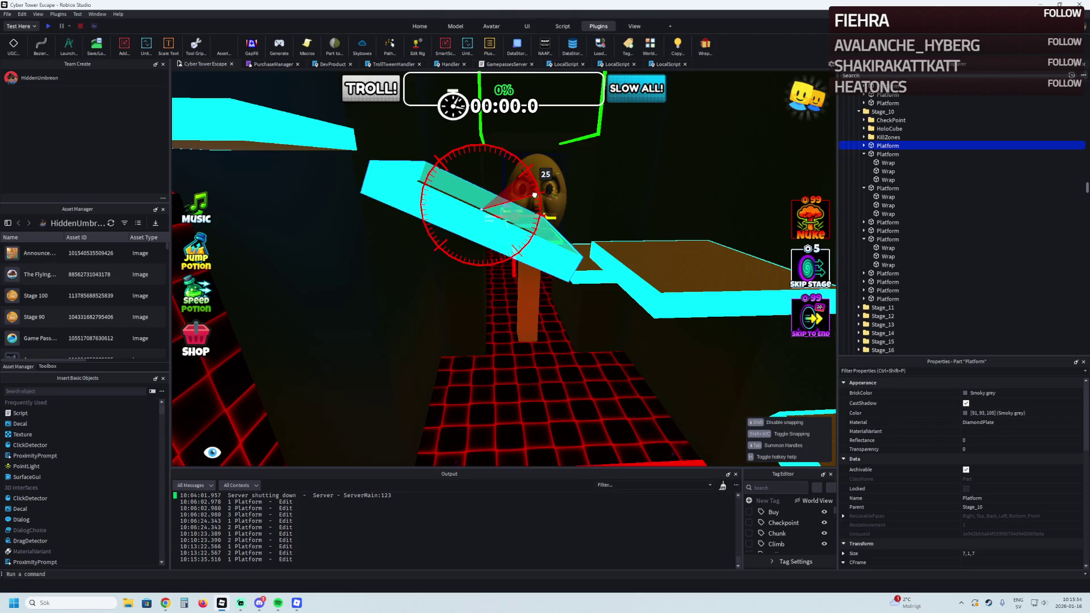
{"action": "left_click", "coordinate": [864, 146]}
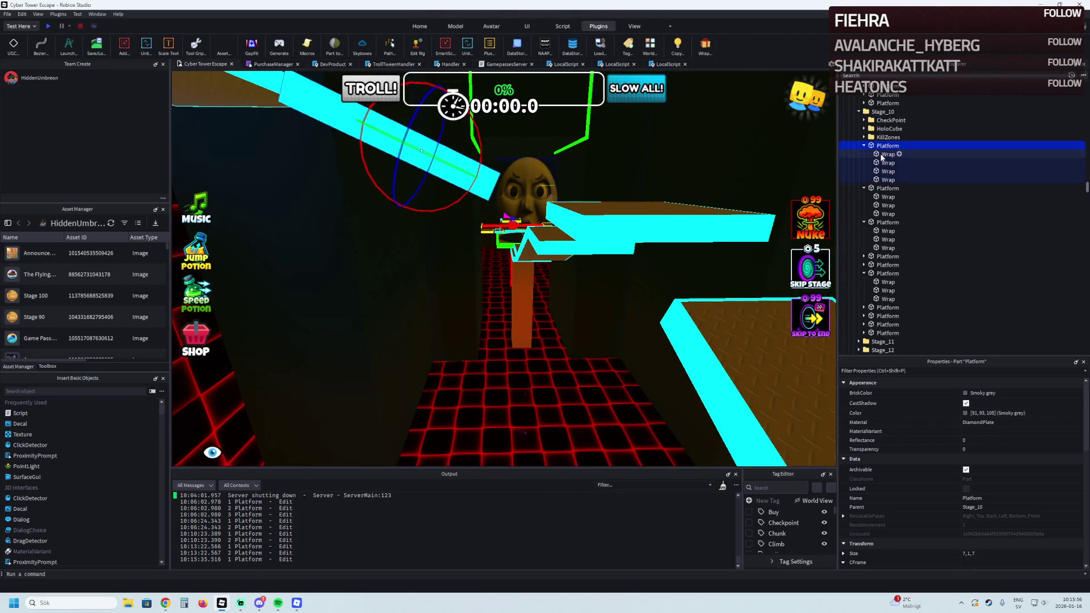
{"action": "left_click", "coordinate": [624, 171]}
{"action": "left_click", "coordinate": [506, 189]}
{"action": "left_click_drag", "start_coordinate": [507, 189], "coordinate": [559, 199]}
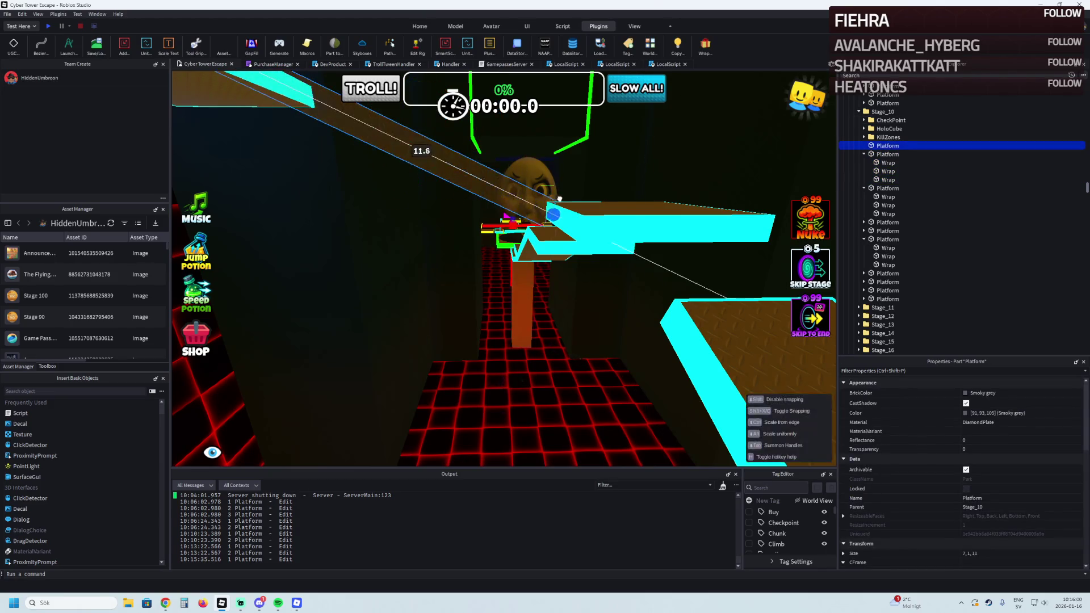
{"action": "key", "text": "s"}
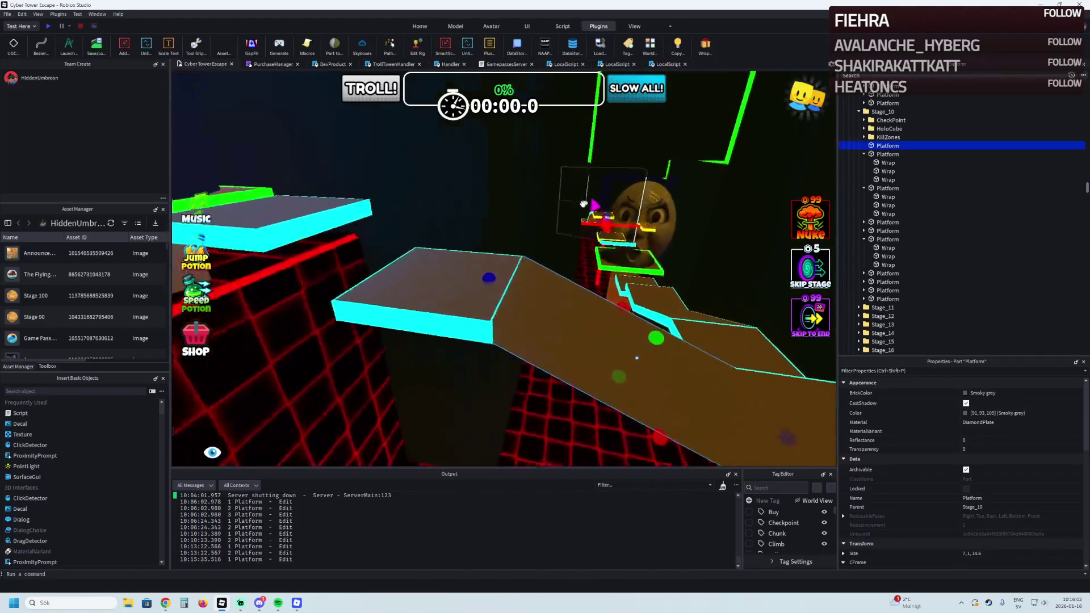
{"action": "left_click", "coordinate": [704, 50]}
{"action": "key", "text": "ctrl+z"}
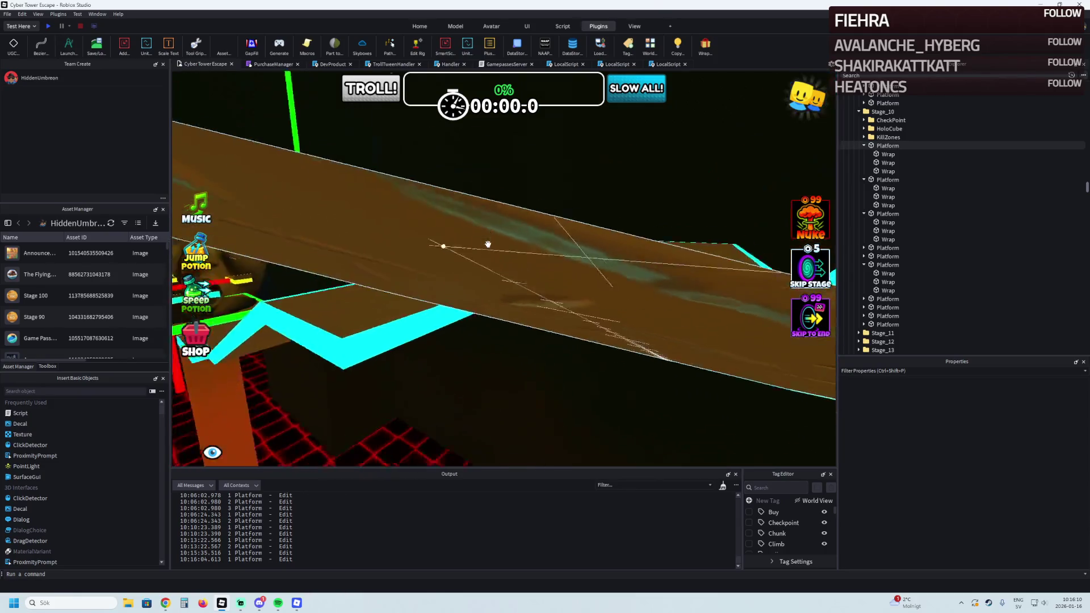
{"action": "key", "text": "w"}
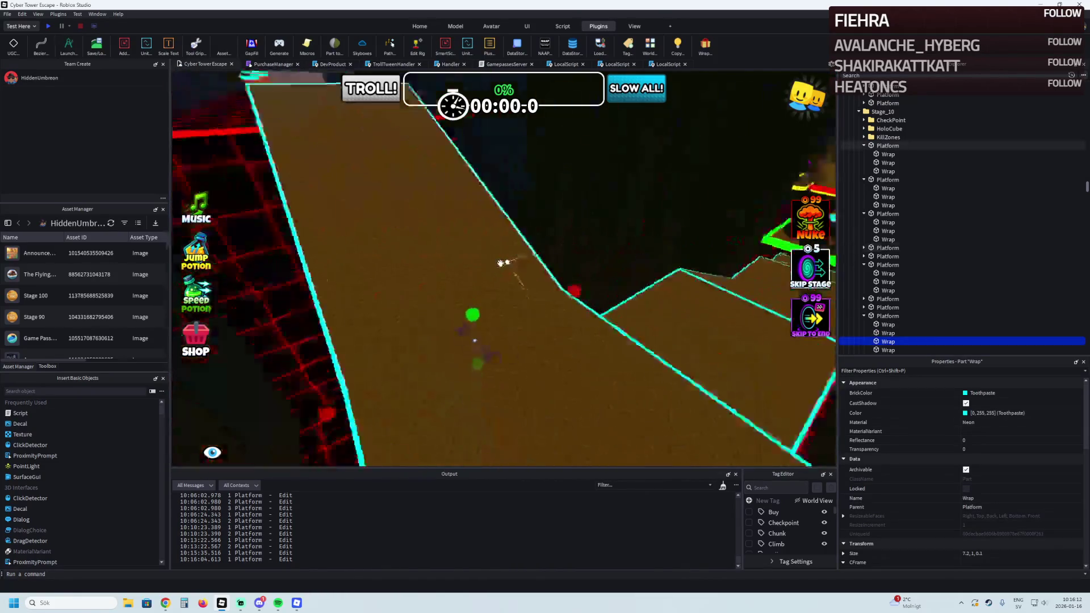
{"action": "key", "text": "w"}
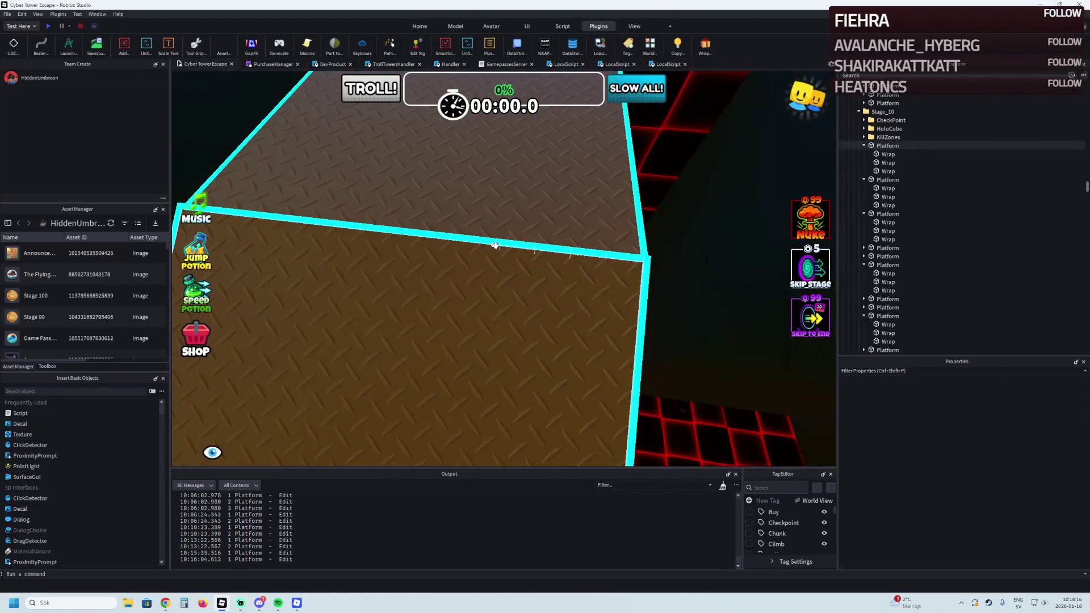
{"action": "key", "text": "s"}
{"action": "left_click", "coordinate": [480, 241]}
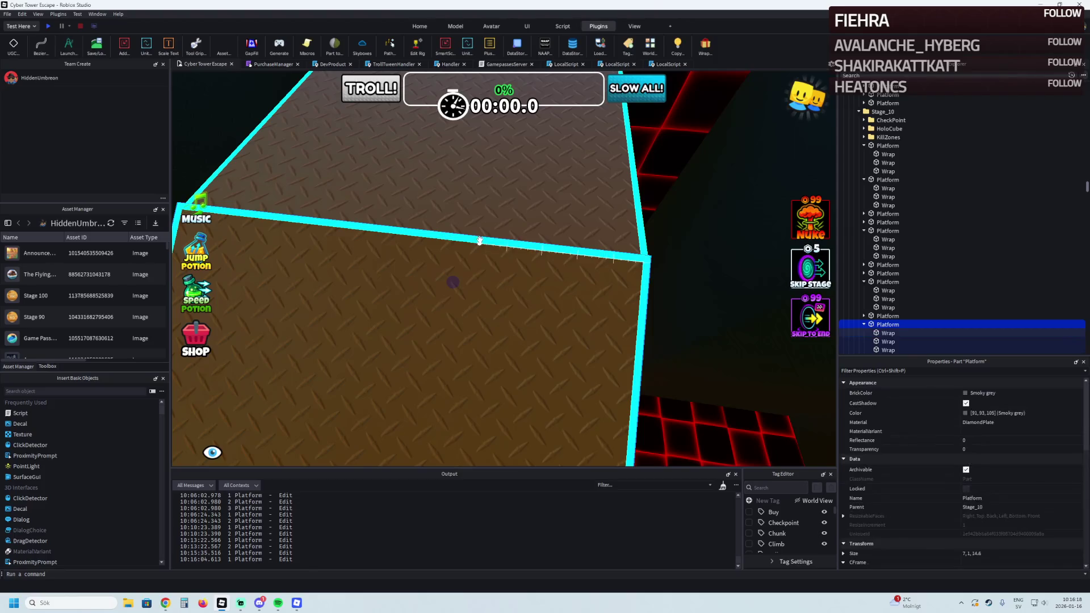
{"action": "key", "text": "s"}
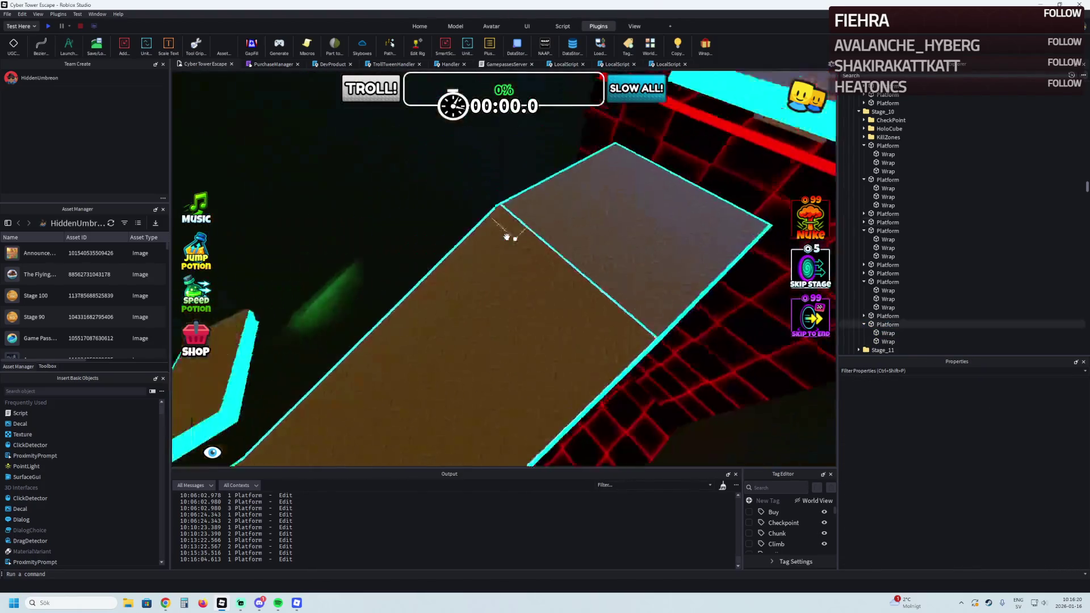
{"action": "key", "text": "w"}
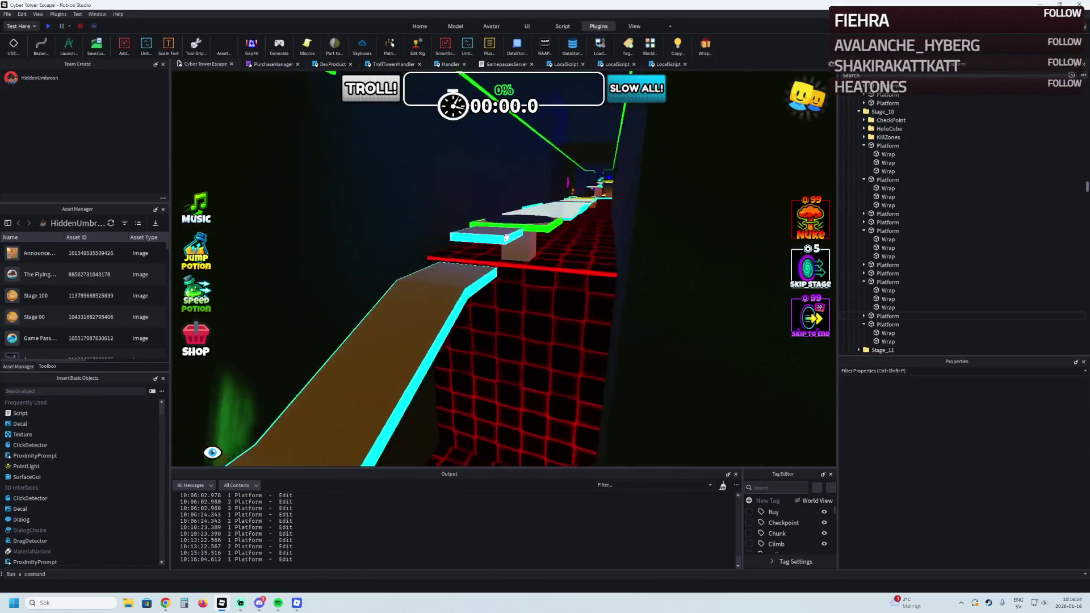
{"action": "key", "text": "s"}
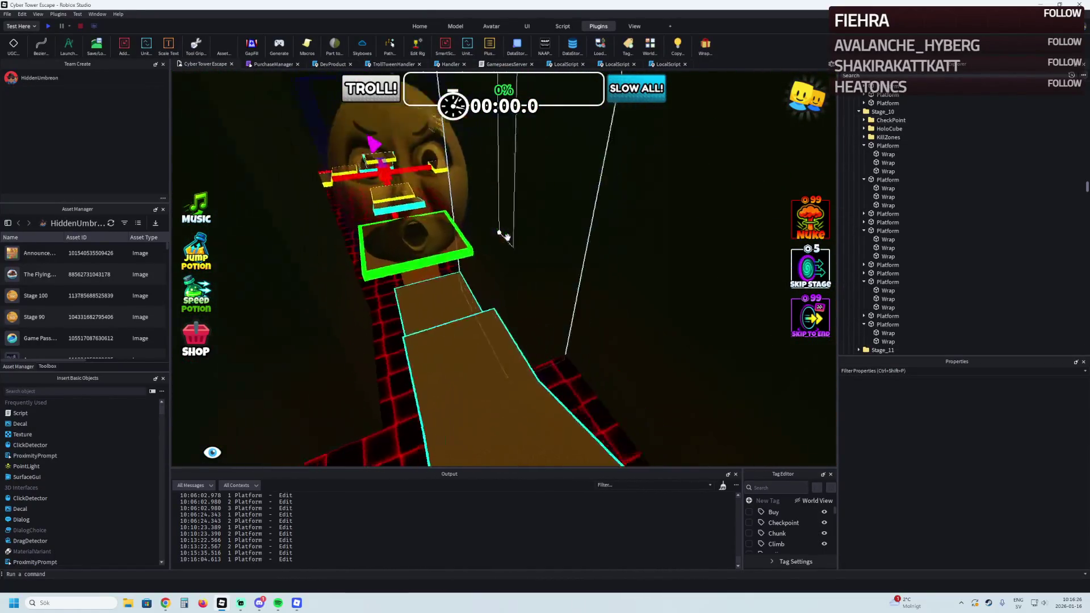
{"action": "key", "text": "w"}
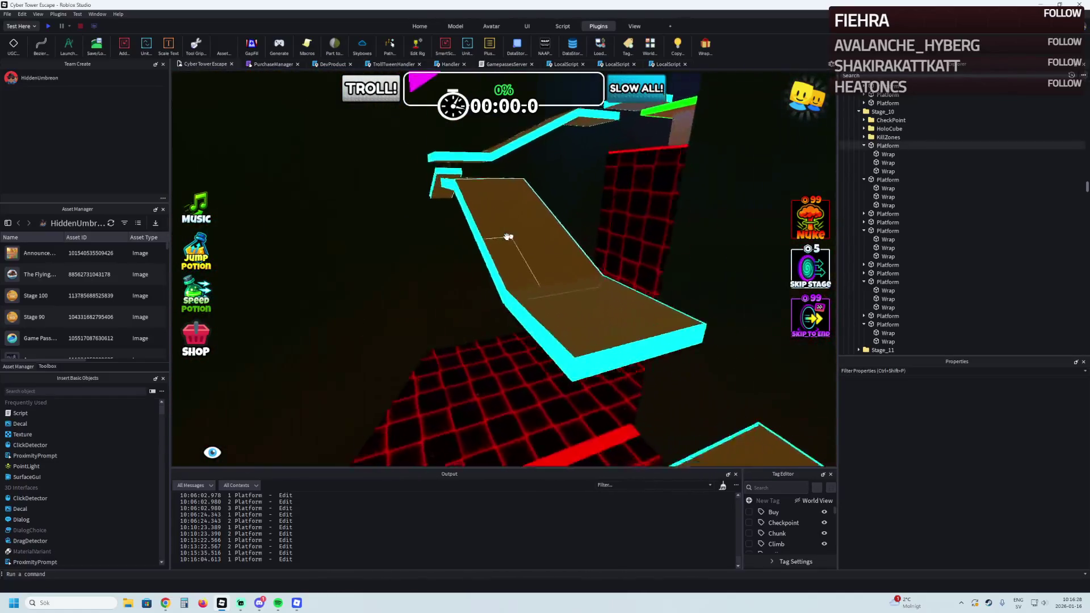
{"action": "key", "text": "w"}
{"action": "key", "text": "w"}
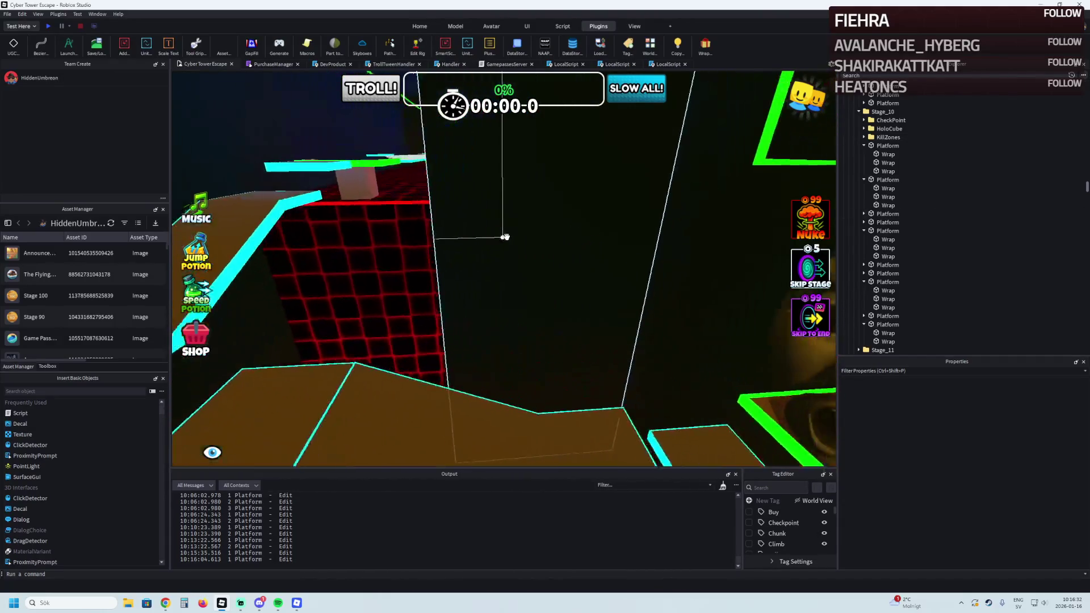
{"action": "key", "text": "w"}
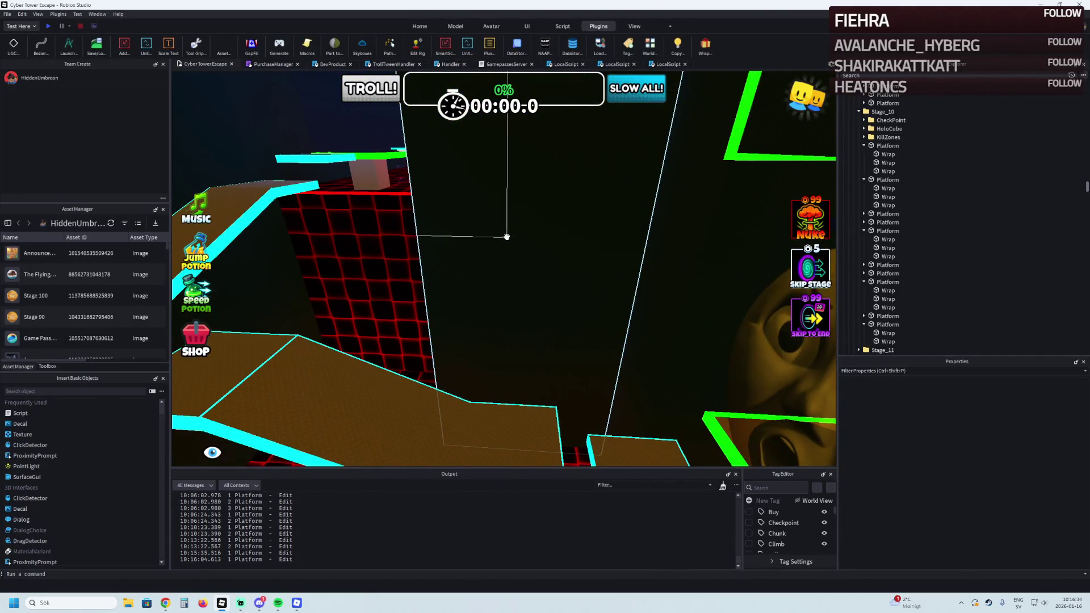
{"action": "key", "text": "w"}
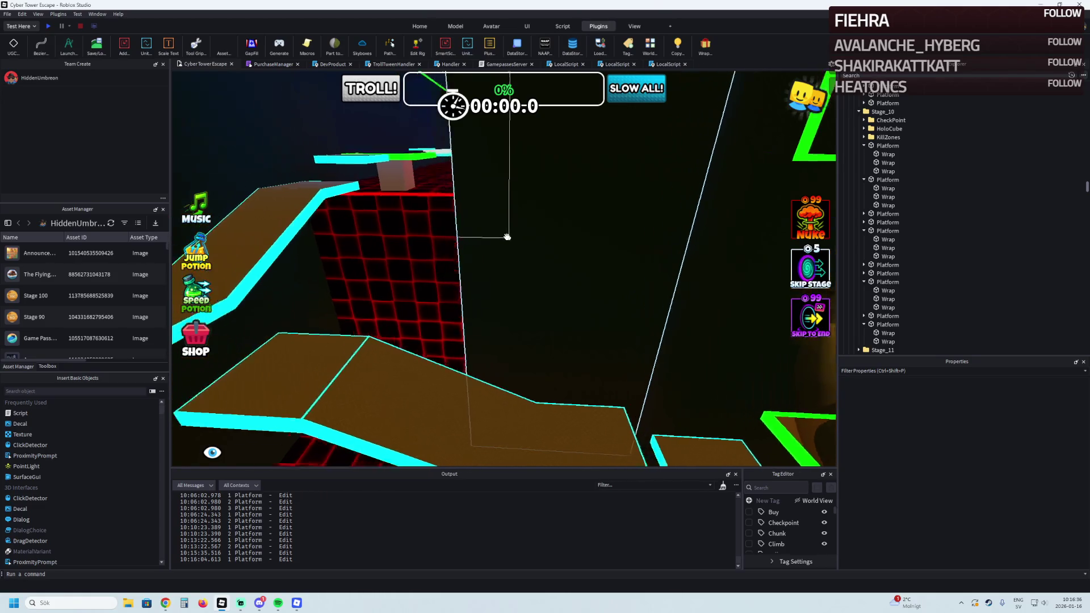
{"action": "key", "text": "s"}
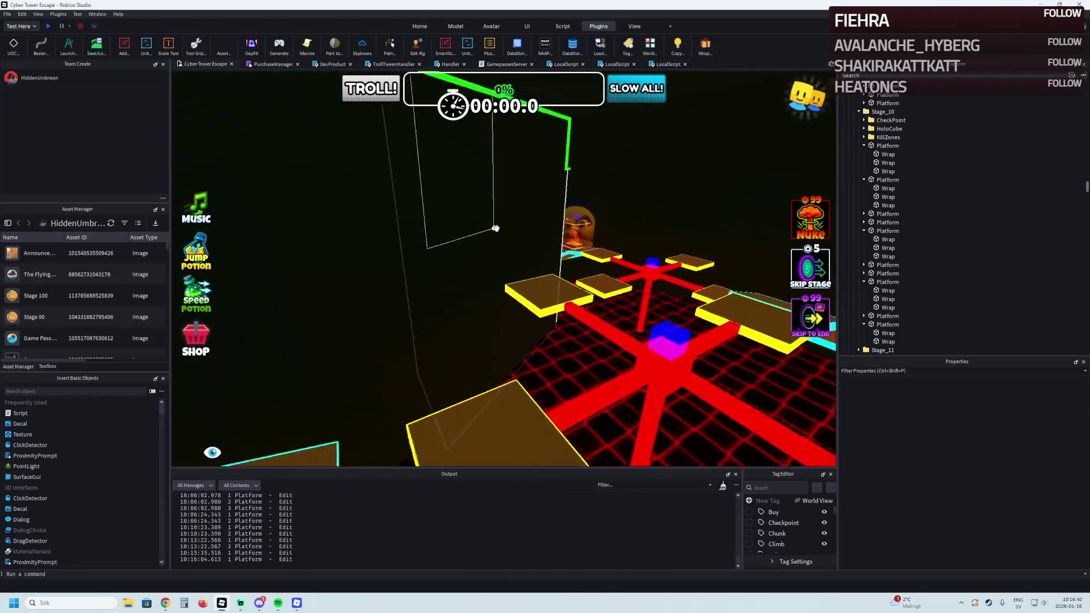
{"action": "key", "text": "w"}
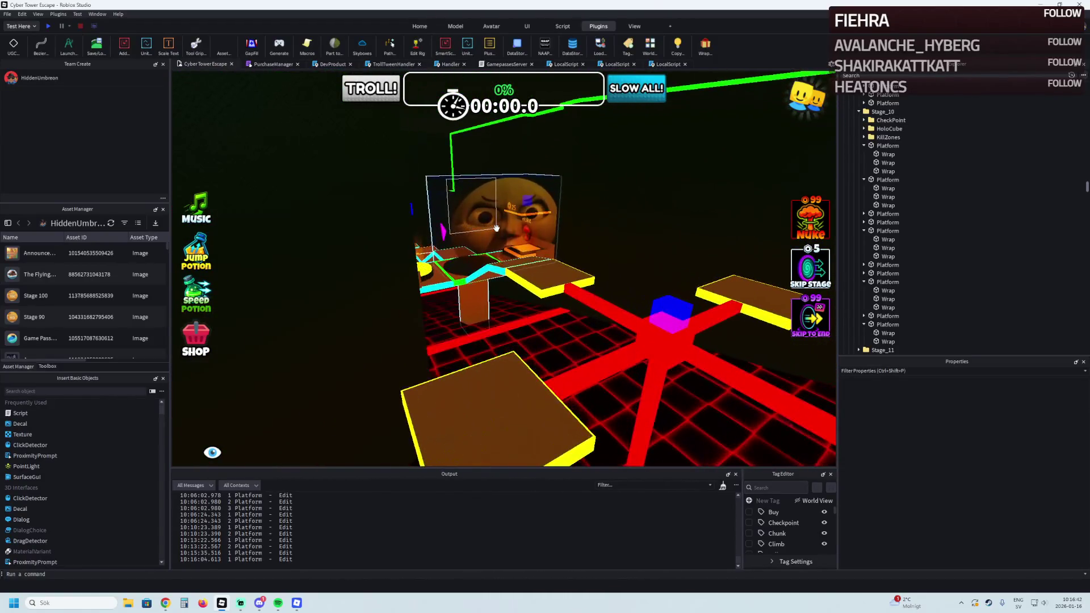
{"action": "key", "text": "d"}
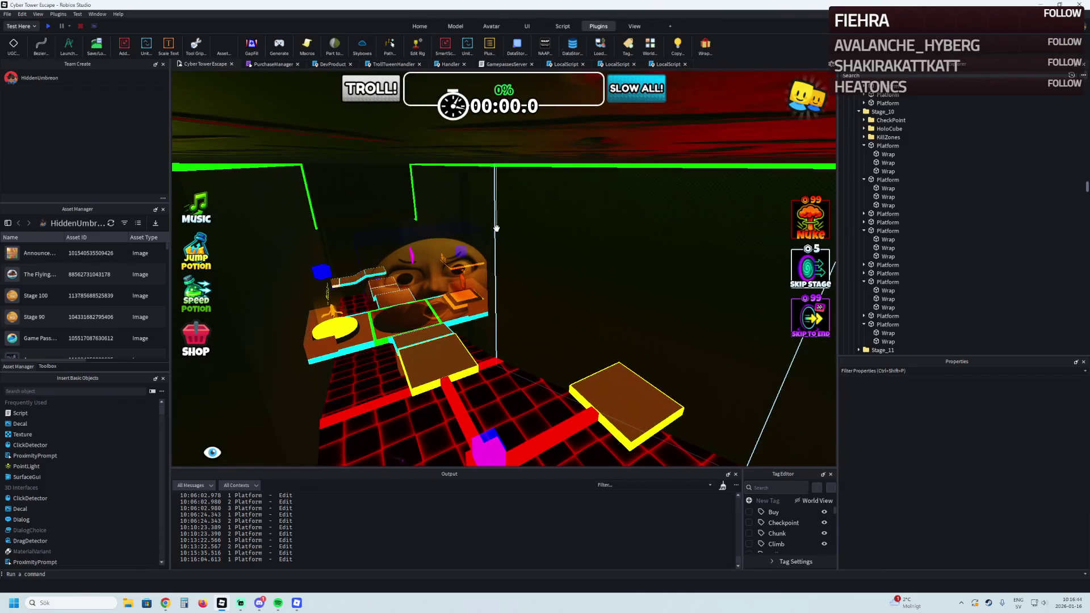
{"action": "key", "text": "s"}
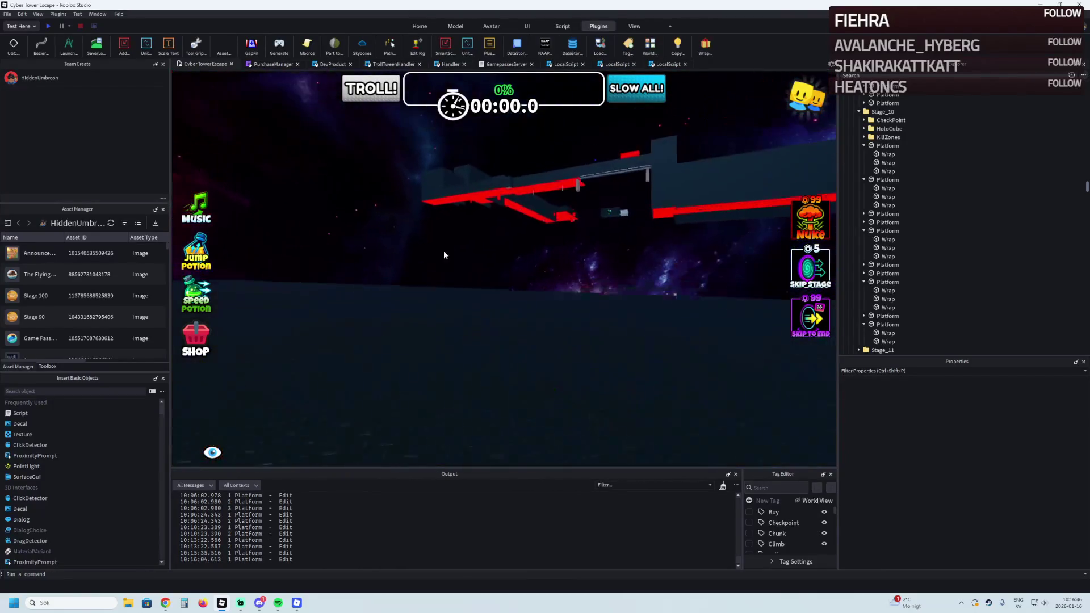
{"action": "left_click", "coordinate": [561, 211]}
{"action": "key", "text": "f"}
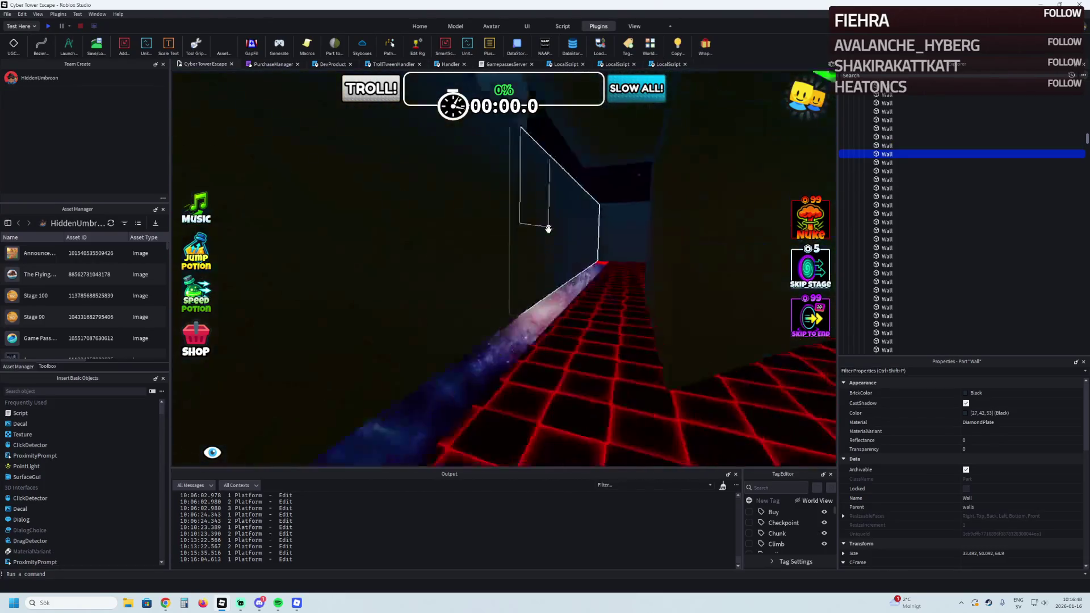
{"action": "key", "text": "s"}
{"action": "key", "text": "w"}
Start a playtest and run through the rooms and corridor up onto the green checkpoint
{"action": "left_click", "coordinate": [51, 28]}
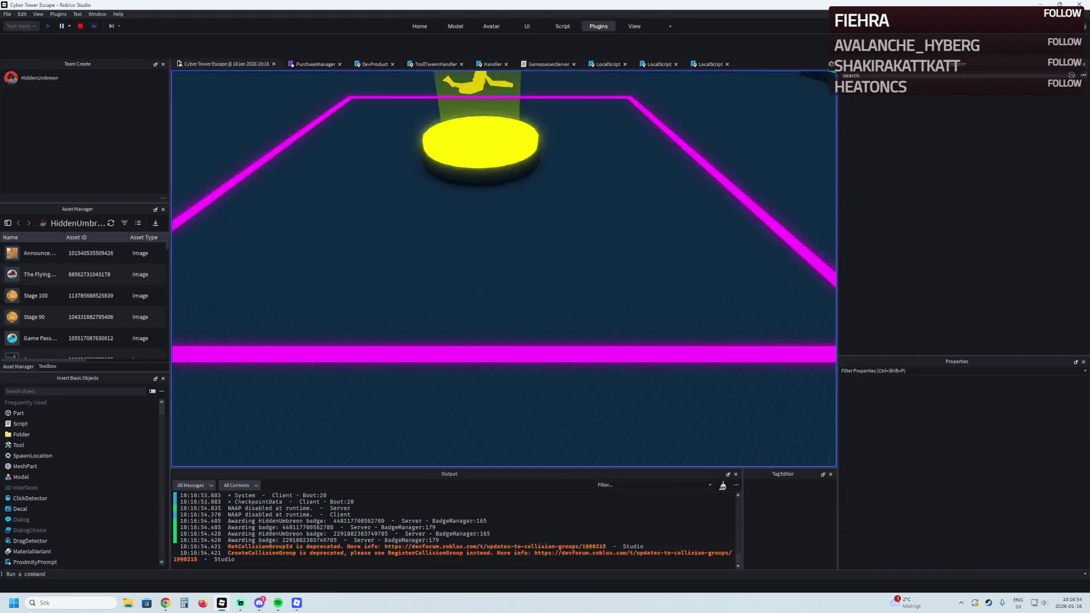
{"action": "key", "text": "w"}
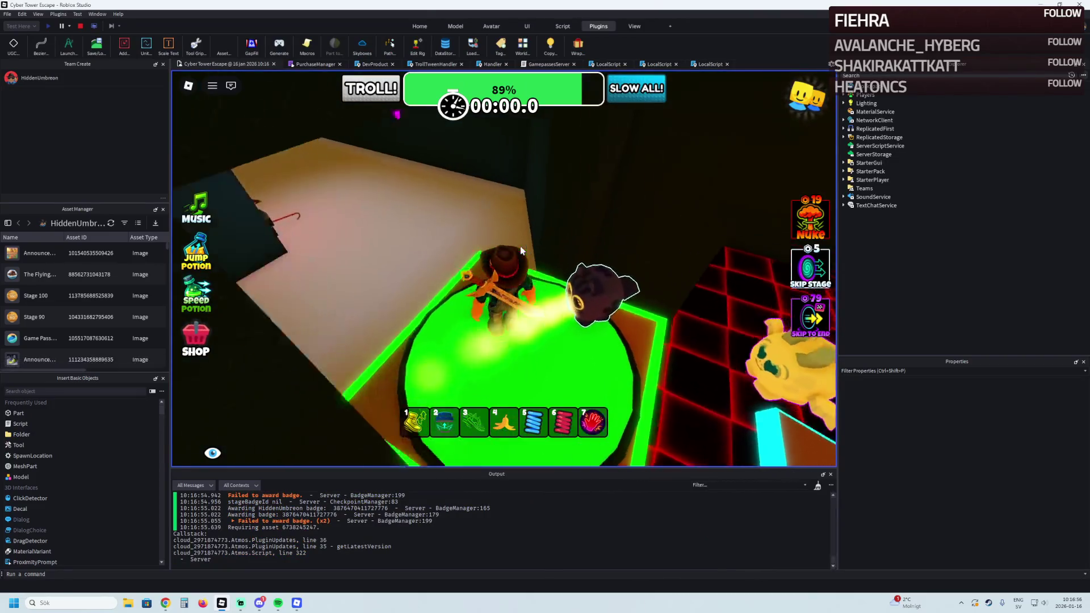
{"action": "key", "text": "a"}
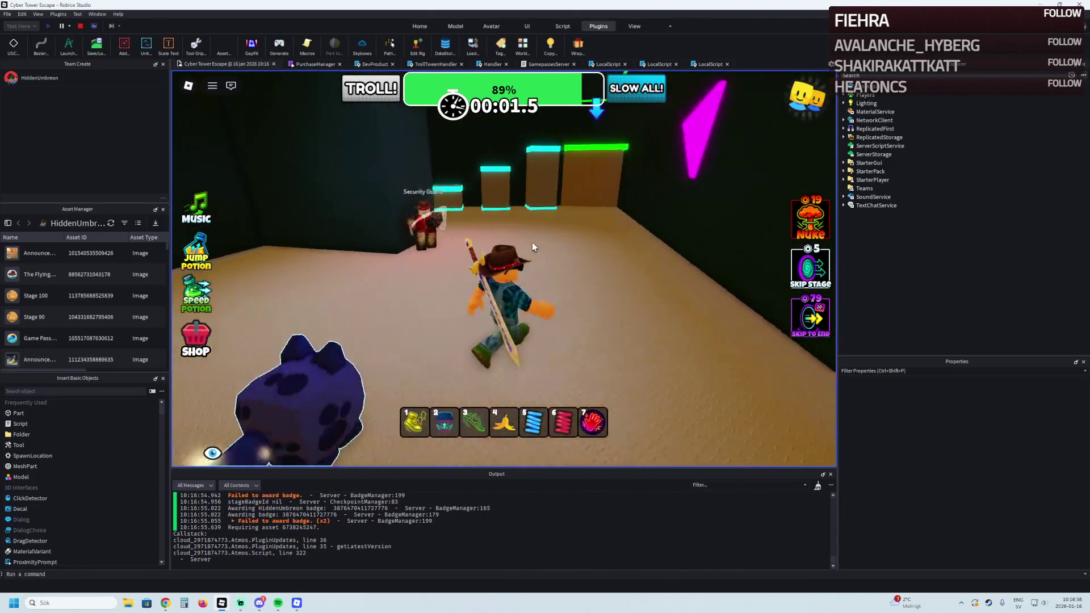
{"action": "key", "text": "w"}
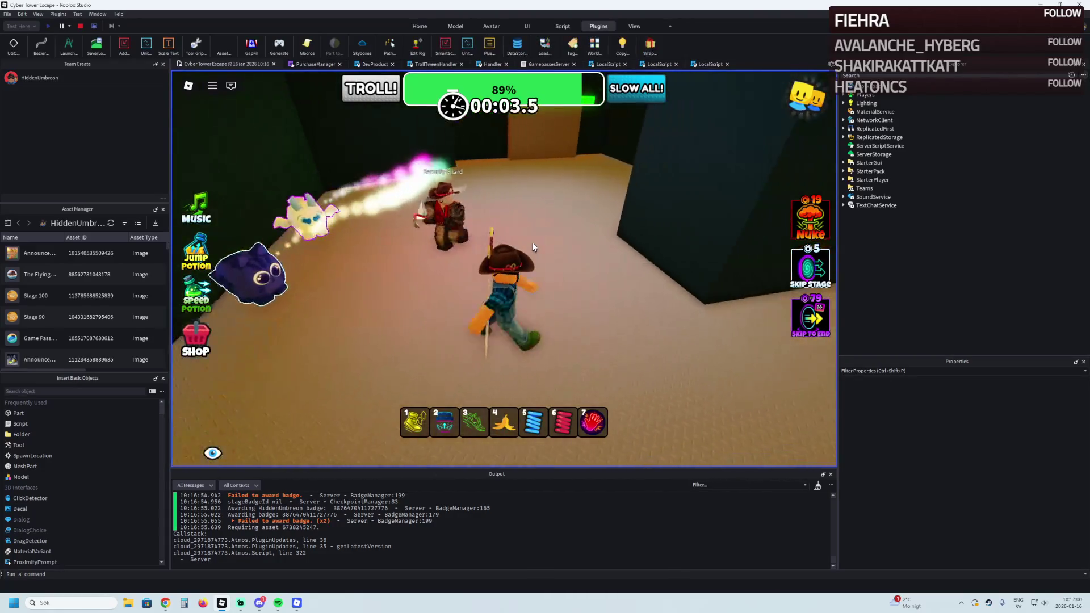
{"action": "key", "text": "w"}
{"action": "key", "text": "space"}
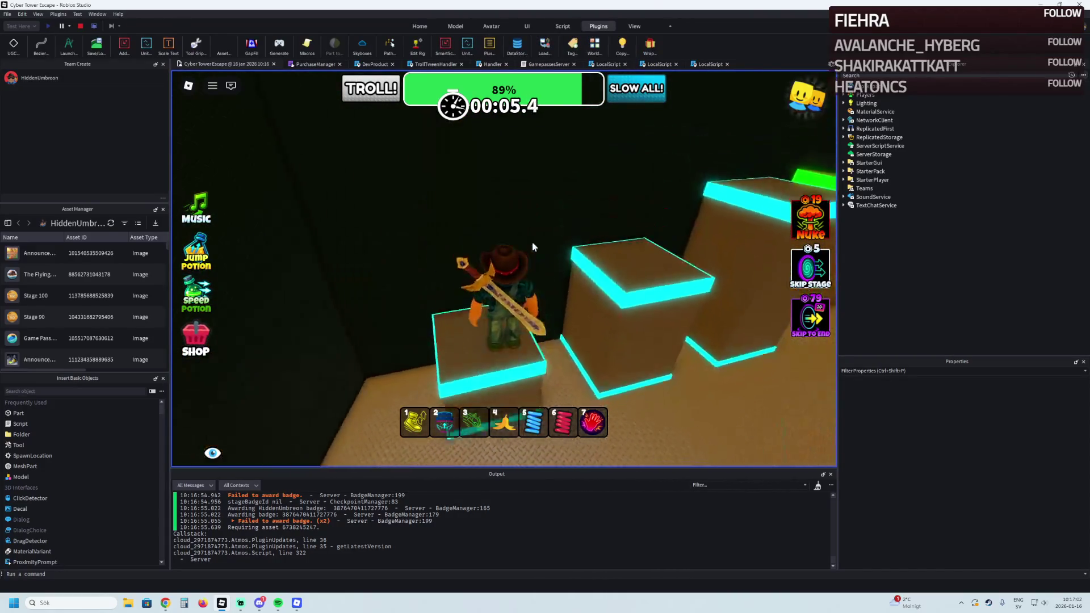
{"action": "key", "text": "w"}
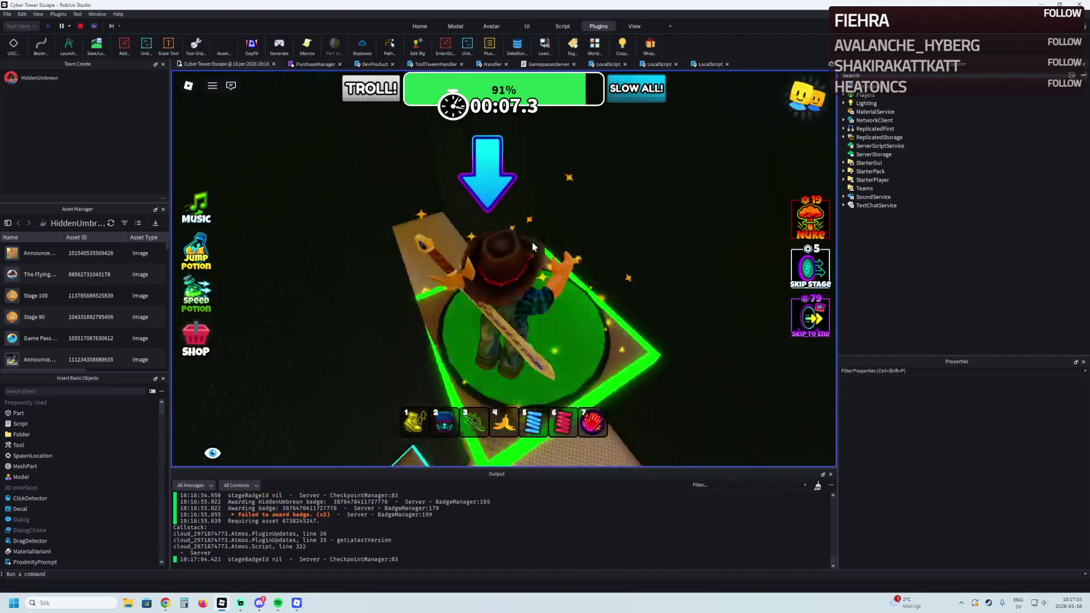
{"action": "key", "text": "w"}
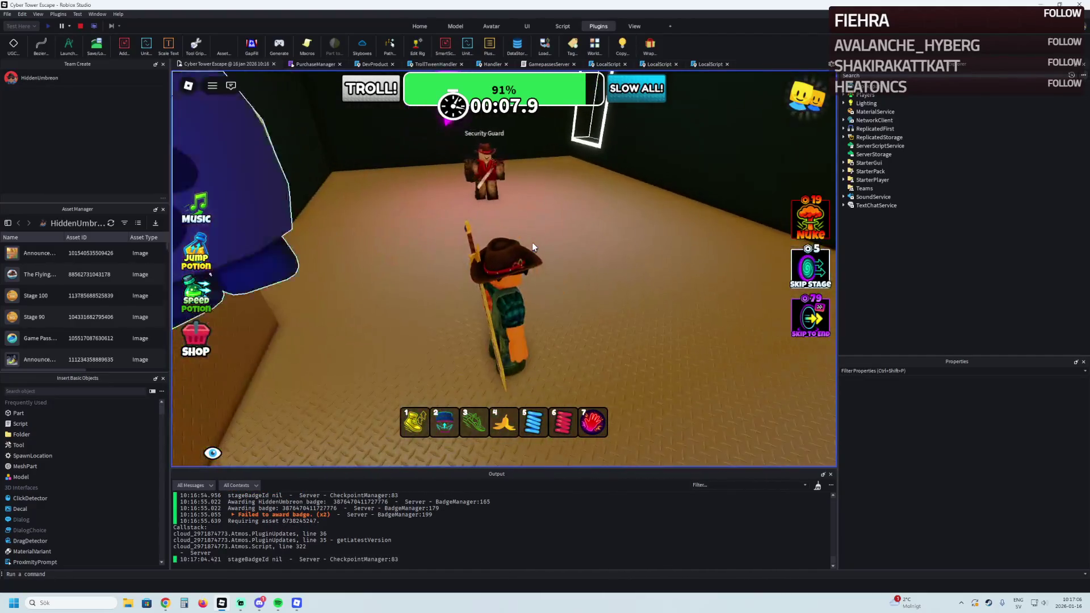
{"action": "key", "text": "w"}
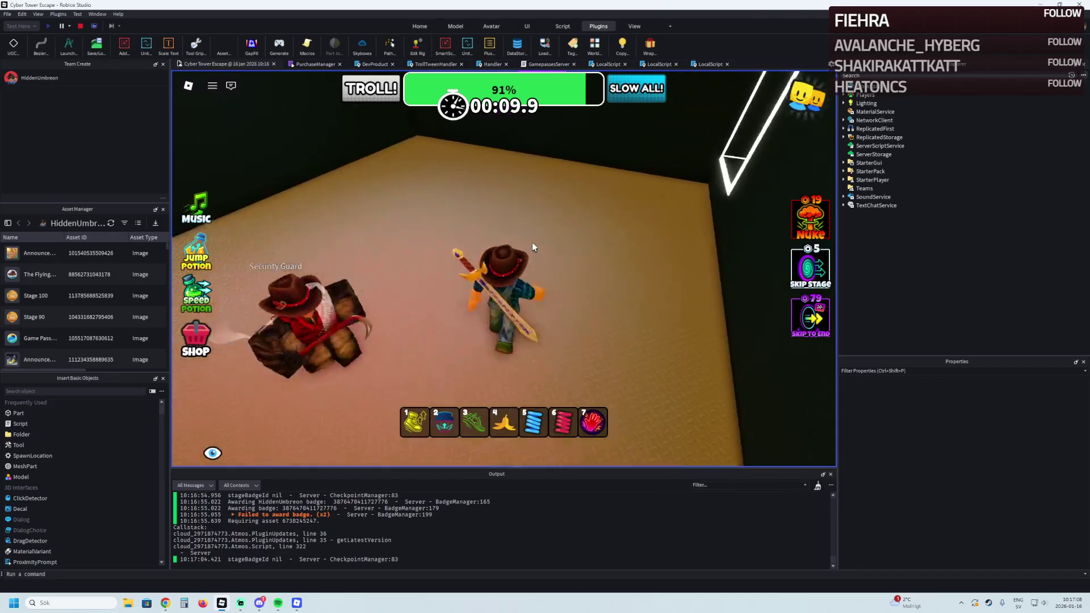
{"action": "key", "text": "w"}
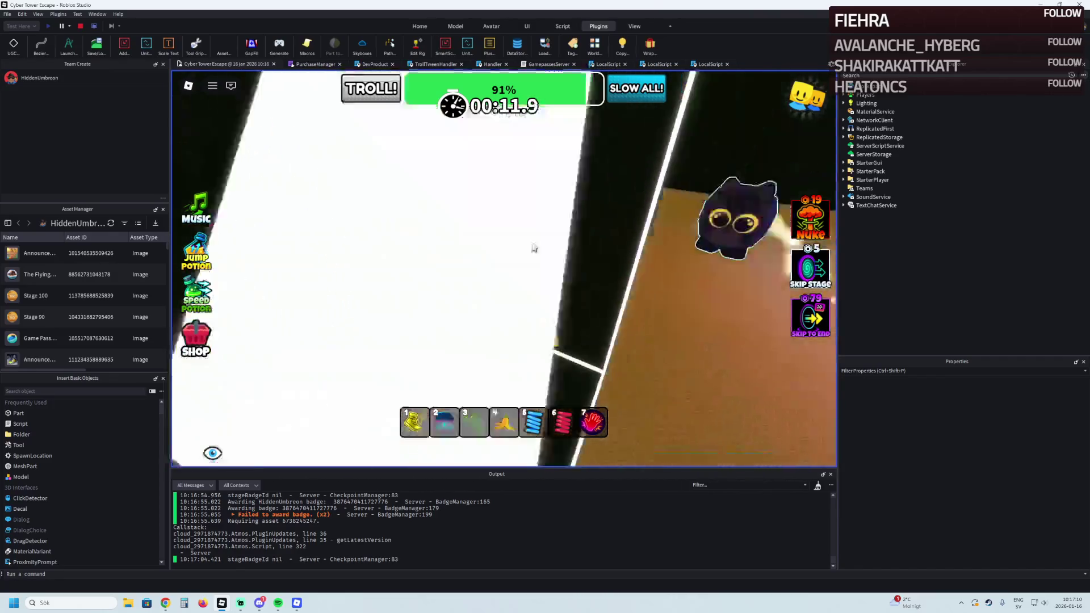
{"action": "key", "text": "w"}
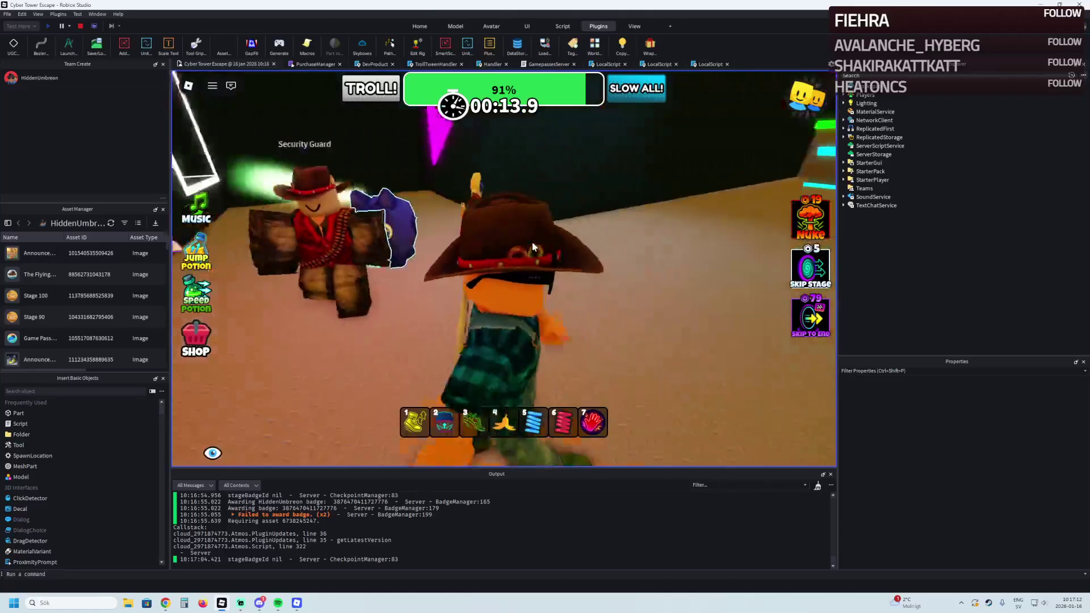
{"action": "key", "text": "w"}
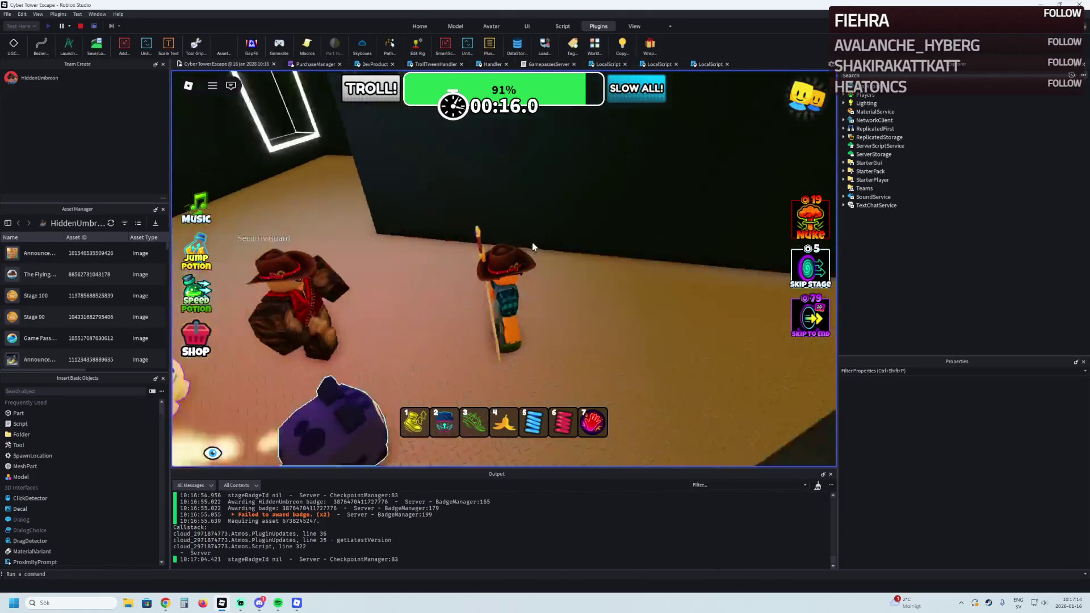
{"action": "key", "text": "w"}
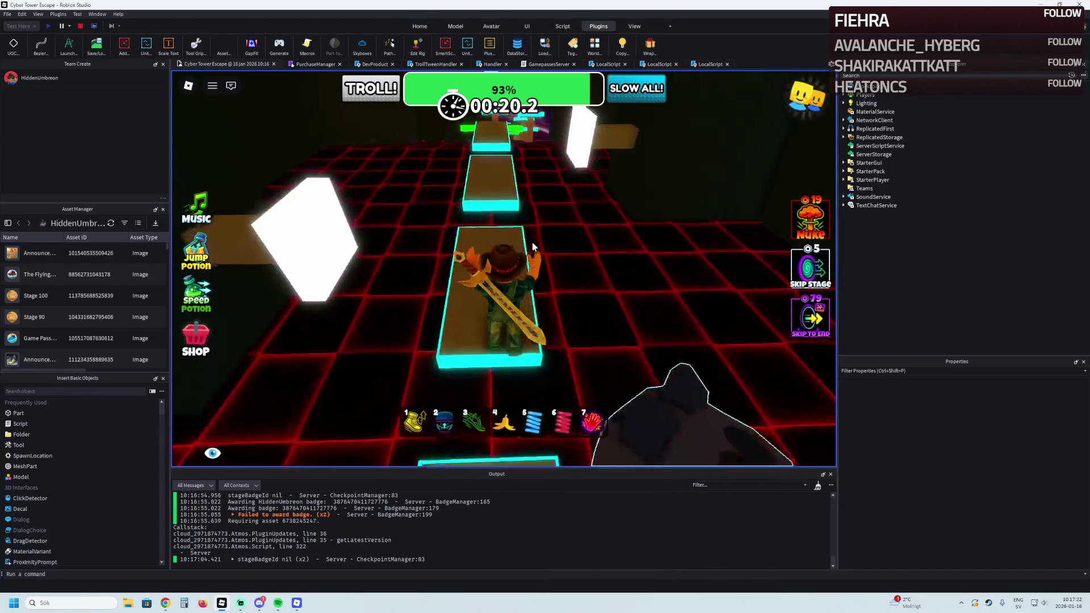
Get past the moving bar and across cyan platforms to the circular checkpoint, then stop
{"action": "key", "text": "w"}
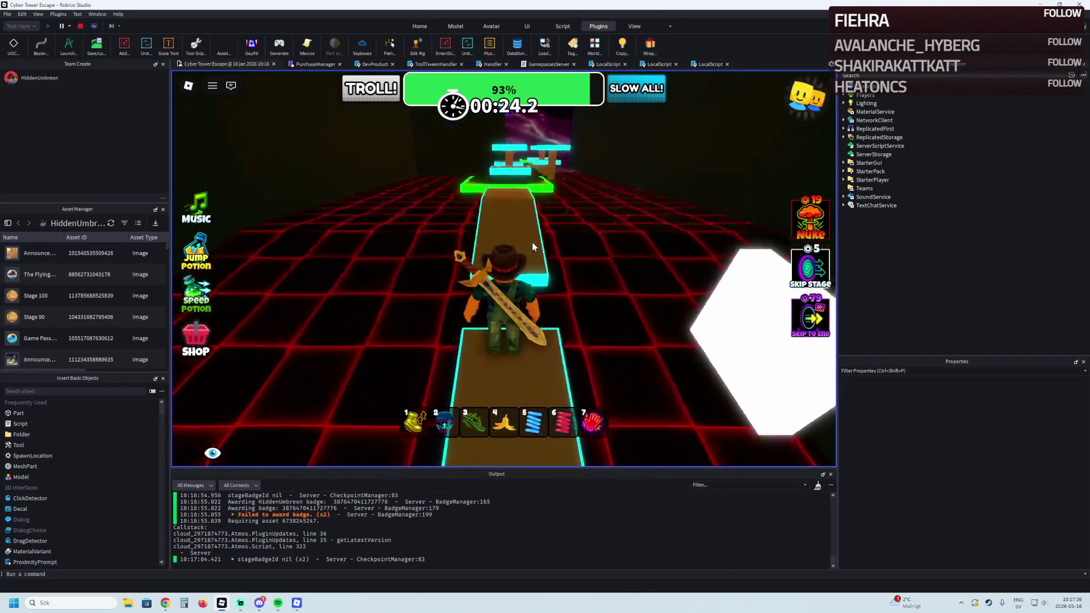
{"action": "key", "text": "w"}
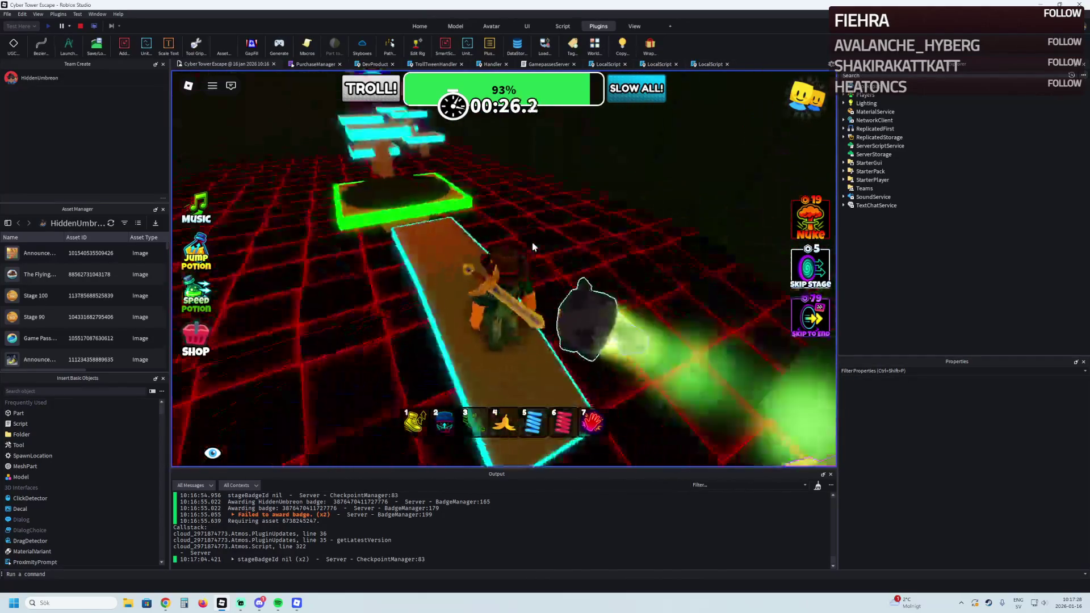
{"action": "key", "text": "w"}
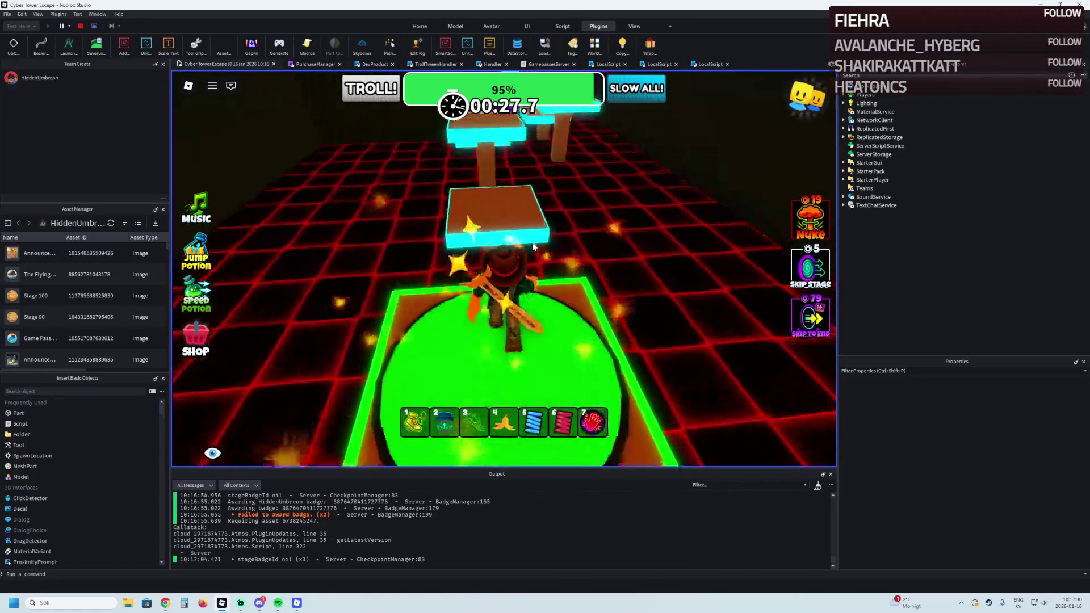
{"action": "key", "text": "w"}
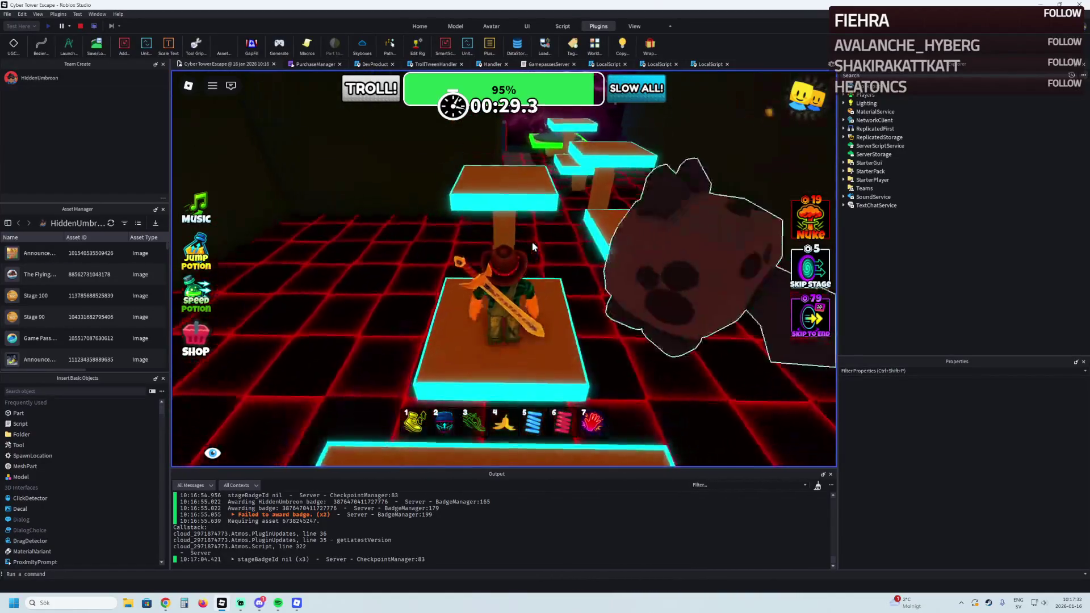
{"action": "key", "text": "w"}
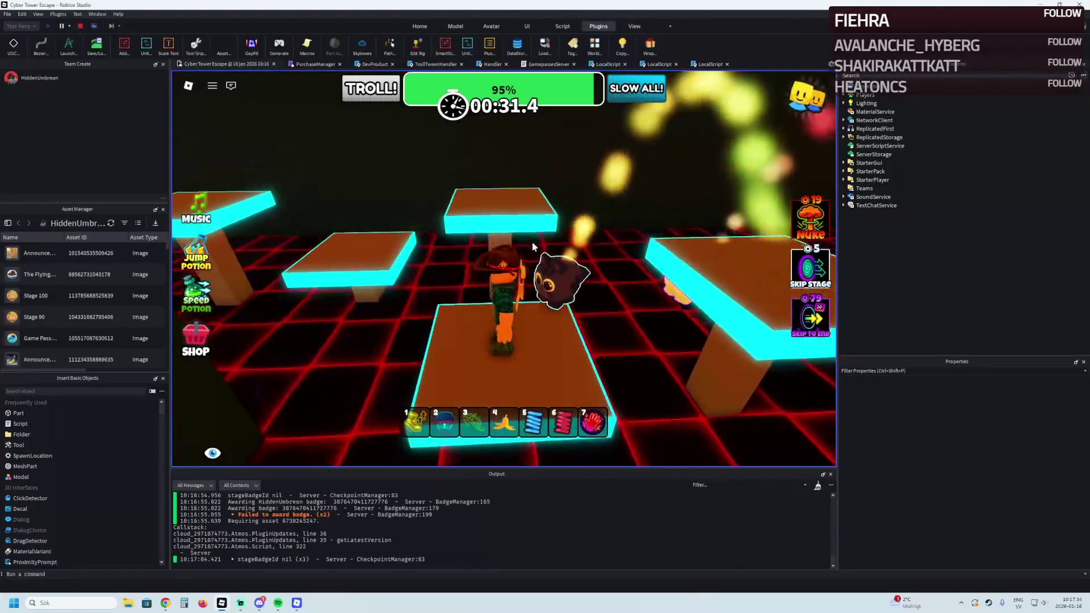
{"action": "key", "text": "w"}
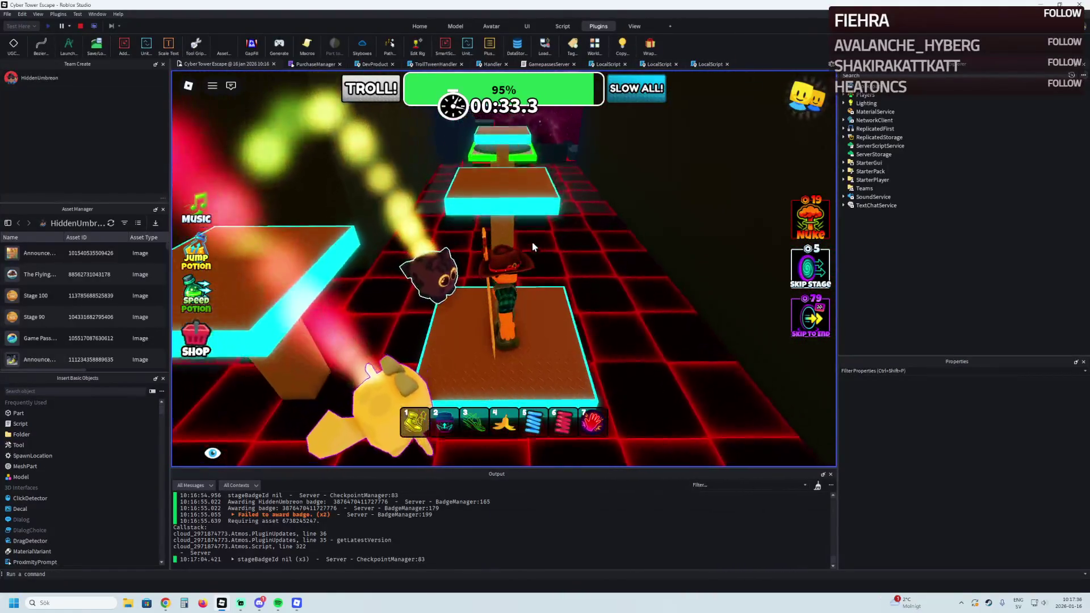
{"action": "key", "text": "w"}
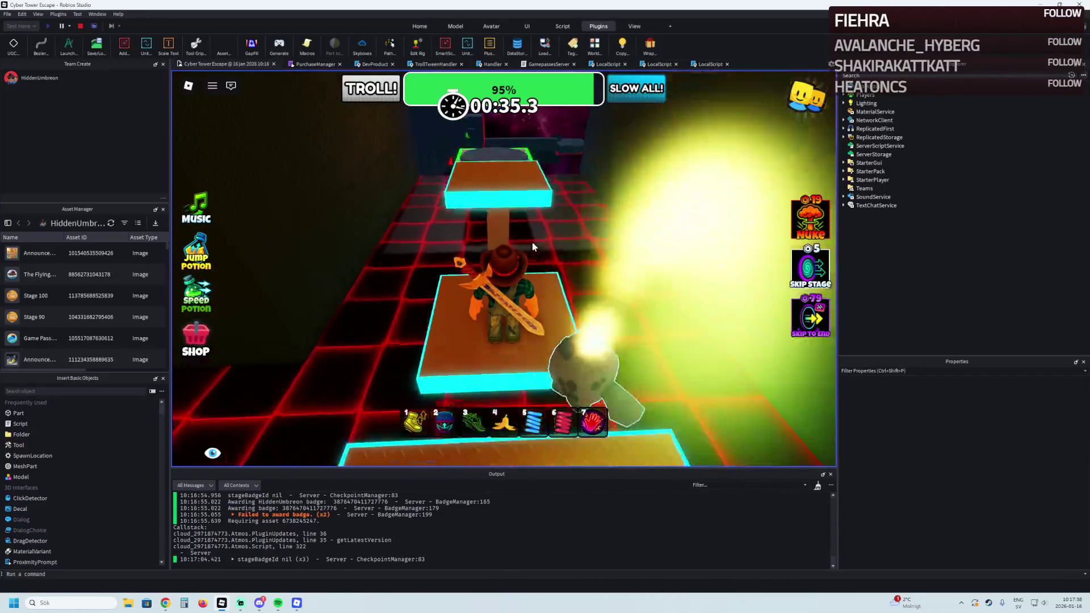
{"action": "key", "text": "w"}
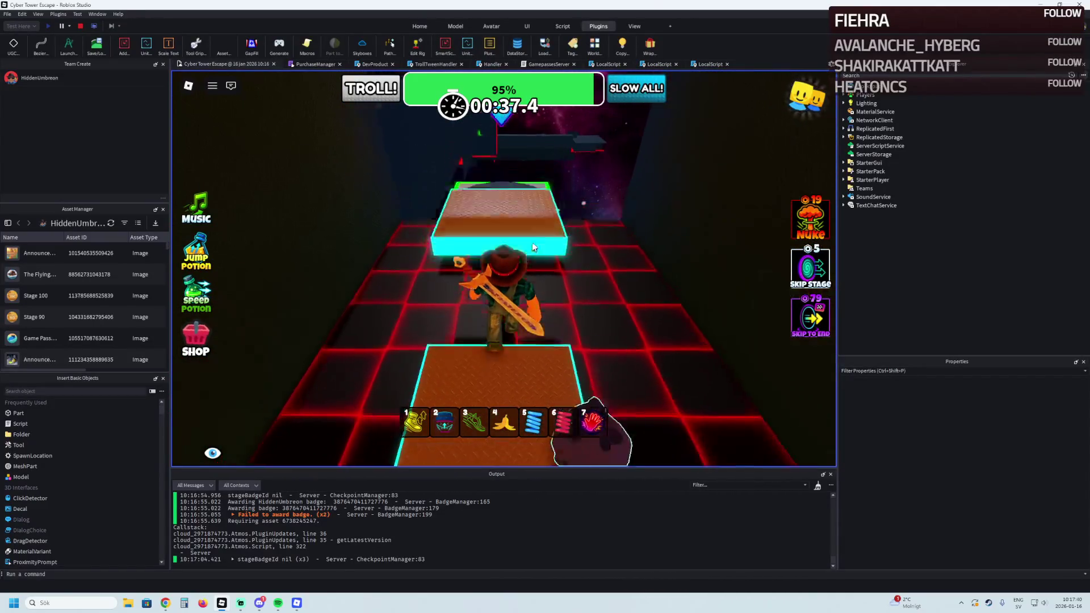
{"action": "key", "text": "w"}
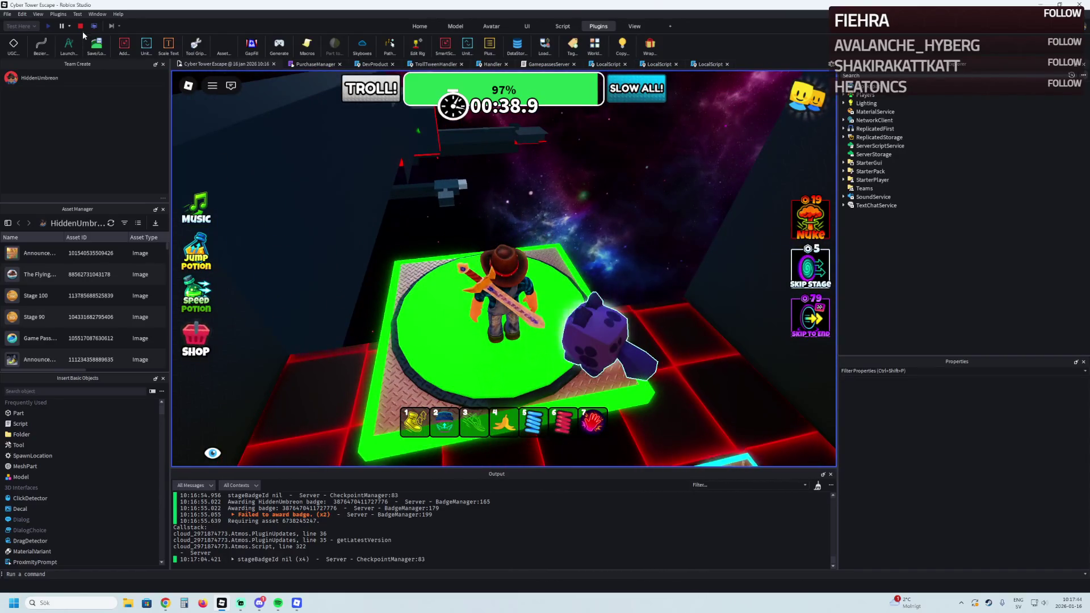
{"action": "left_click", "coordinate": [81, 27]}
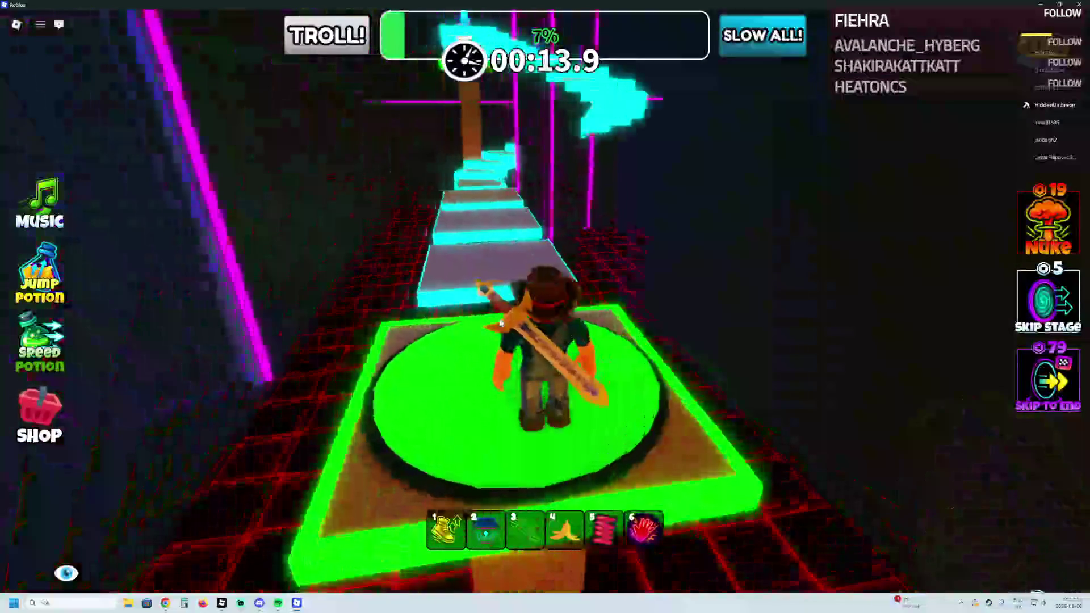
Walk through the corridor and cyan stairs along the red-grid path to the brown platform
{"action": "key", "text": "w"}
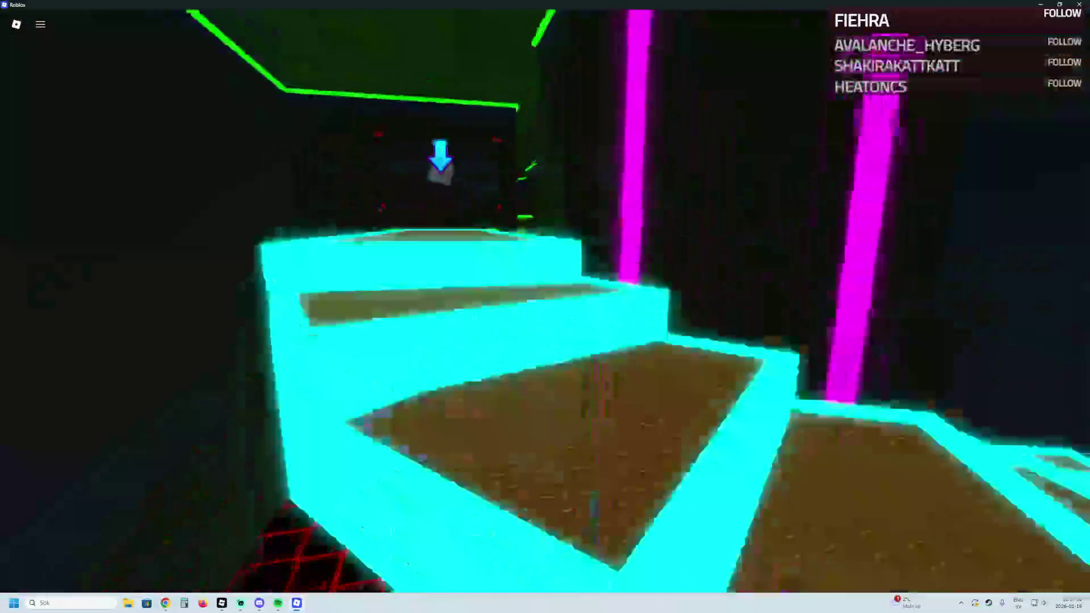
{"action": "key", "text": "w"}
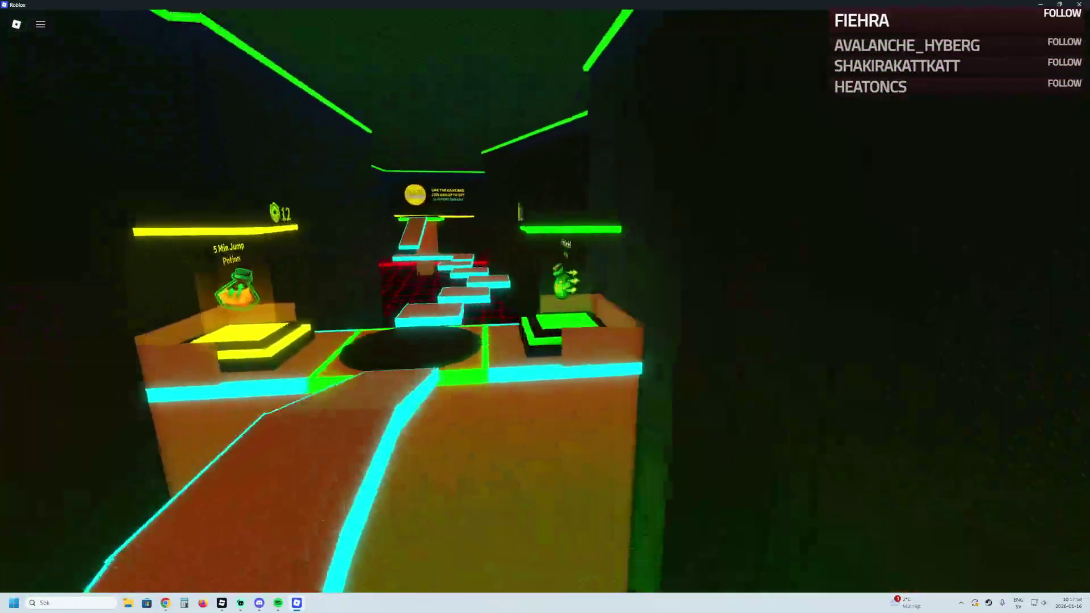
{"action": "key", "text": "w"}
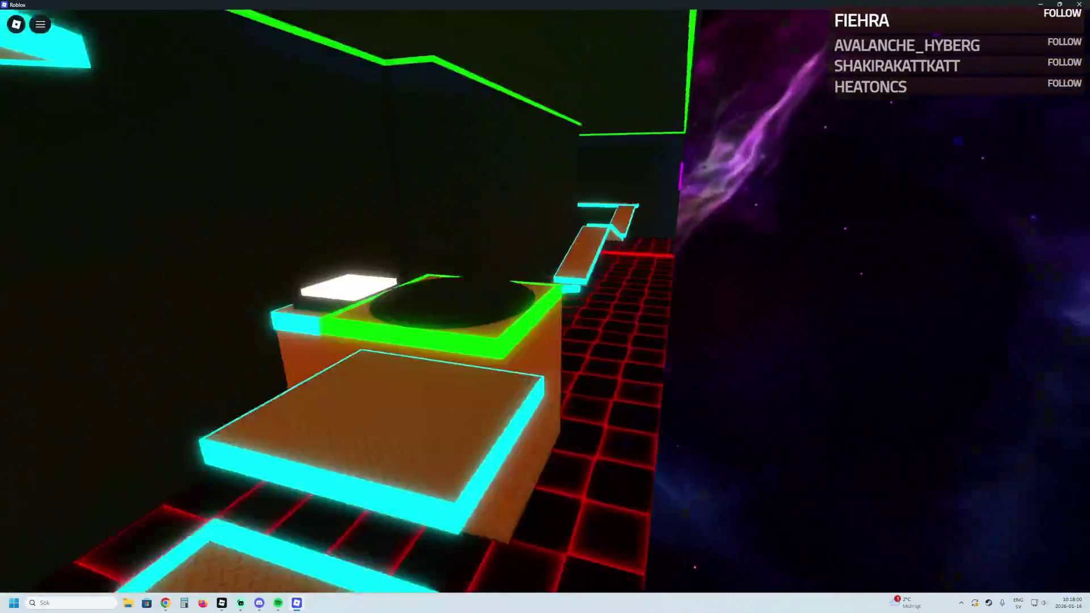
{"action": "key", "text": "w"}
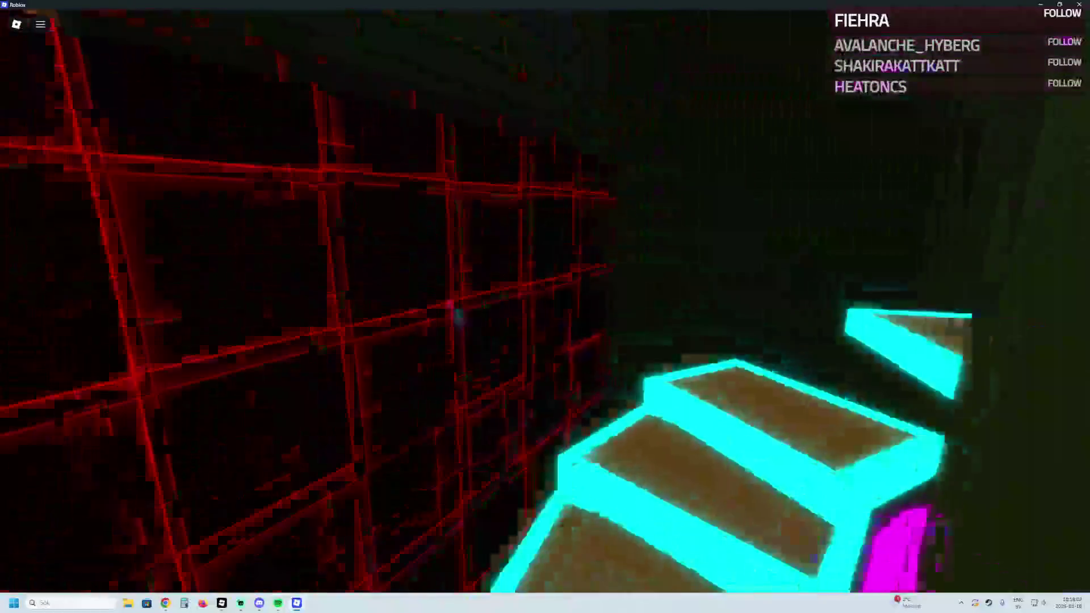
{"action": "key", "text": "w"}
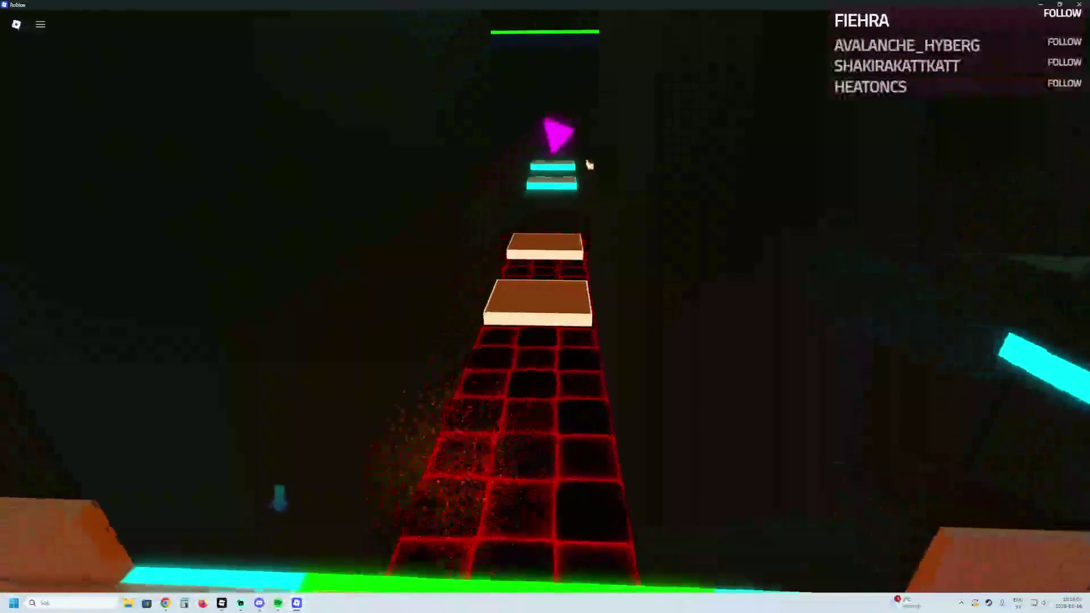
{"action": "key", "text": "w"}
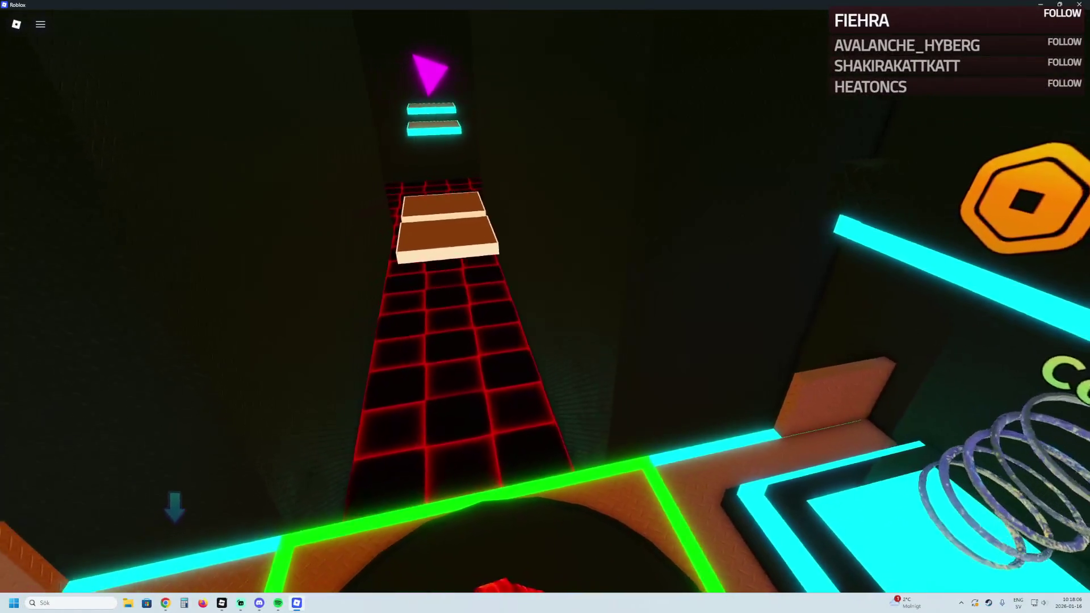
{"action": "key", "text": "w"}
{"action": "scroll", "coordinate": [545, 307], "scroll_direction": "down", "scroll_amount": 3}
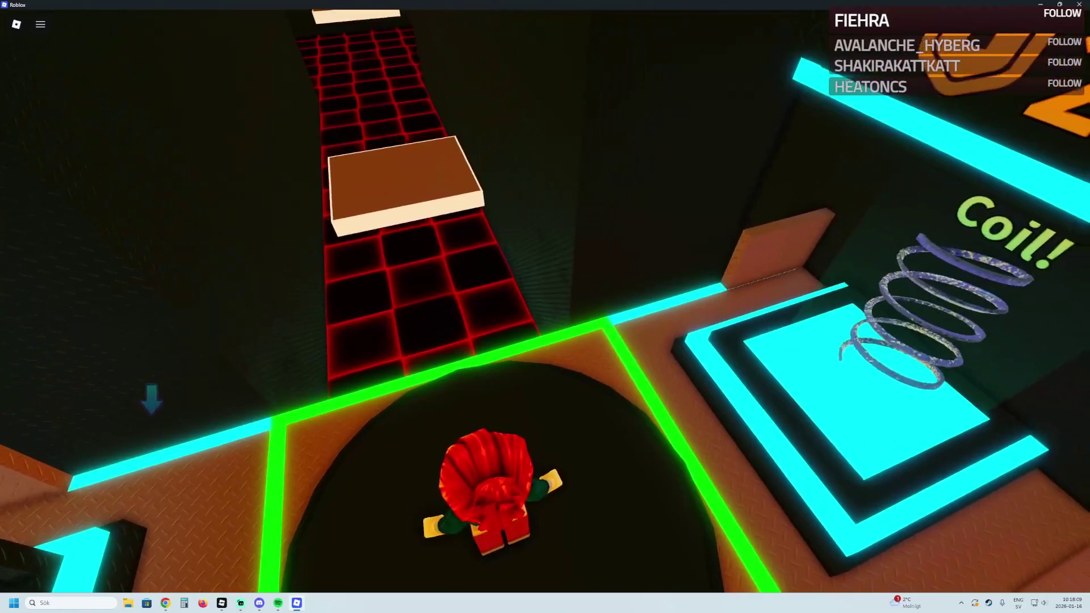
{"action": "key", "text": "w"}
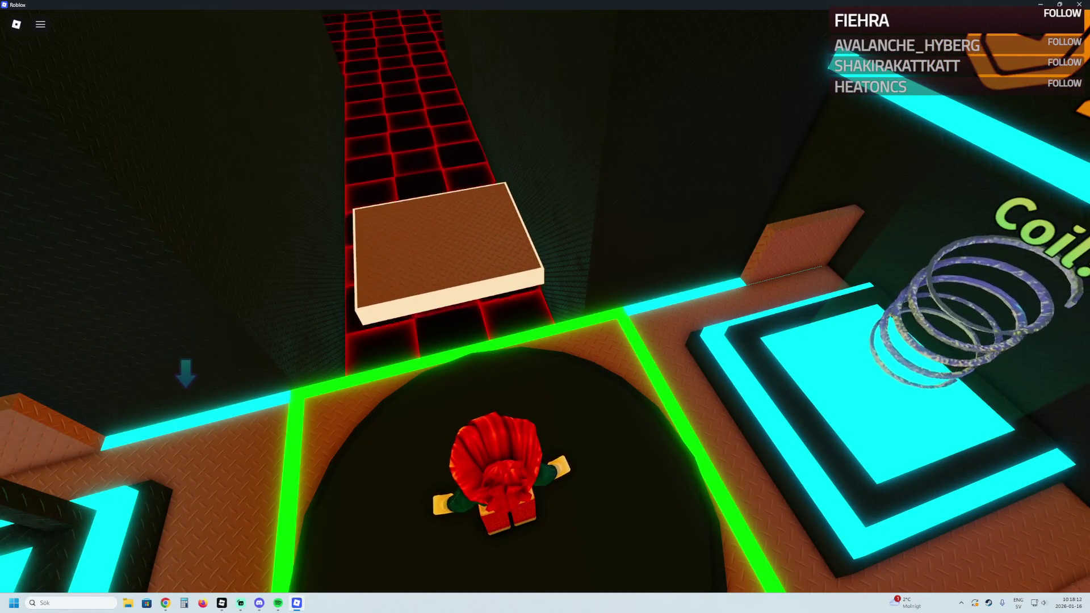
{"action": "scroll", "coordinate": [544, 306], "scroll_direction": "up", "scroll_amount": 3}
Cross the cyan and brown platforms past the 19 sign toward the yellow platforms and spinning bars
{"action": "key", "text": "w"}
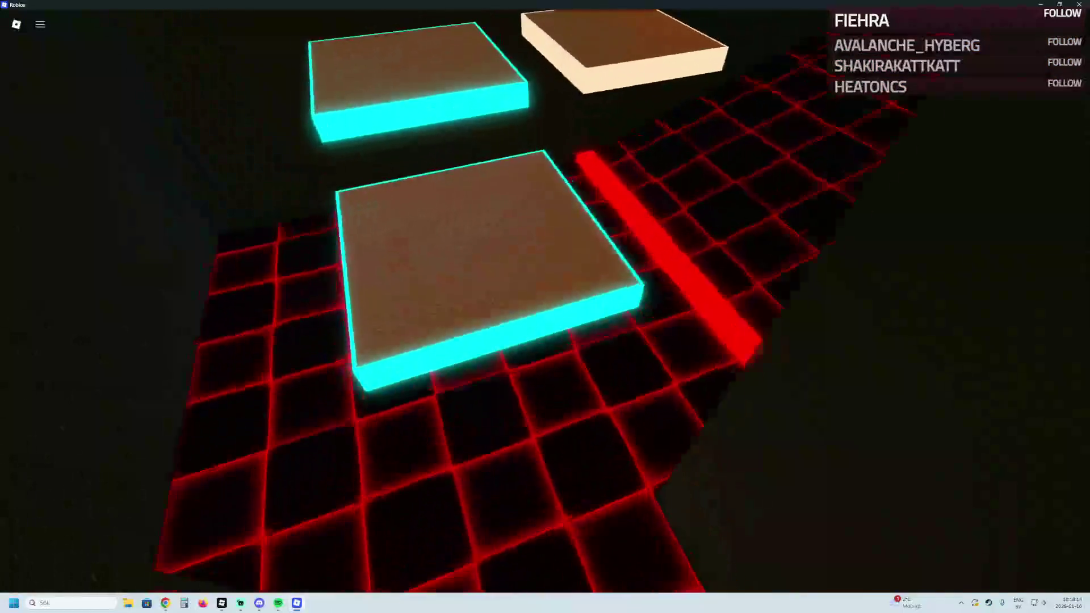
{"action": "key", "text": "w"}
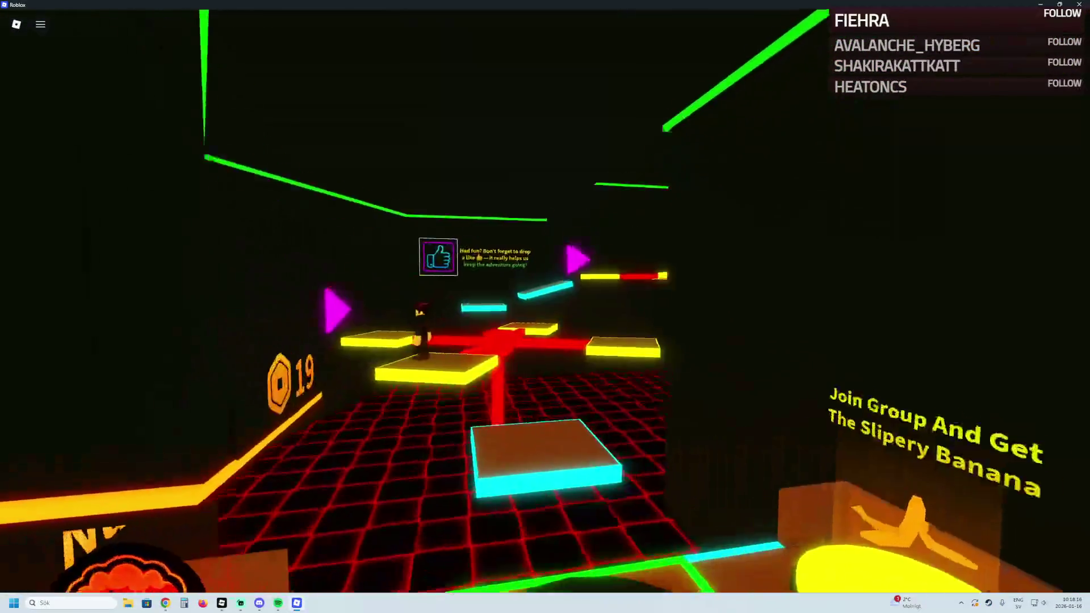
{"action": "key", "text": "w"}
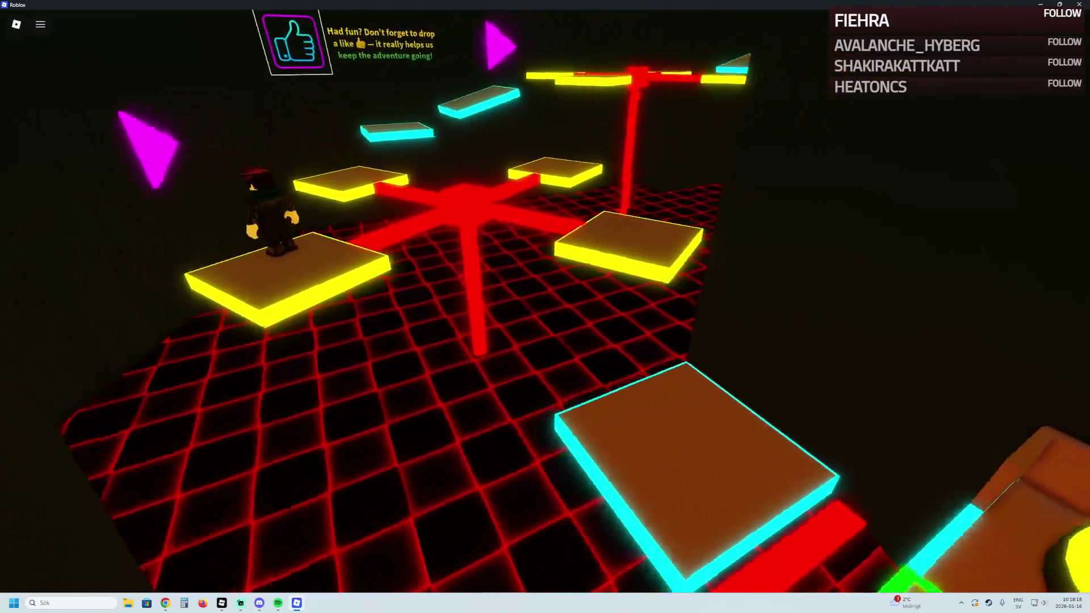
{"action": "key", "text": "w"}
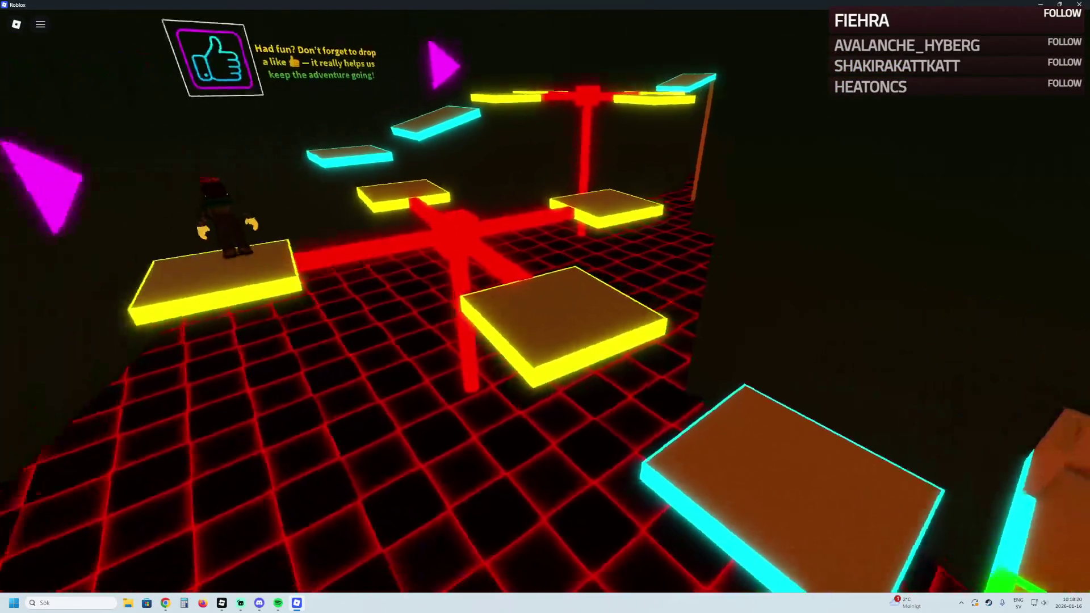
{"action": "key", "text": "w"}
{"action": "key", "text": "w"}
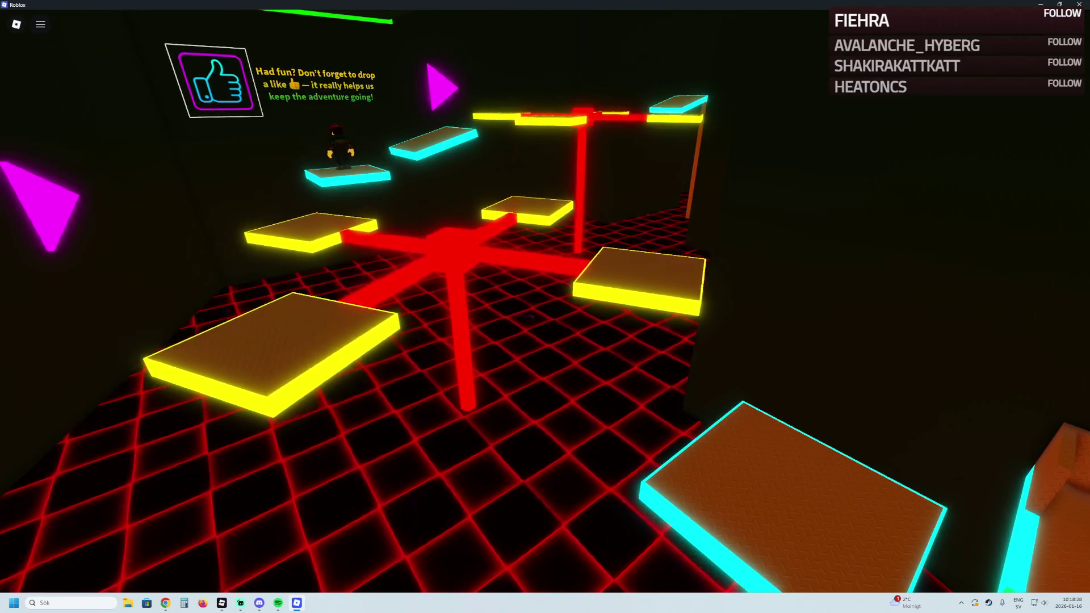
{"action": "key", "text": "w"}
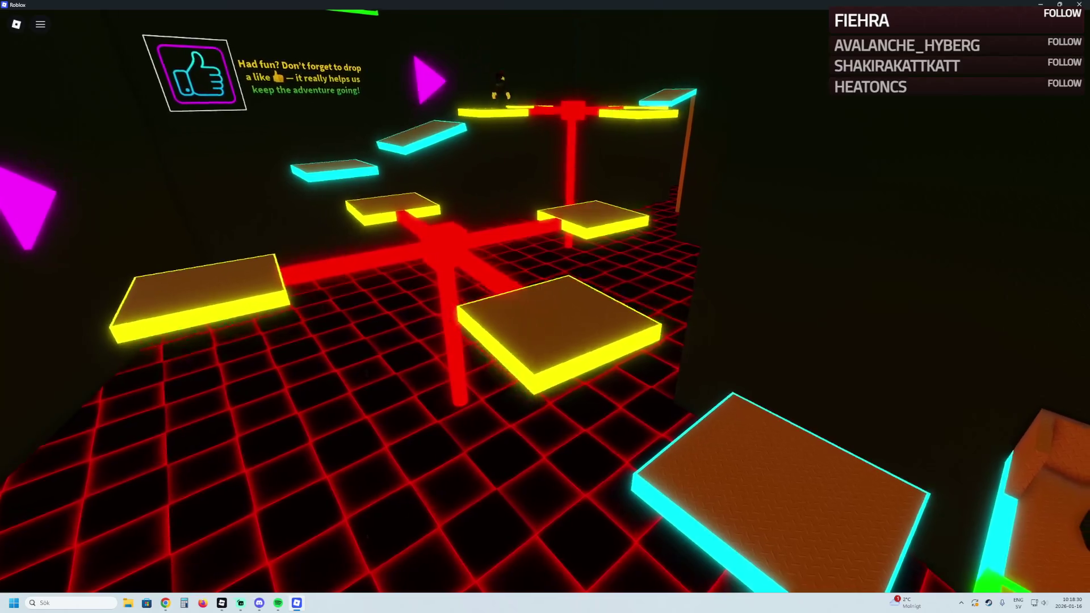
{"action": "key", "text": "Left"}
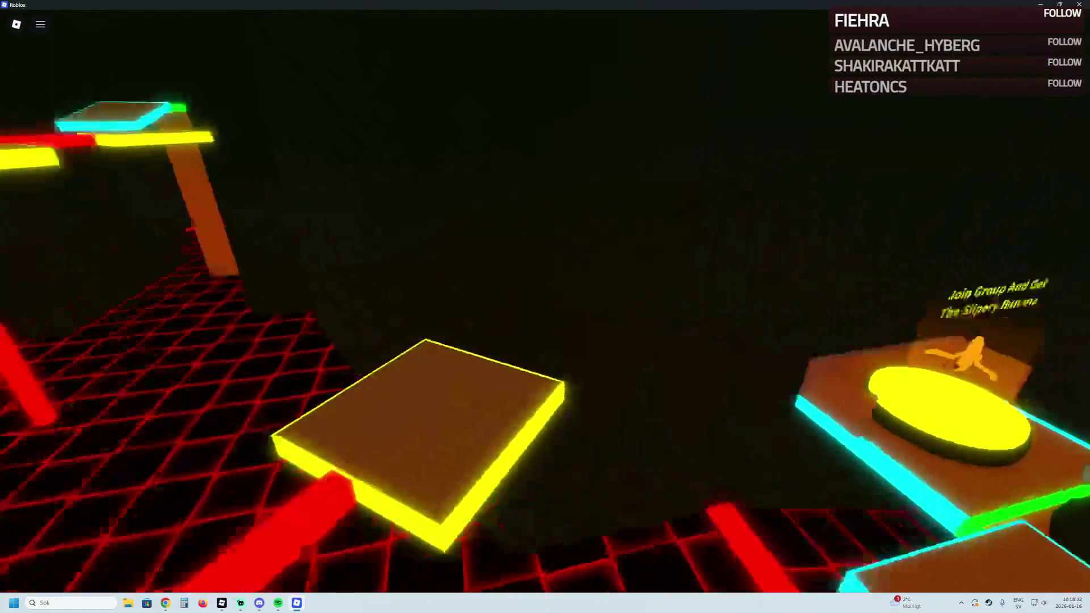
{"action": "key", "text": "w"}
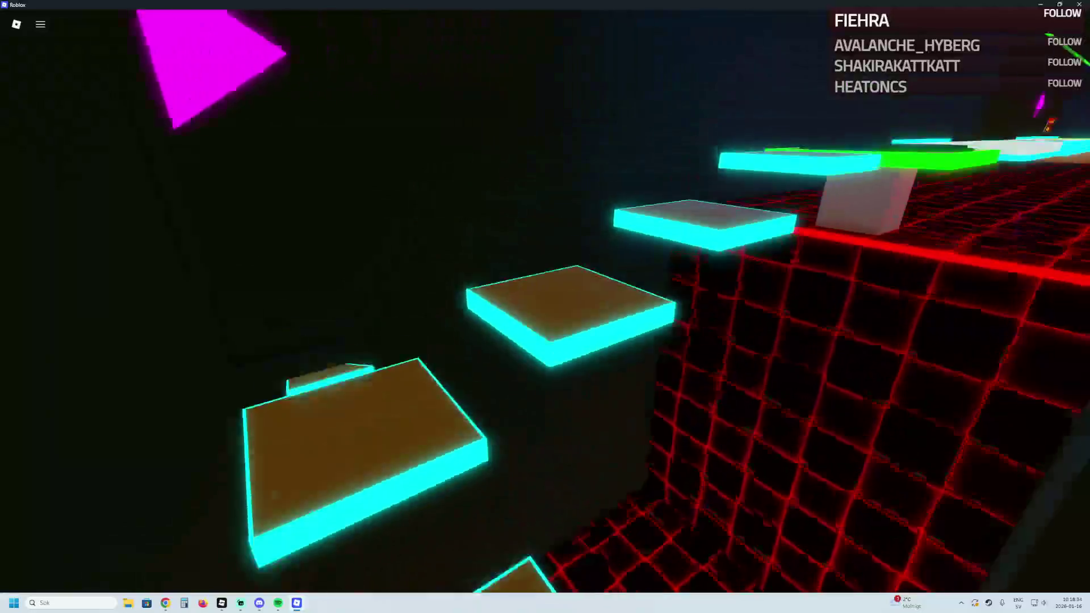
{"action": "key", "text": "w"}
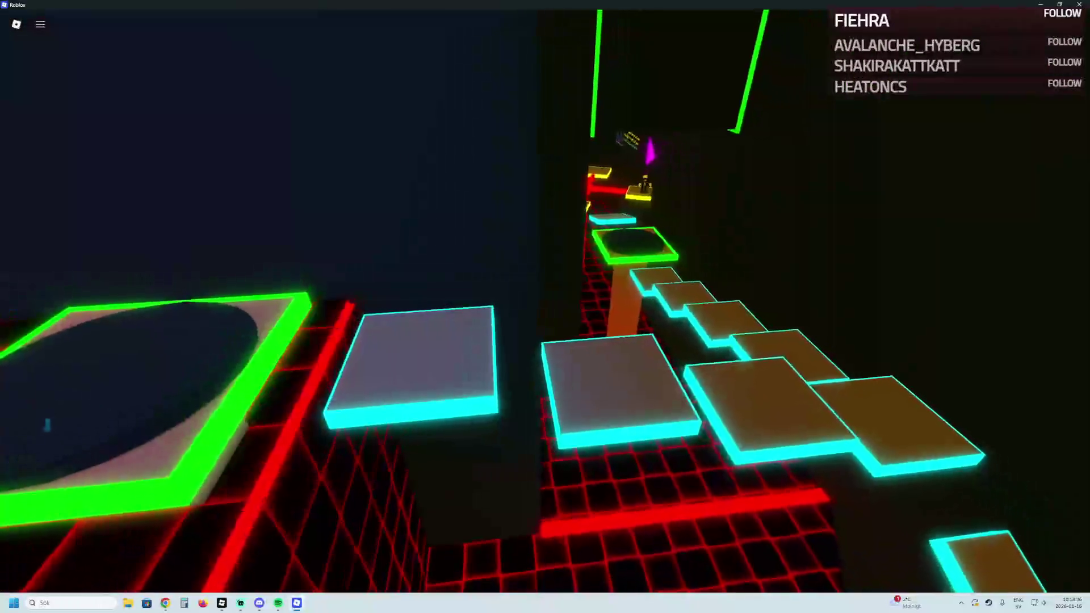
Run down the red-grid corridor, climb the cyan spiral staircase, then return to Studio
{"action": "key", "text": "w"}
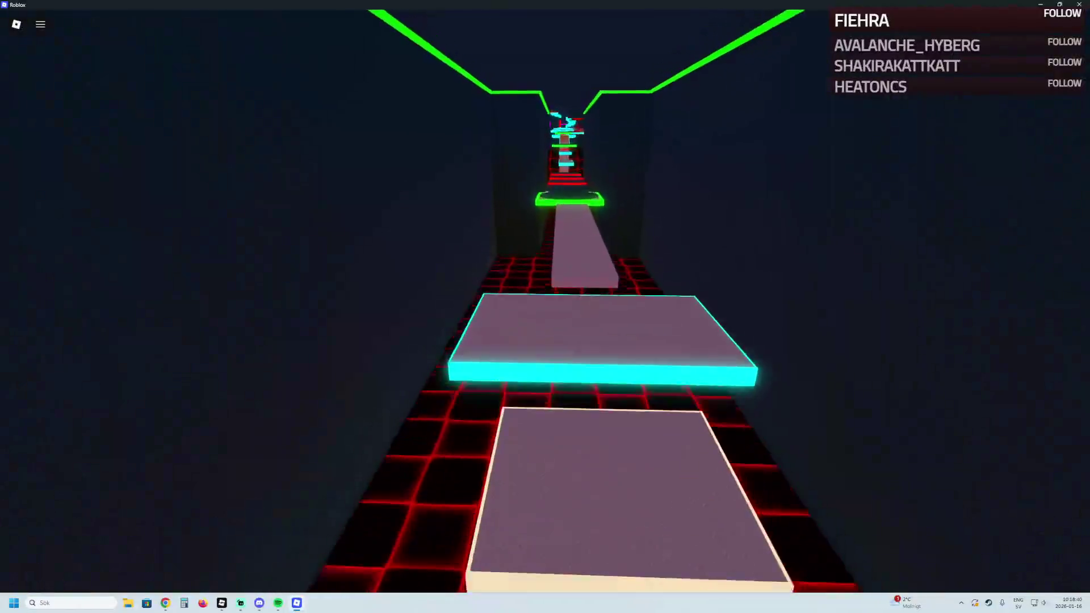
{"action": "key", "text": "w"}
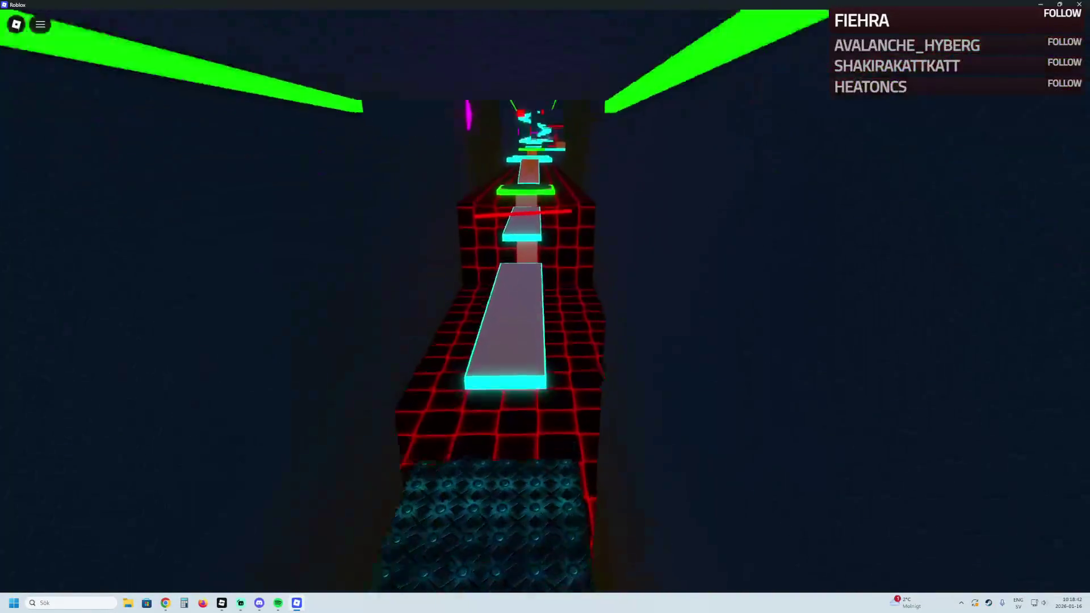
{"action": "key", "text": "w"}
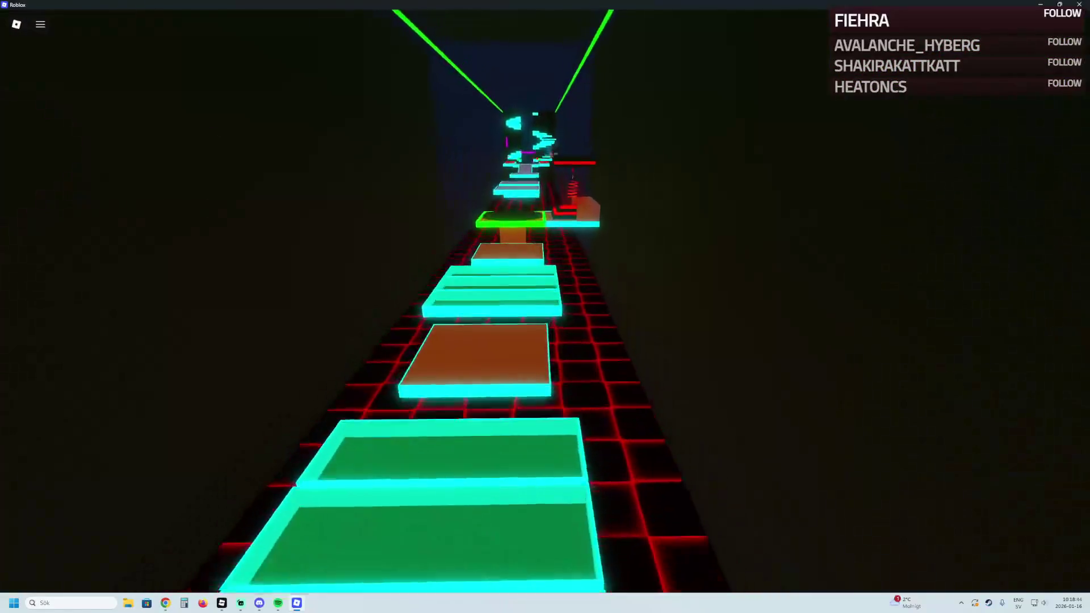
{"action": "key", "text": "w"}
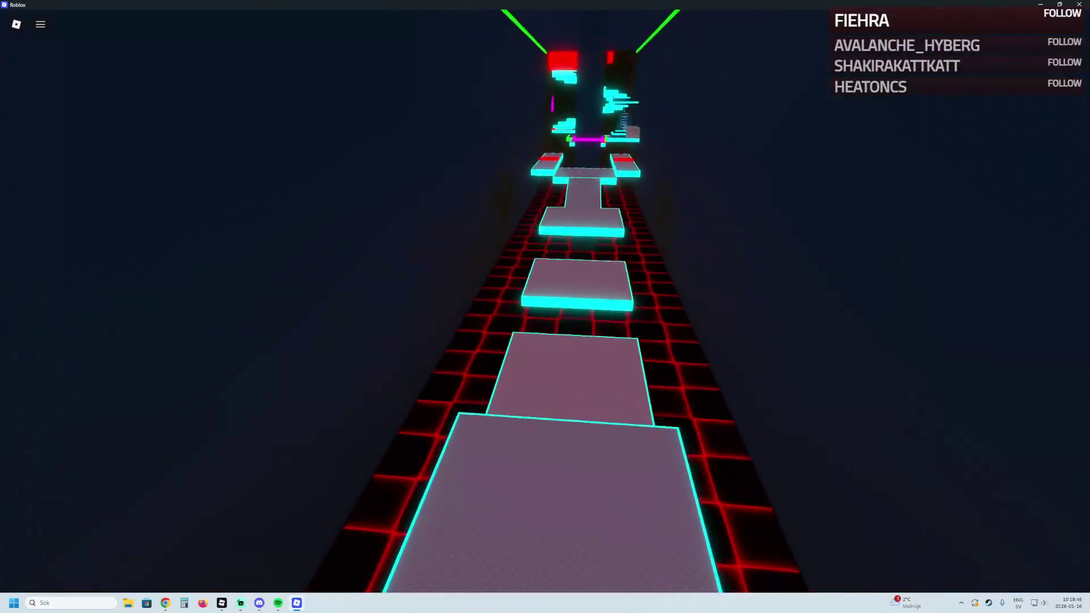
{"action": "key", "text": "w"}
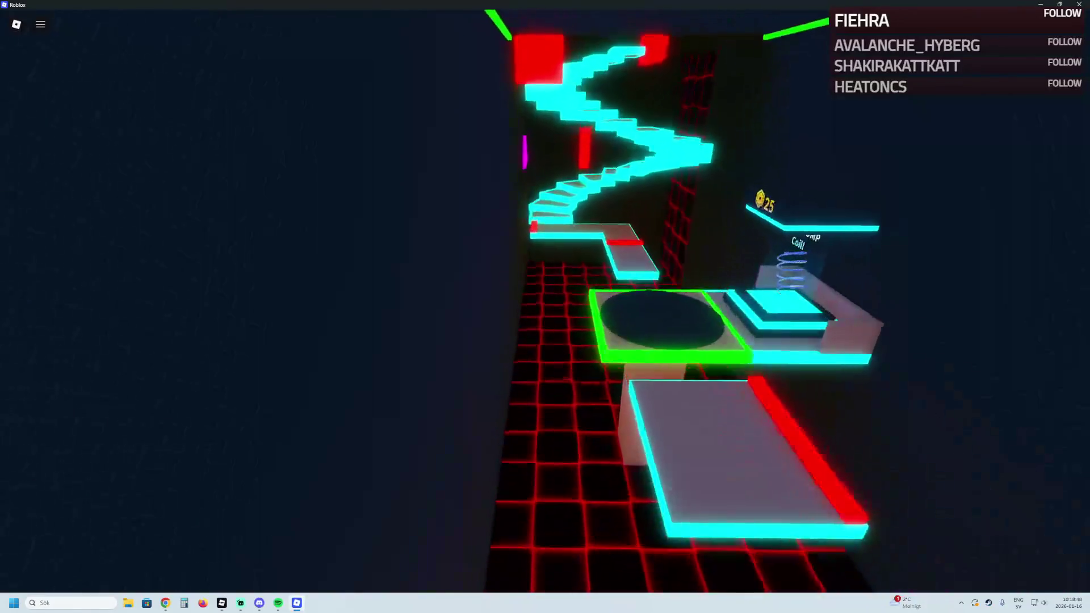
{"action": "key", "text": "w"}
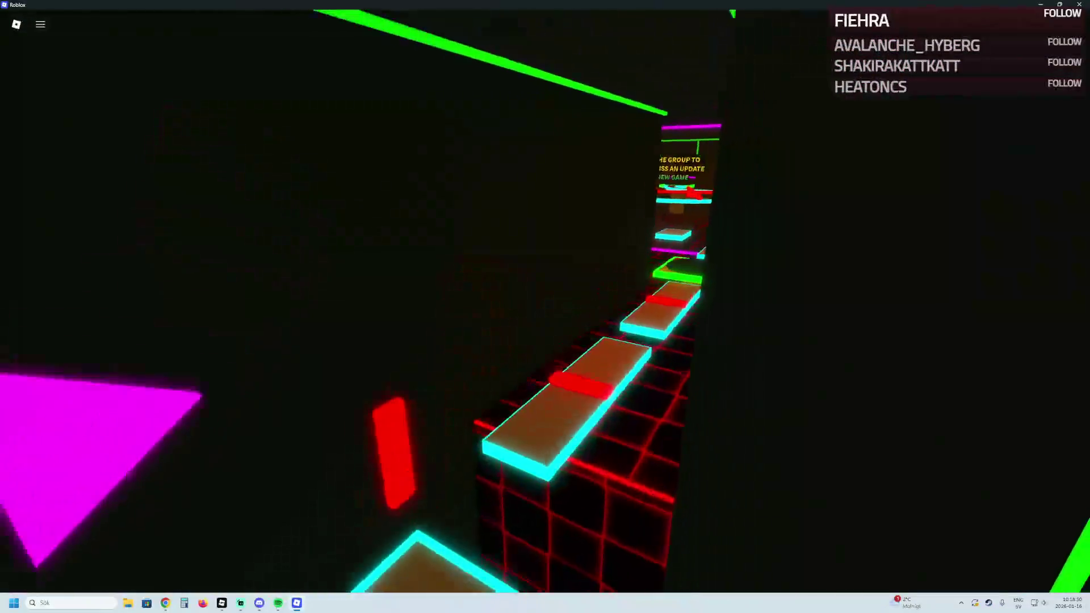
{"action": "key", "text": "w"}
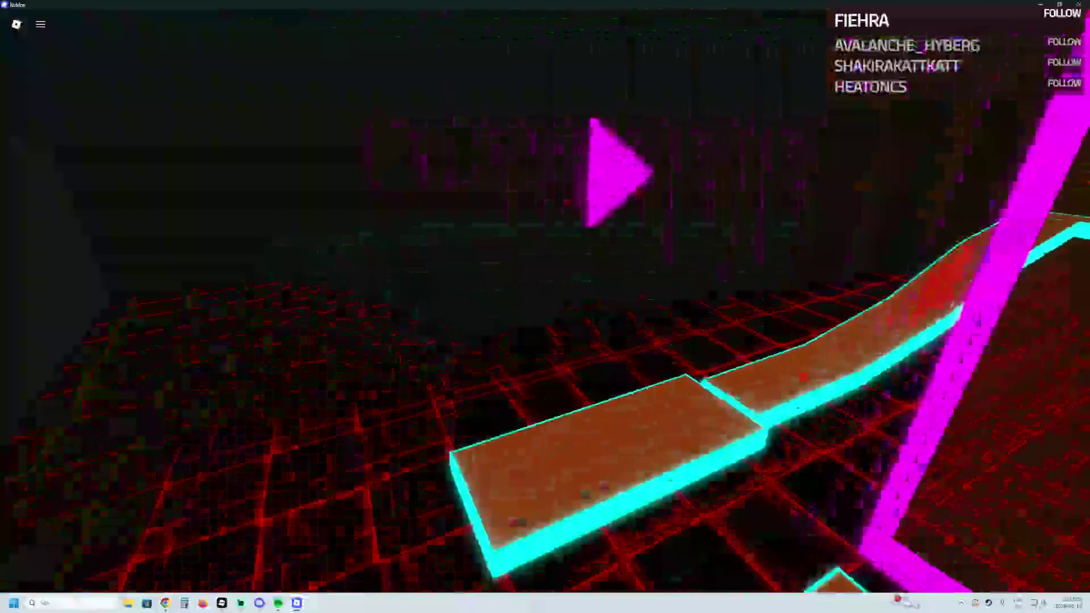
{"action": "key", "text": "w"}
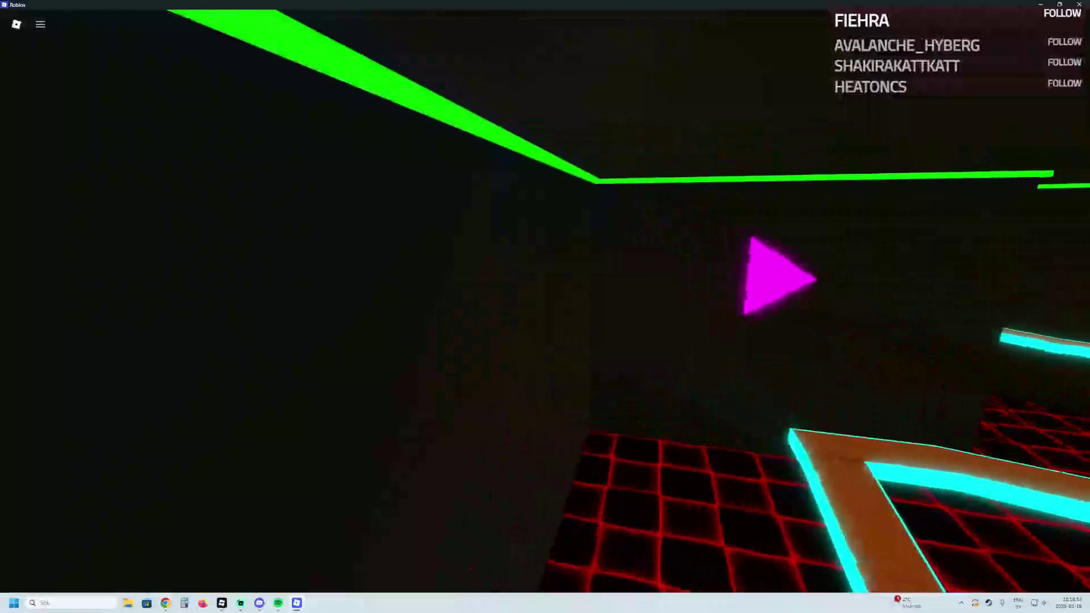
{"action": "key", "text": "w"}
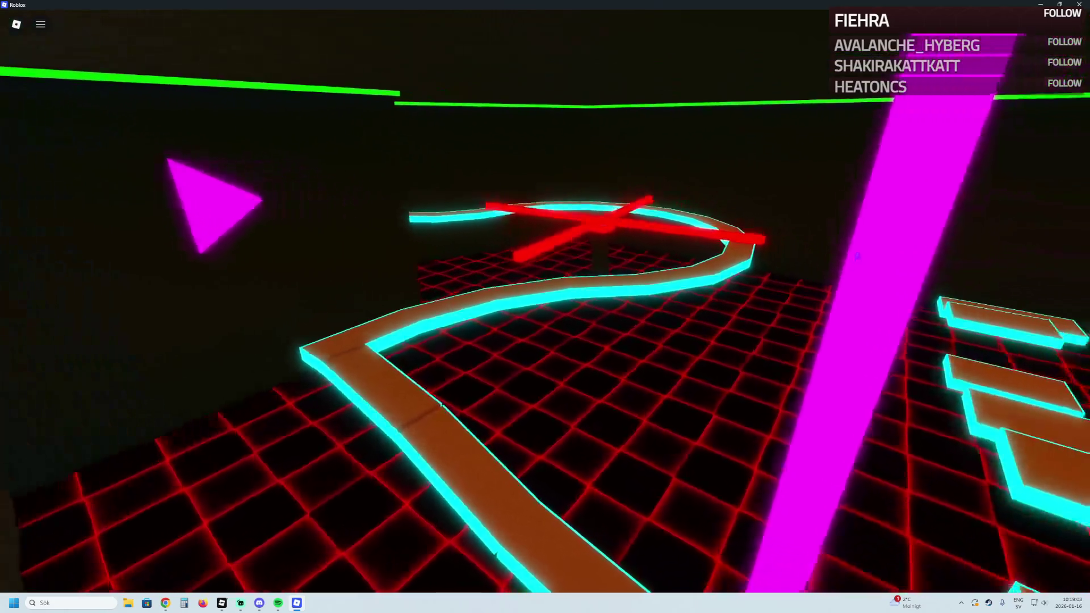
{"action": "key", "text": "alt+Tab"}
{"action": "mouse_move", "coordinate": [471, 261]}
{"action": "left_mouse_down"}
{"action": "mouse_move", "coordinate": [452, 257]}
{"action": "mouse_move", "coordinate": [633, 287]}
{"action": "mouse_move", "coordinate": [617, 263]}
{"action": "left_mouse_up"}
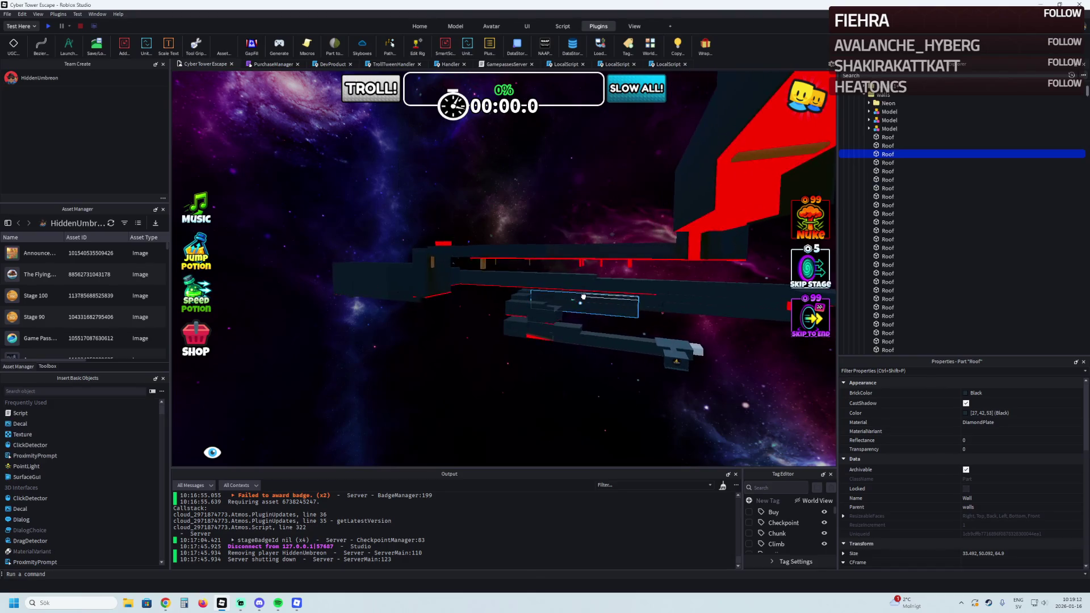
Scroll the viewport camera to bring Stage 17's long brown beam into view
{"action": "scroll", "coordinate": [583, 296], "scroll_direction": "up", "scroll_amount": 10}
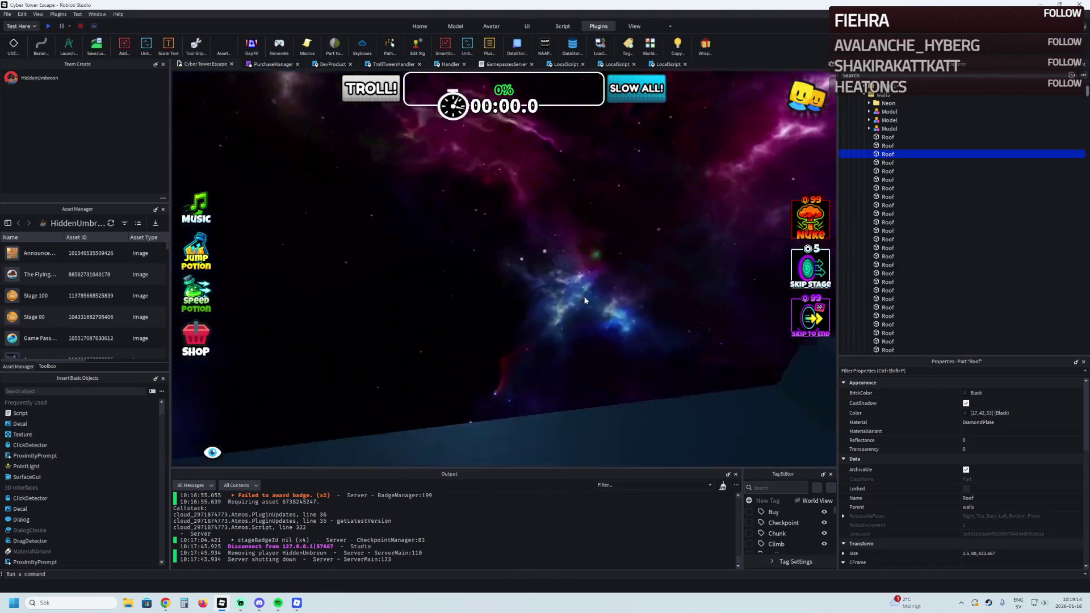
{"action": "scroll", "coordinate": [583, 295], "scroll_direction": "down", "scroll_amount": 10}
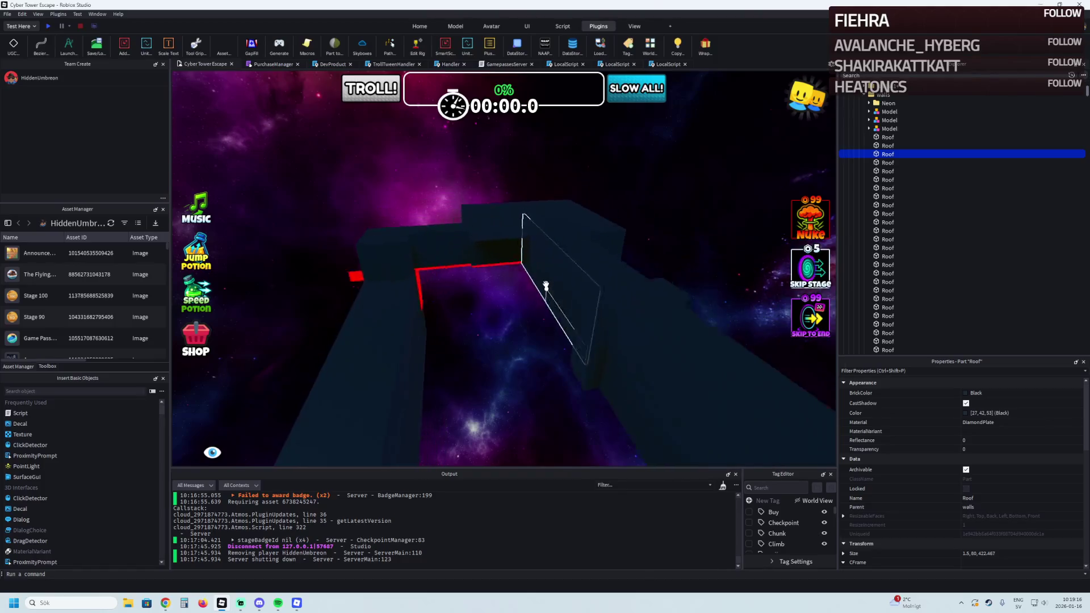
{"action": "scroll", "coordinate": [545, 286], "scroll_direction": "down", "scroll_amount": 10}
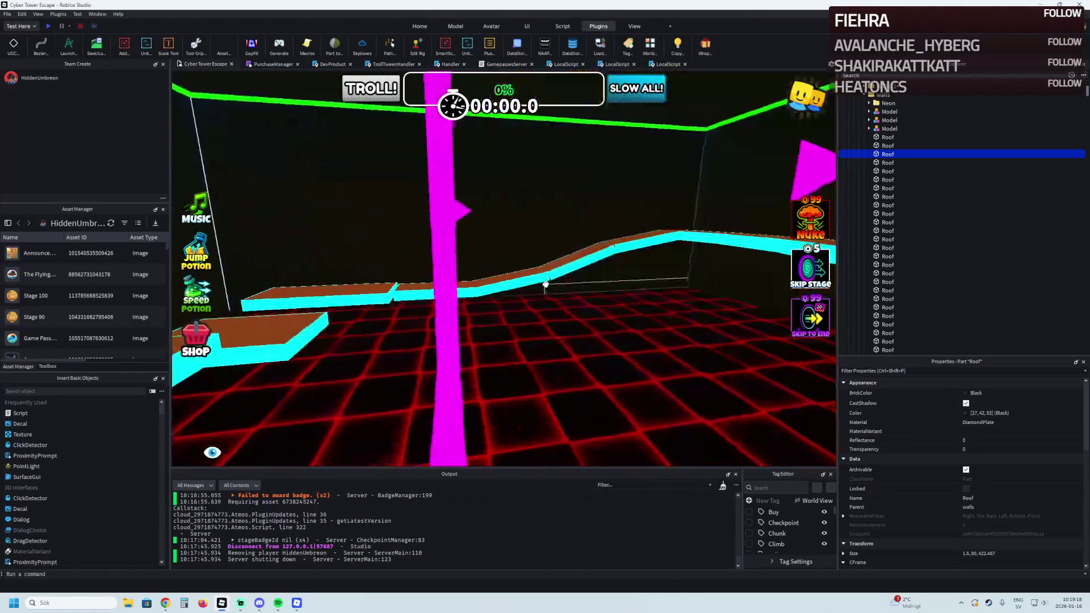
{"action": "scroll", "coordinate": [545, 285], "scroll_direction": "up", "scroll_amount": 10}
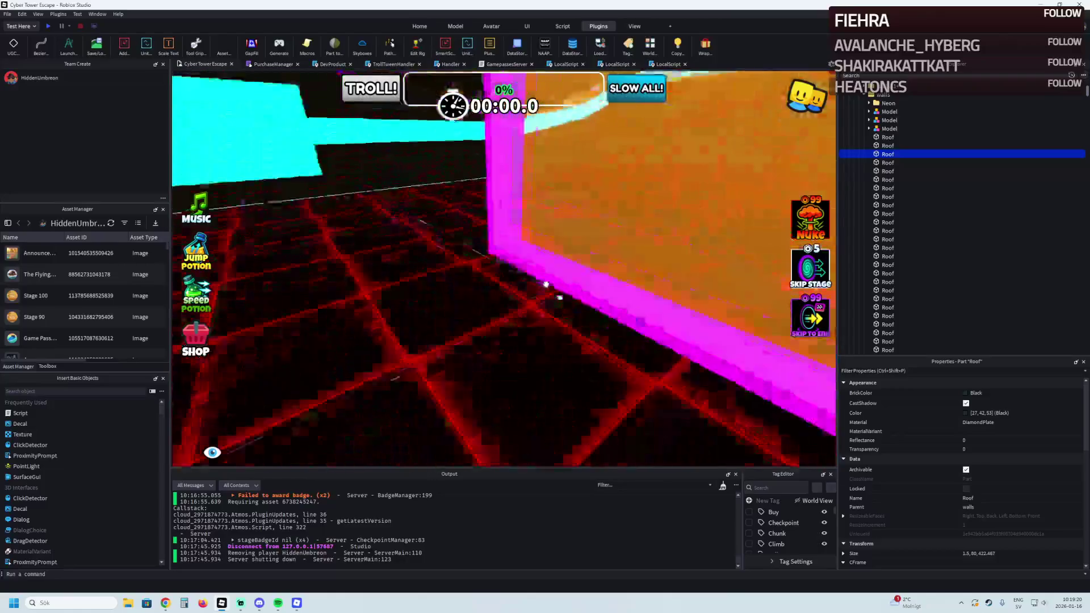
{"action": "scroll", "coordinate": [545, 285], "scroll_direction": "down", "scroll_amount": 5}
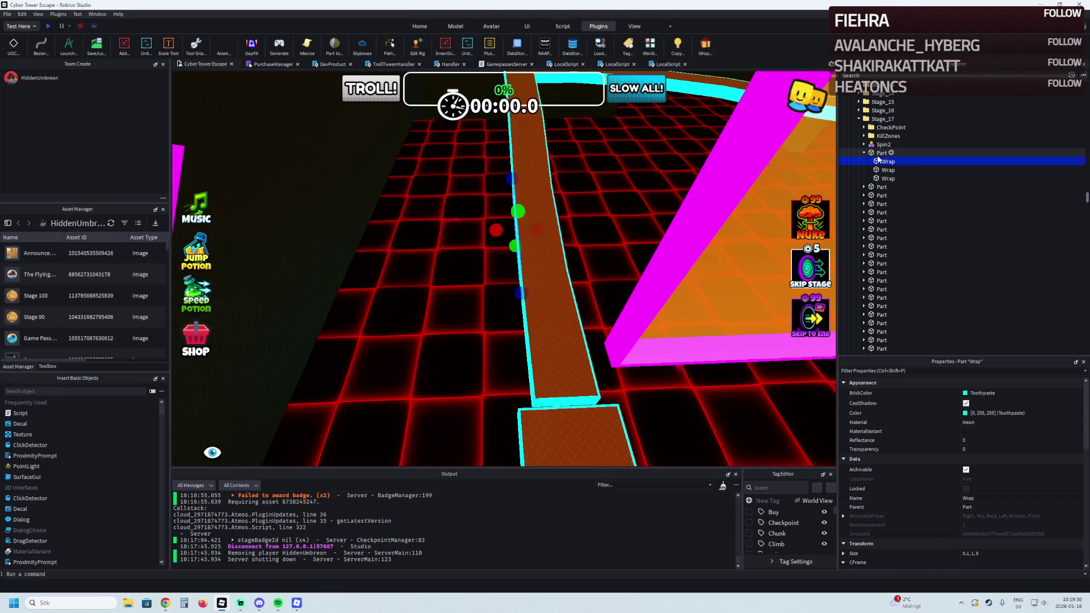
{"action": "scroll", "coordinate": [874, 160], "scroll_direction": "down", "scroll_amount": 3}
Browse Stage_17's parts in Explorer, framing the walkway platforms to check their sizes
{"action": "left_click", "coordinate": [880, 339]}
{"action": "key", "text": "f"}
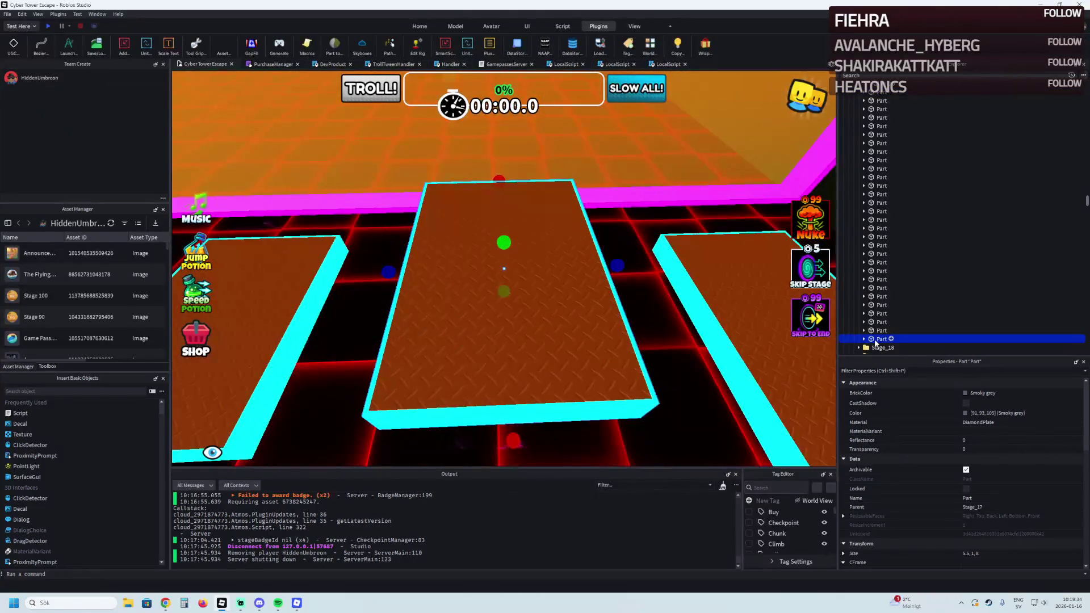
{"action": "scroll", "coordinate": [590, 265], "scroll_direction": "up", "scroll_amount": 3}
{"action": "scroll", "coordinate": [591, 265], "scroll_direction": "down", "scroll_amount": 3}
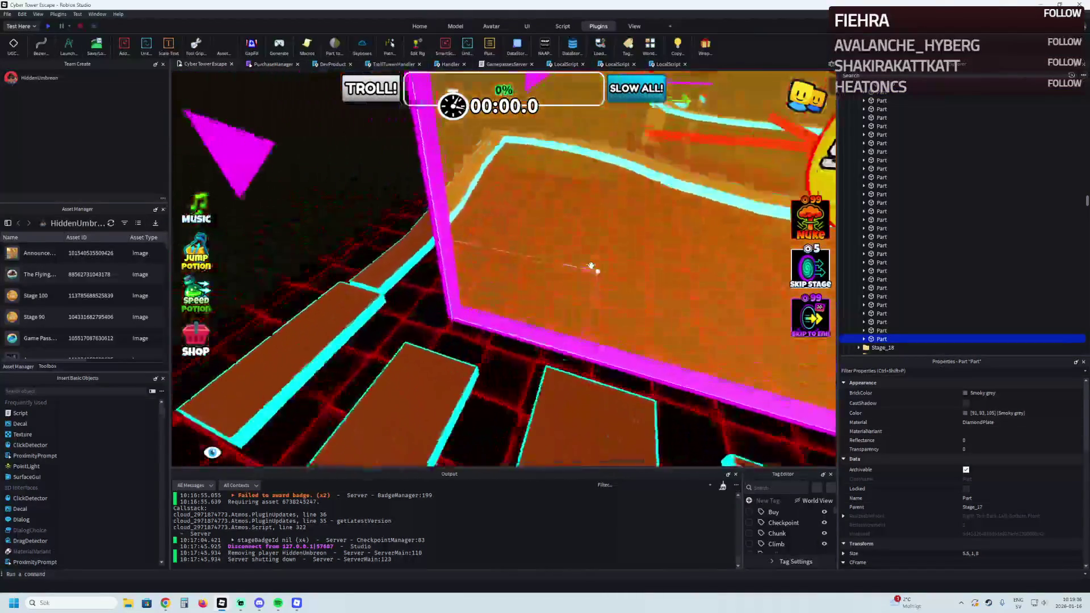
{"action": "left_click", "coordinate": [513, 305]}
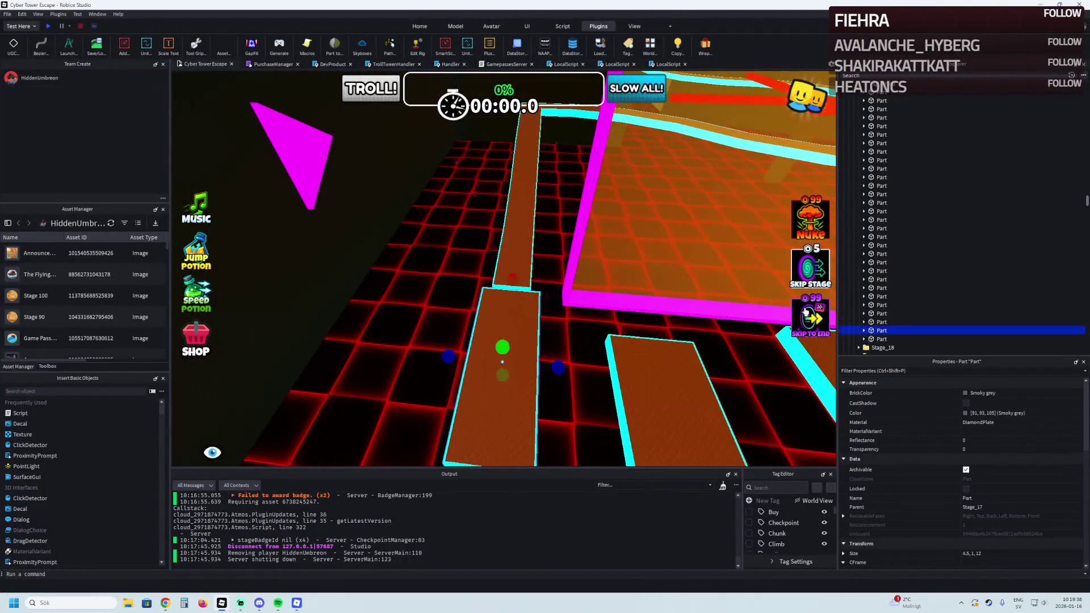
{"action": "left_click", "coordinate": [519, 248]}
{"action": "left_click", "coordinate": [885, 296]}
{"action": "key", "text": "f"}
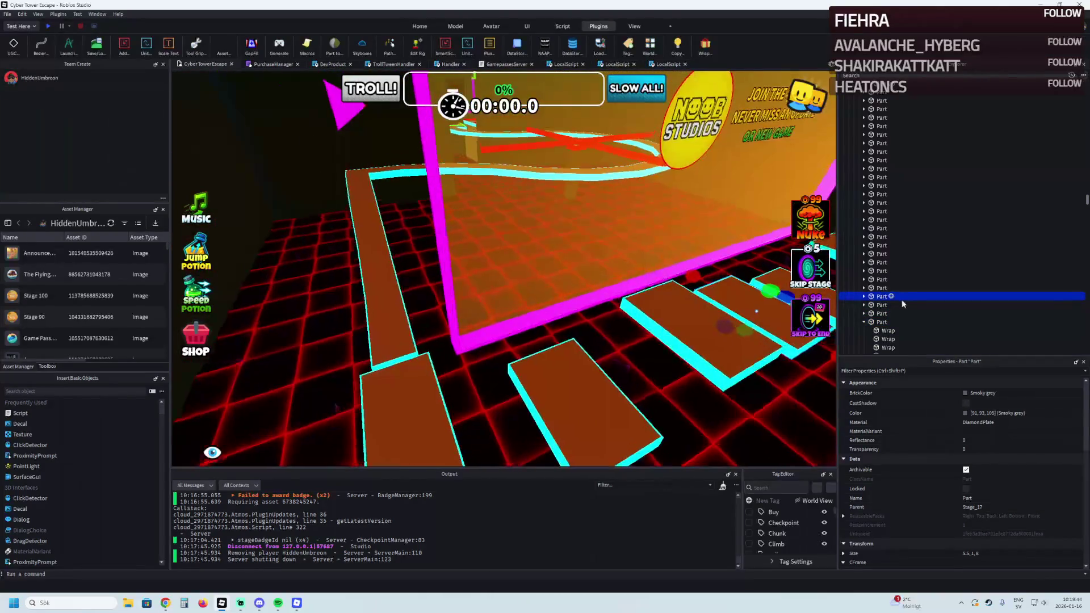
{"action": "key", "text": "Up"}
{"action": "key", "text": "Up"}
{"action": "key", "text": "Up"}
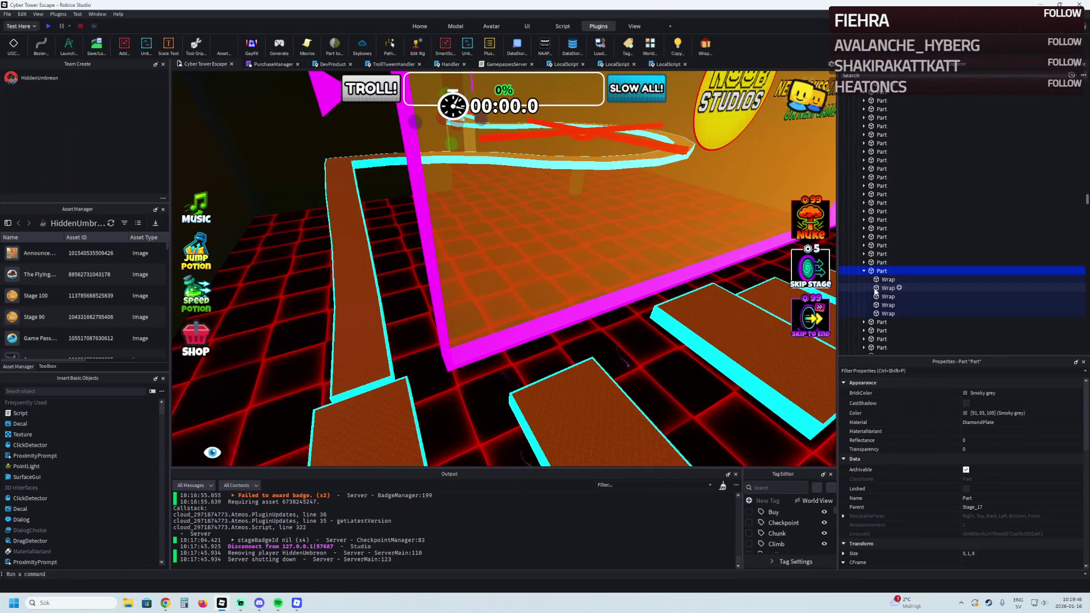
{"action": "key", "text": "f"}
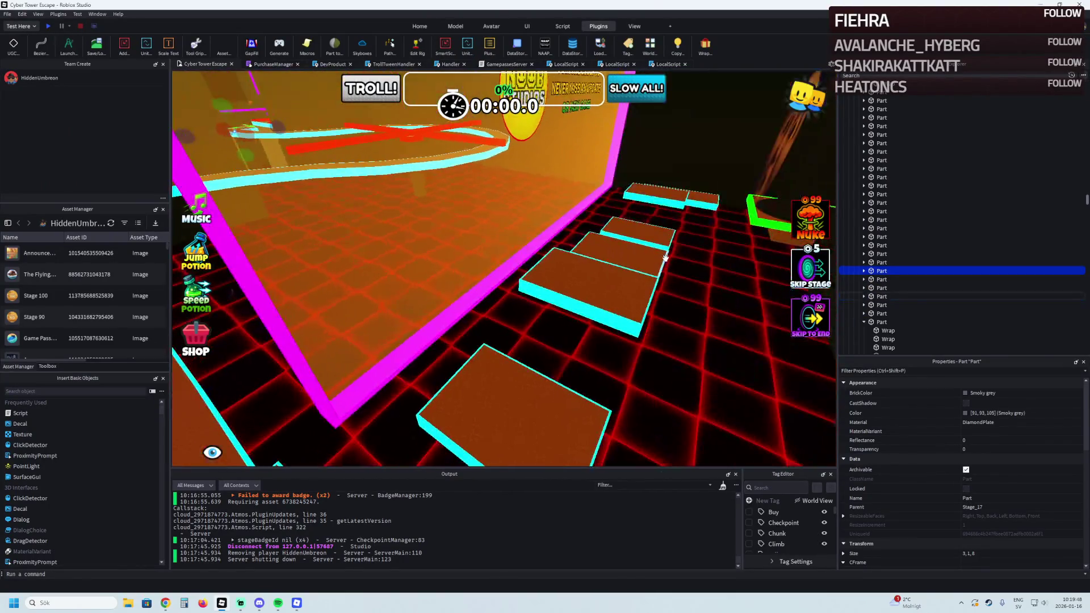
{"action": "left_click", "coordinate": [881, 263]}
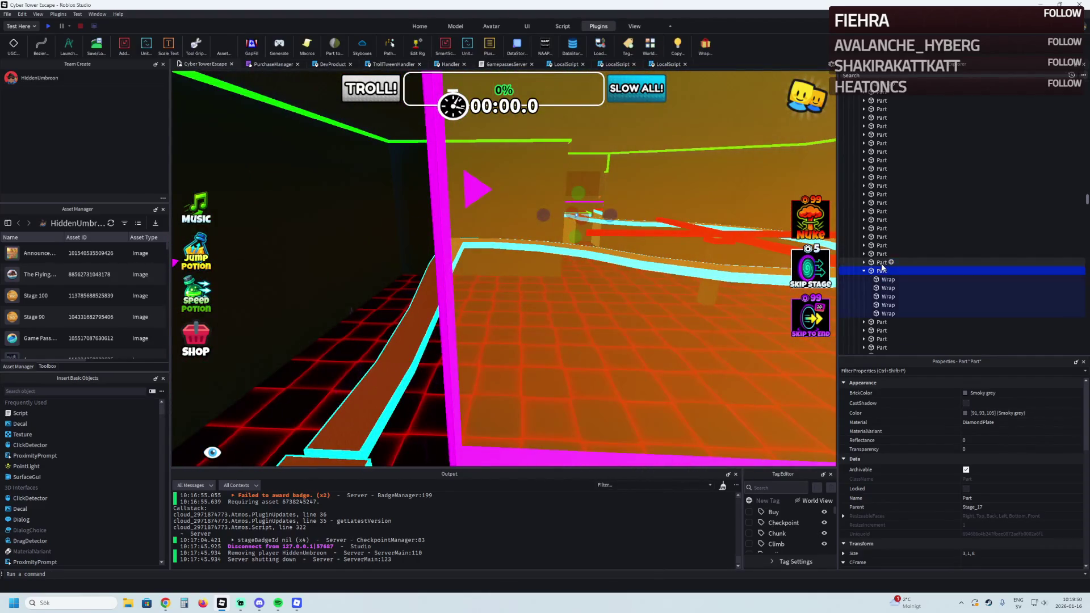
{"action": "key", "text": "Up"}
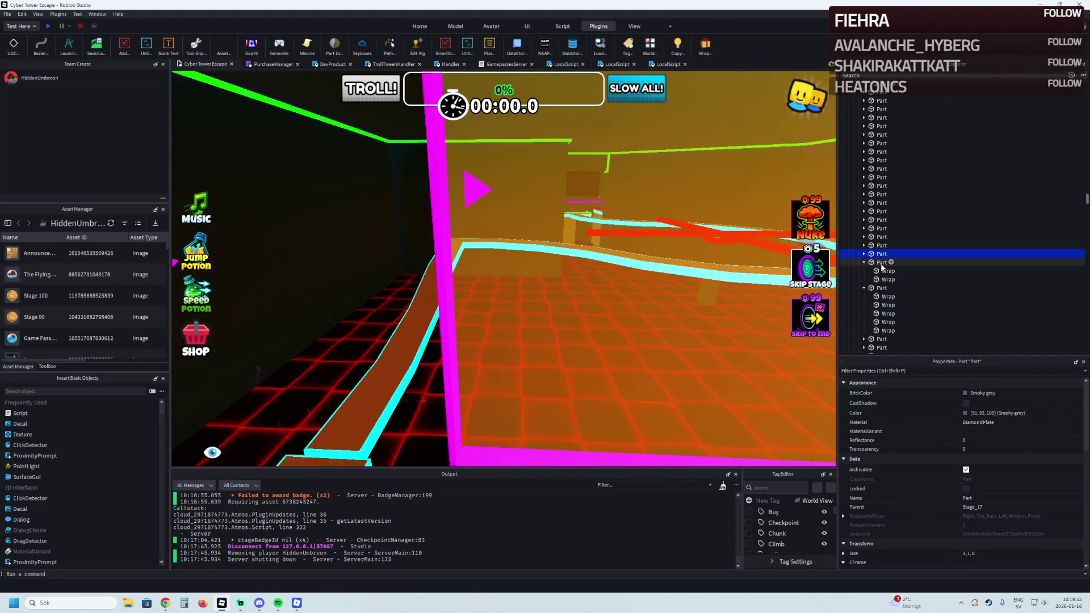
{"action": "key", "text": "Up"}
{"action": "key", "text": "Up"}
{"action": "key", "text": "Up"}
Pick out one platform's four cyan Wrap edge strips and remove them
{"action": "key", "text": "Up"}
{"action": "key", "text": "Up"}
{"action": "key", "text": "Up"}
{"action": "key", "text": "Up"}
{"action": "key", "text": "Up"}
{"action": "key", "text": "Up"}
{"action": "left_click", "coordinate": [881, 204]}
{"action": "key", "text": "Up"}
{"action": "key", "text": "Up"}
{"action": "key", "text": "Up"}
{"action": "key", "text": "Up"}
{"action": "key", "text": "Up"}
{"action": "key", "text": "Up"}
{"action": "left_click", "coordinate": [886, 137]}
{"action": "scroll", "coordinate": [884, 227], "scroll_direction": "down", "scroll_amount": 10}
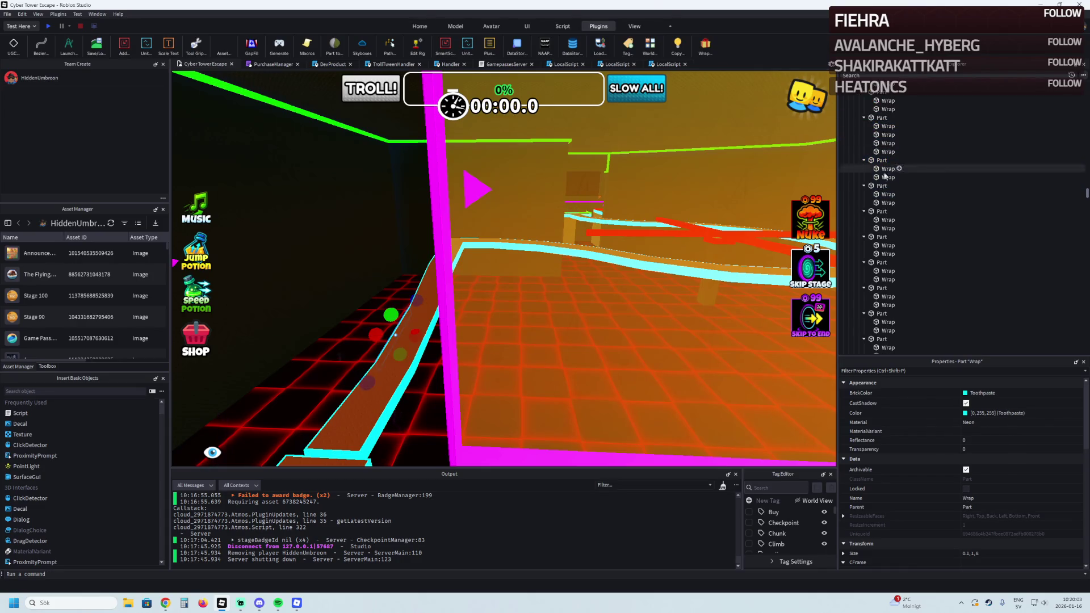
{"action": "left_click", "coordinate": [883, 264], "text": "shift"}
{"action": "key", "text": "f"}
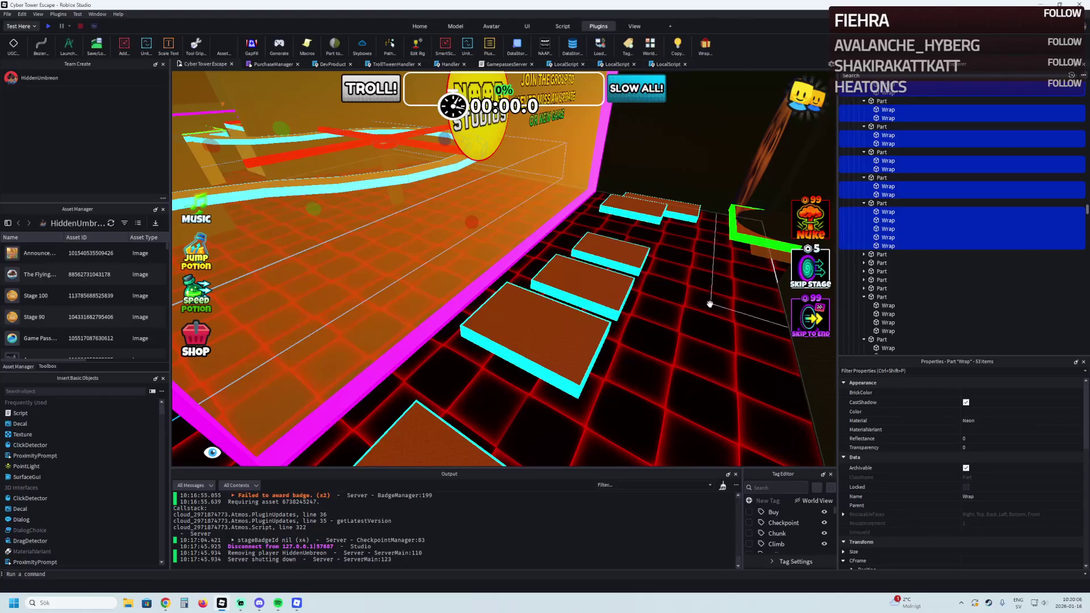
{"action": "left_click", "coordinate": [703, 302]}
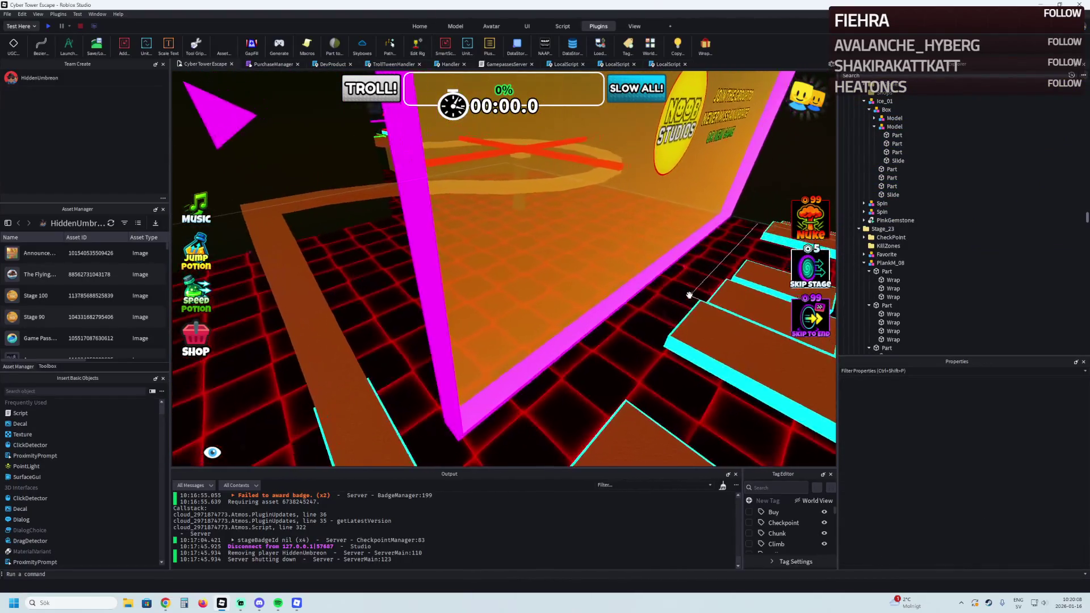
{"action": "left_click", "coordinate": [530, 311]}
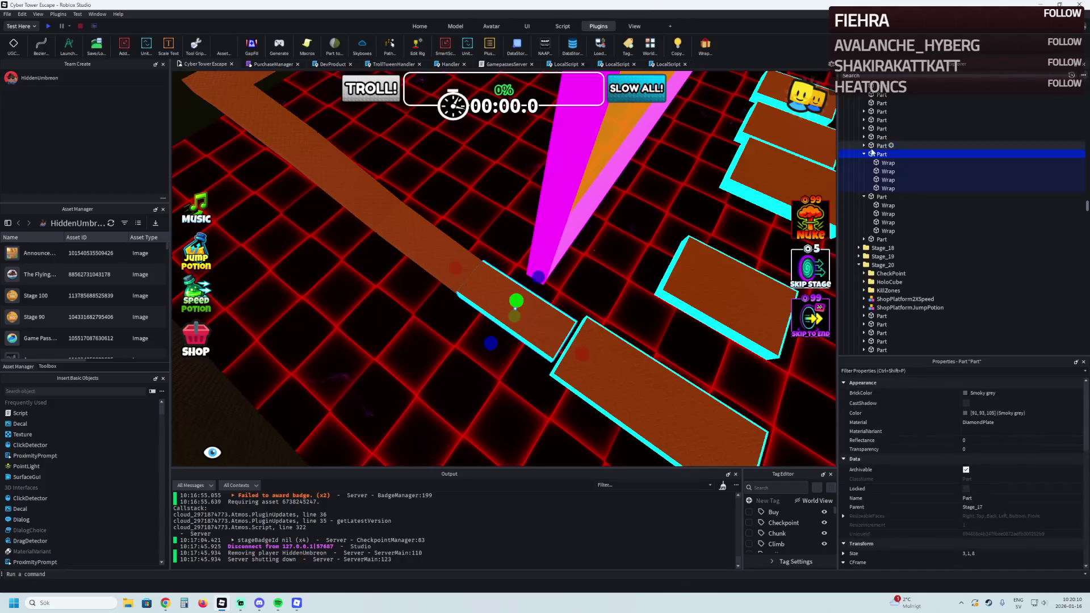
{"action": "left_click", "coordinate": [888, 188], "text": "shift"}
{"action": "left_click", "coordinate": [884, 178]}
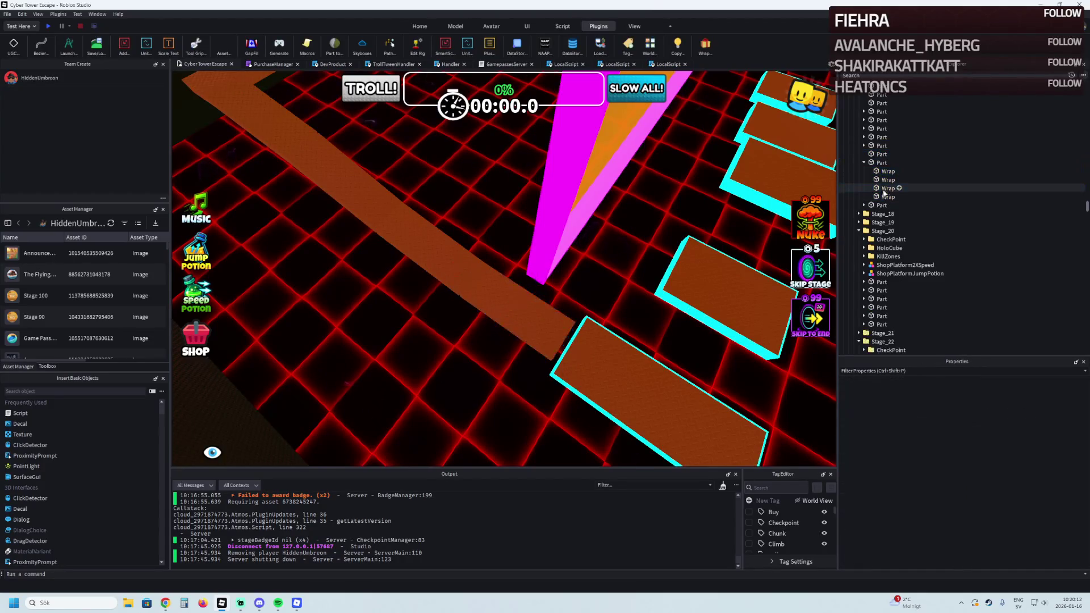
{"action": "left_click", "coordinate": [883, 172]}
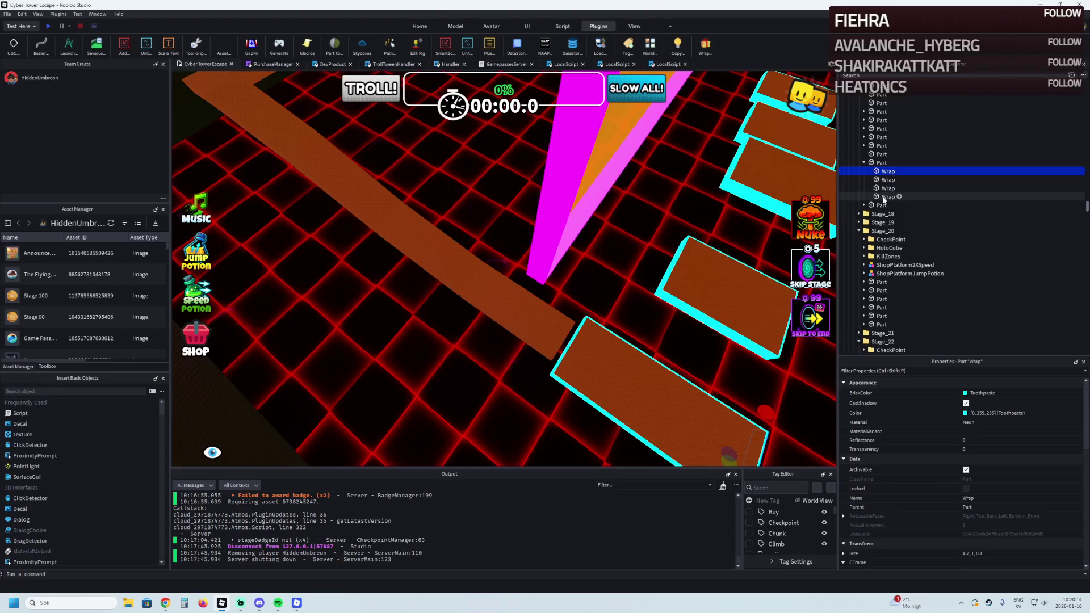
Select the bare 4.5 × 1 × 12 brown platform and switch to the Scale tool
{"action": "left_click", "coordinate": [611, 347]}
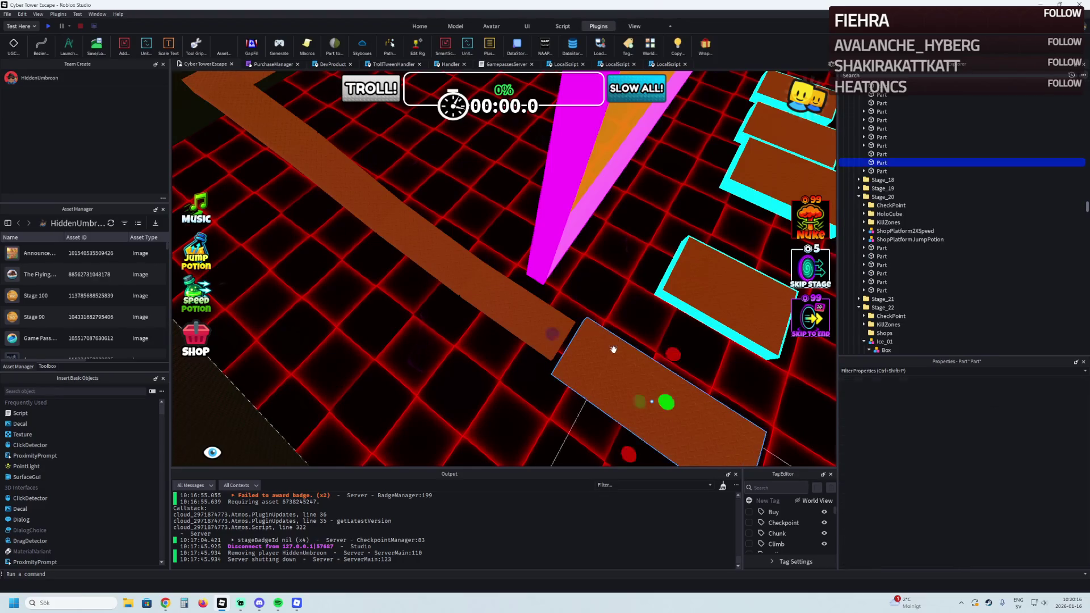
{"action": "scroll", "coordinate": [613, 350], "scroll_direction": "up", "scroll_amount": 3}
{"action": "key", "text": "ctrl+3"}
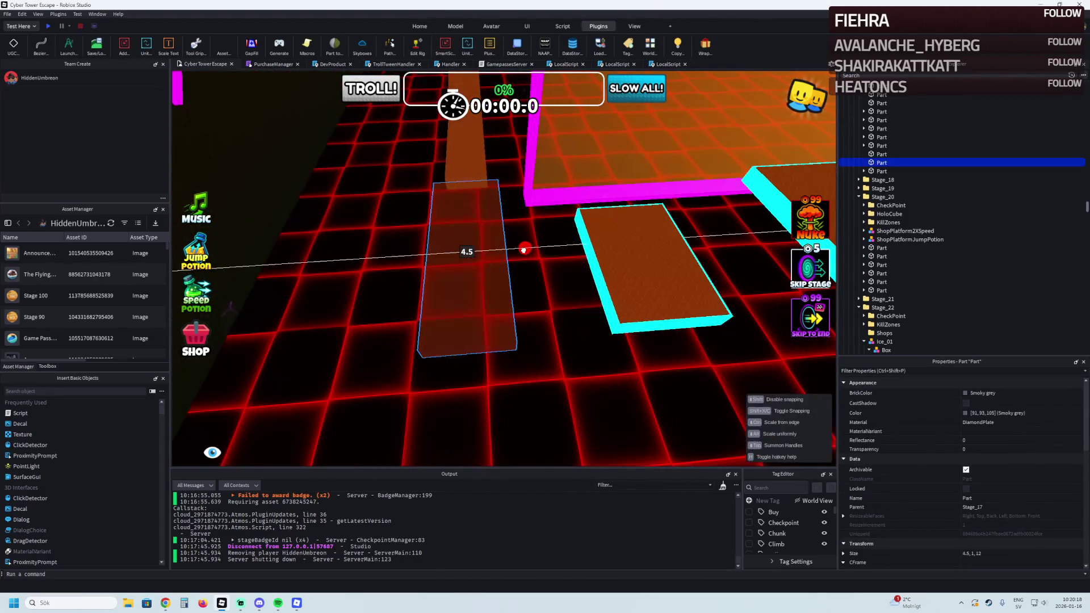
Resize the platform to 5 × 1 × 12 and add fresh neon edges with the Wrap plugin
{"action": "left_click_drag", "start_coordinate": [523, 249], "coordinate": [528, 250]}
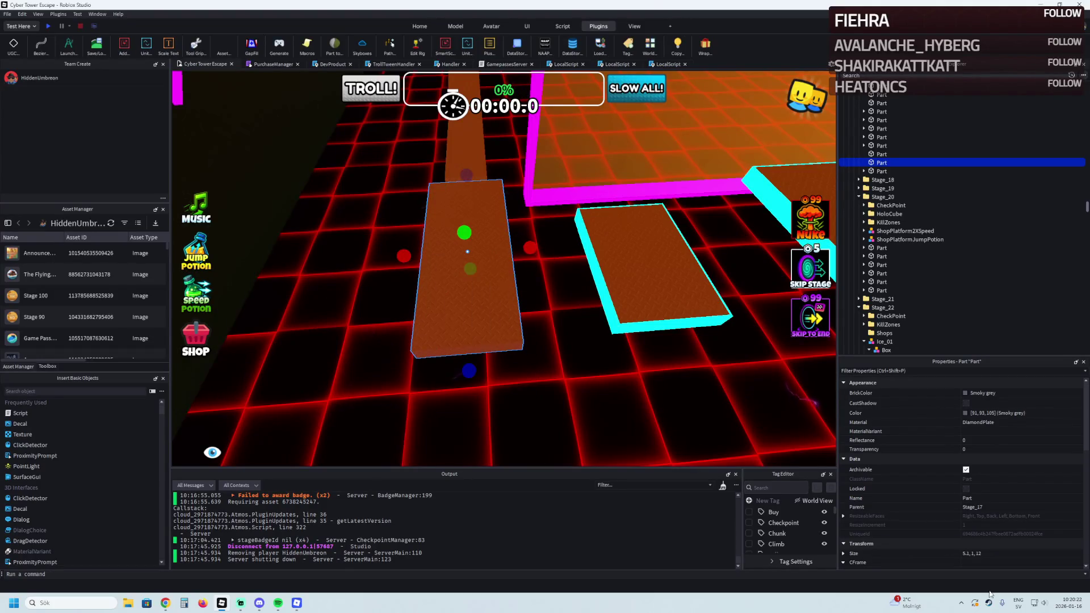
{"action": "left_click", "coordinate": [985, 553]}
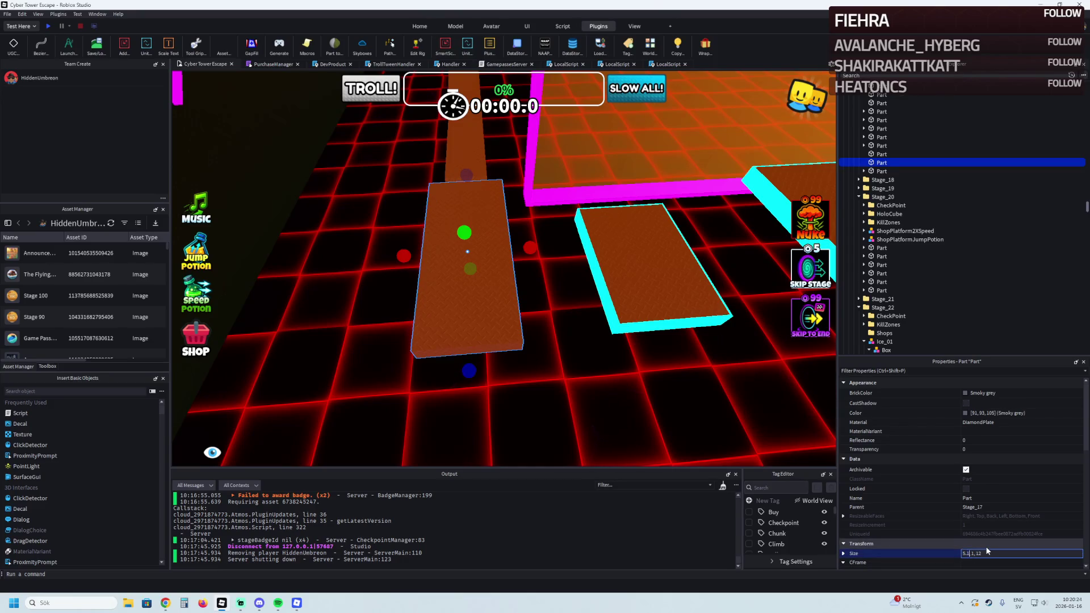
{"action": "key", "text": "BackSpace"}
{"action": "key", "text": "BackSpace"}
{"action": "key", "text": "Return"}
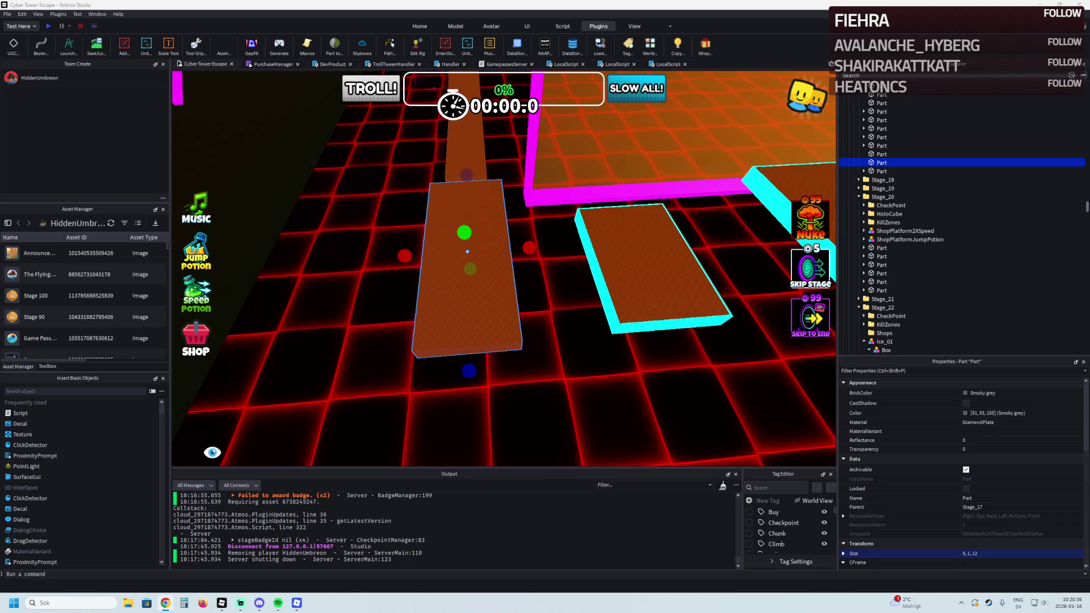
{"action": "key", "text": "w"}
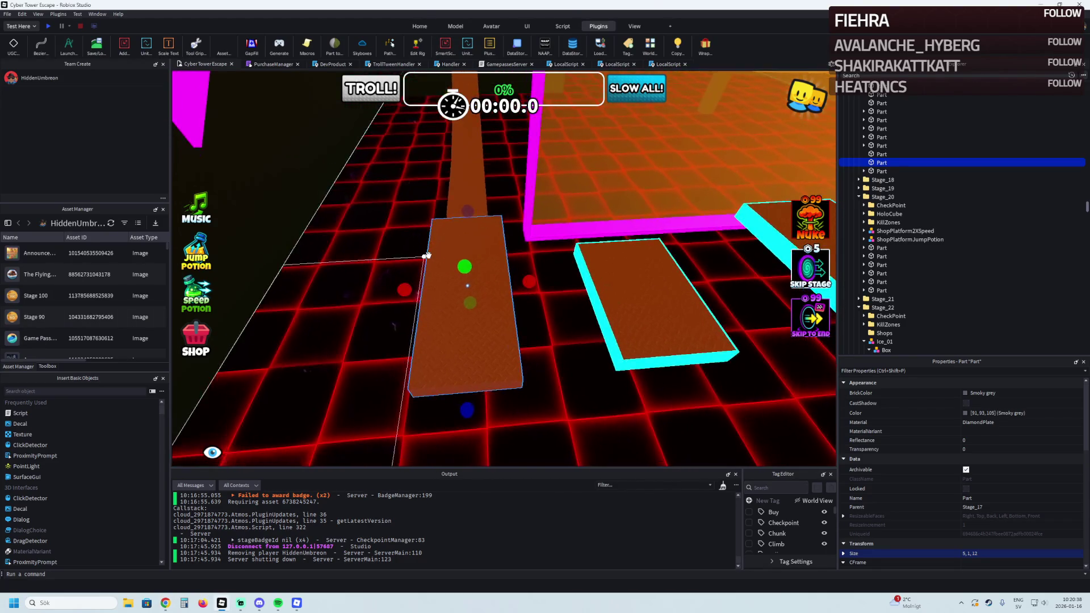
{"action": "left_click", "coordinate": [703, 47]}
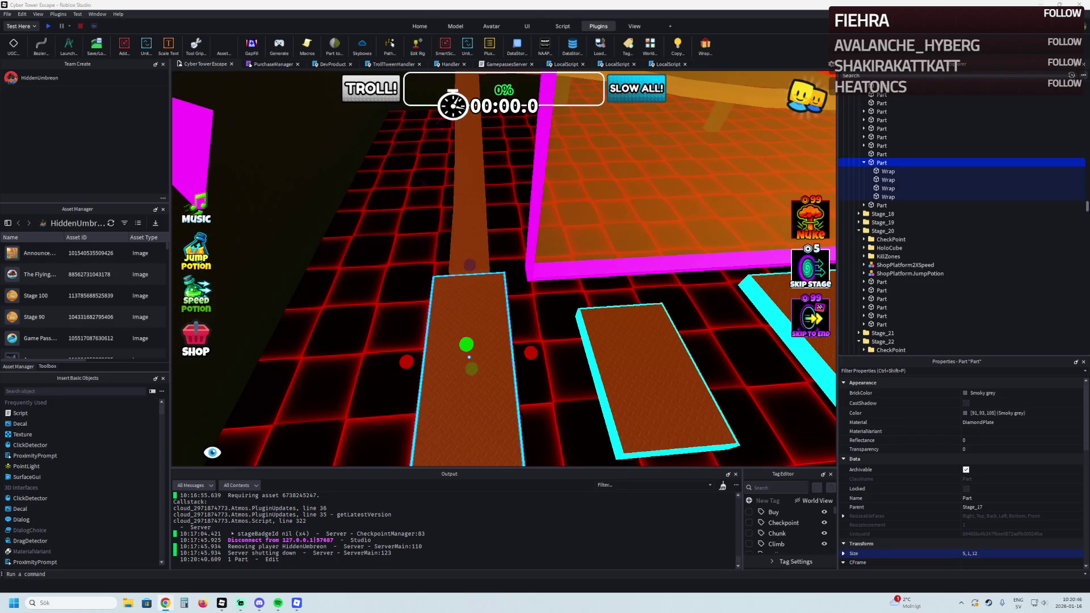
Select the four narrow walkway pieces and set their Size to 4, 1, 8
{"action": "left_click", "coordinate": [490, 311]}
{"action": "left_click_drag", "start_coordinate": [543, 323], "coordinate": [536, 325]}
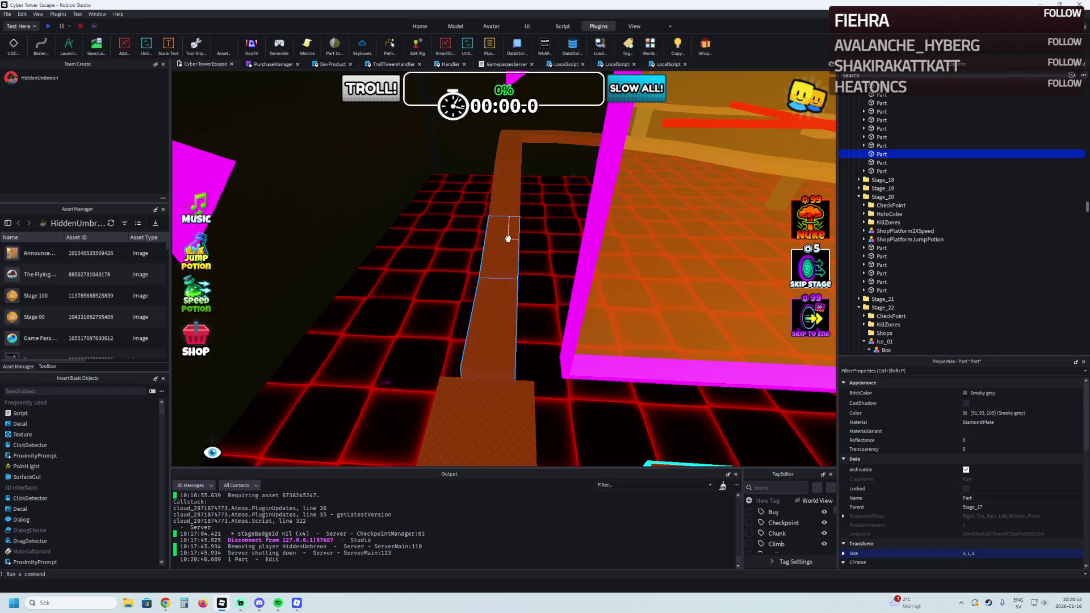
{"action": "left_click", "coordinate": [490, 327], "text": "ctrl"}
{"action": "left_click", "coordinate": [508, 150], "text": "ctrl"}
{"action": "key", "text": "f"}
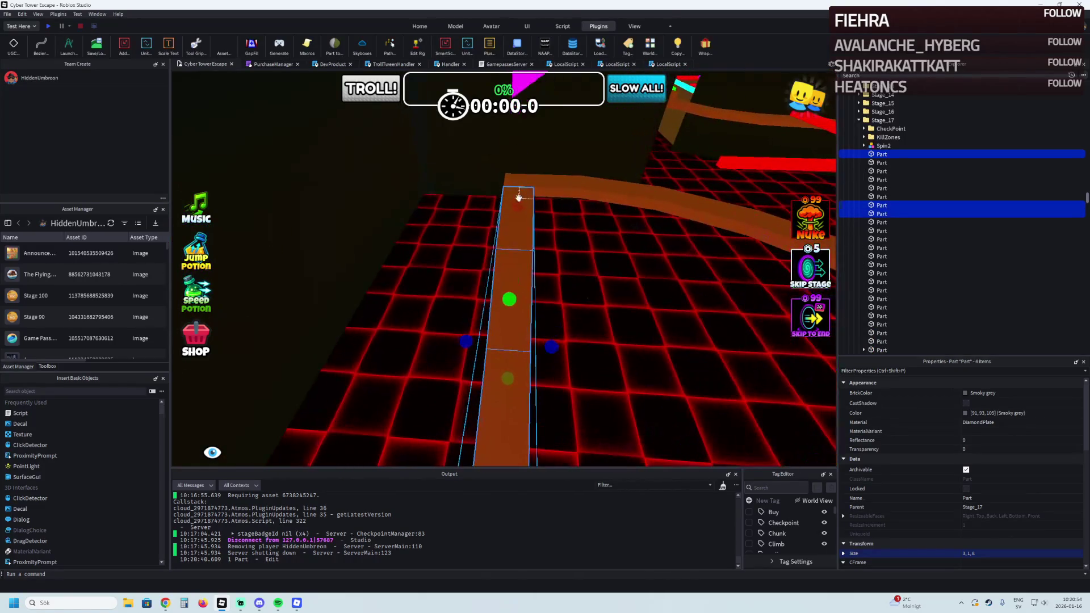
{"action": "left_click", "coordinate": [968, 553]}
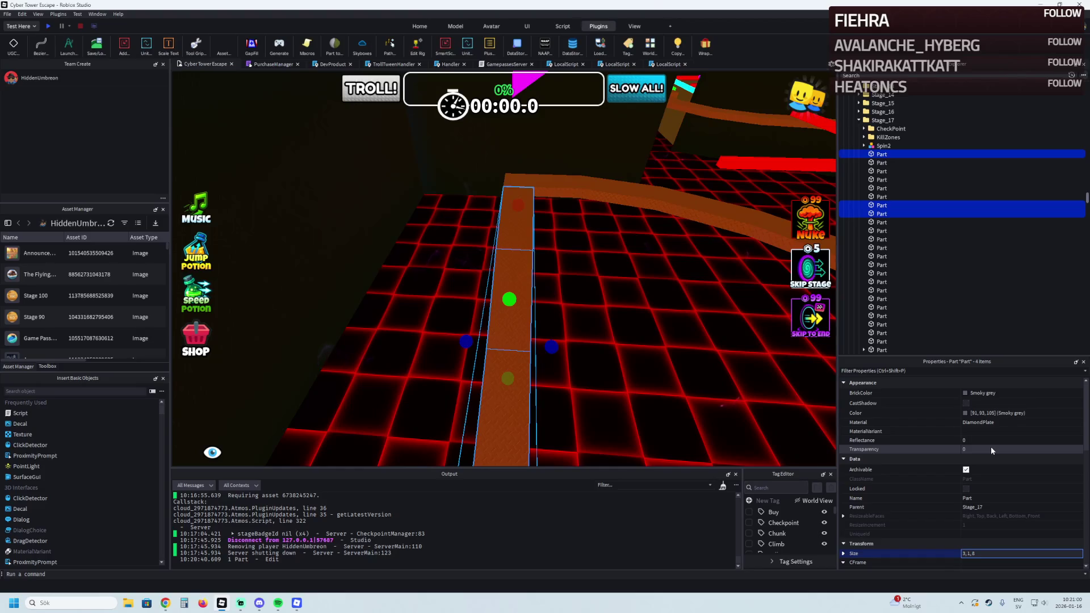
{"action": "key", "text": "Tab"}
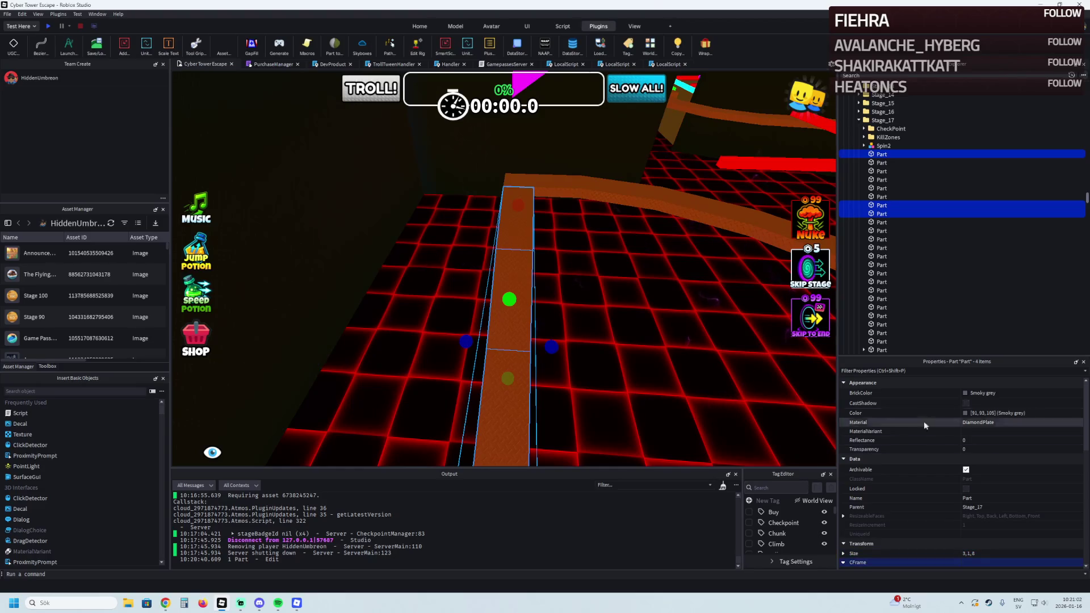
{"action": "key", "text": "q"}
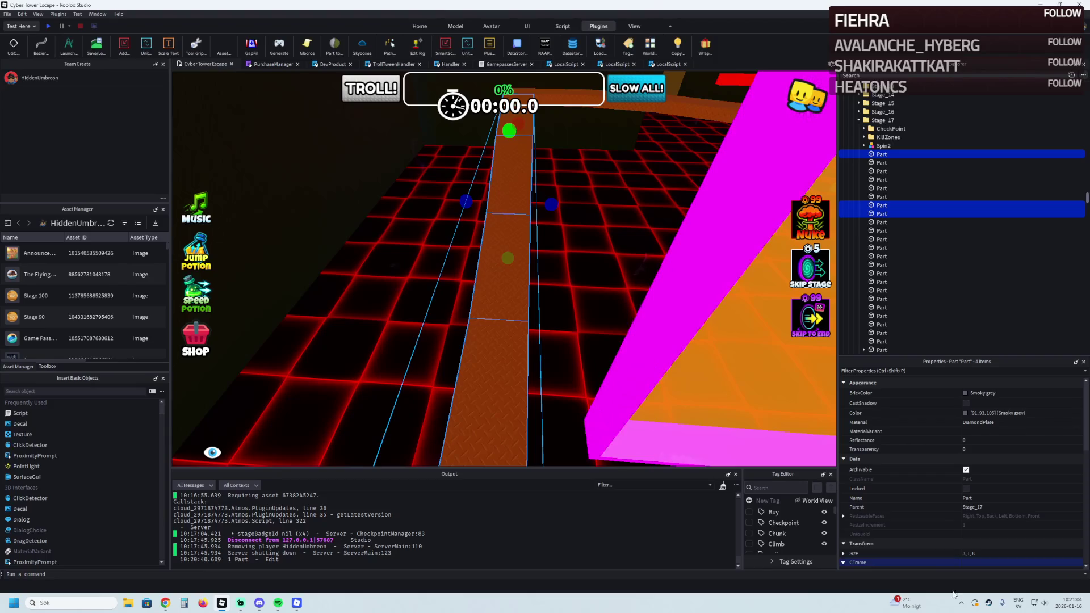
{"action": "left_click", "coordinate": [963, 554]}
{"action": "type", "text": "4"}
{"action": "key", "text": "Return"}
Select the next platform along the path and frame it in the view
{"action": "scroll", "coordinate": [627, 319], "scroll_direction": "up", "scroll_amount": 3}
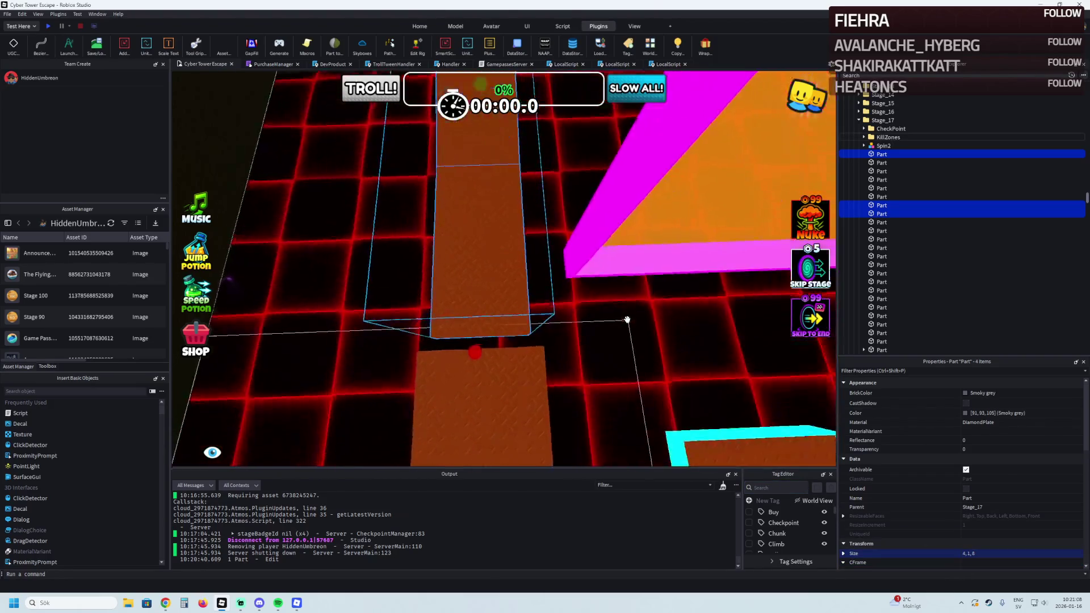
{"action": "key", "text": "s"}
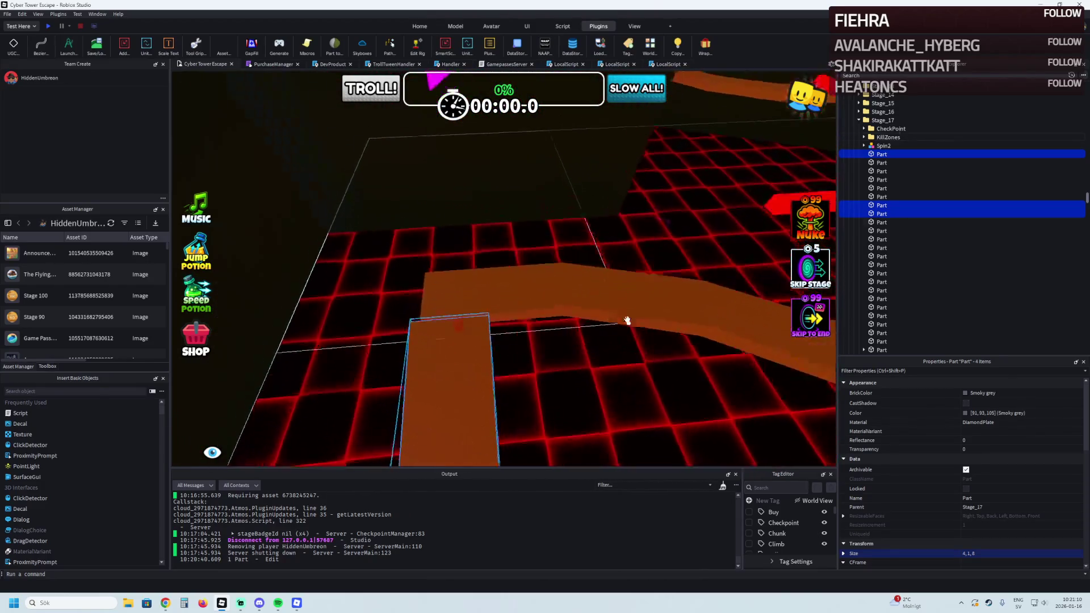
{"action": "scroll", "coordinate": [627, 320], "scroll_direction": "up", "scroll_amount": 3}
{"action": "left_click", "coordinate": [510, 358]}
{"action": "key", "text": "f"}
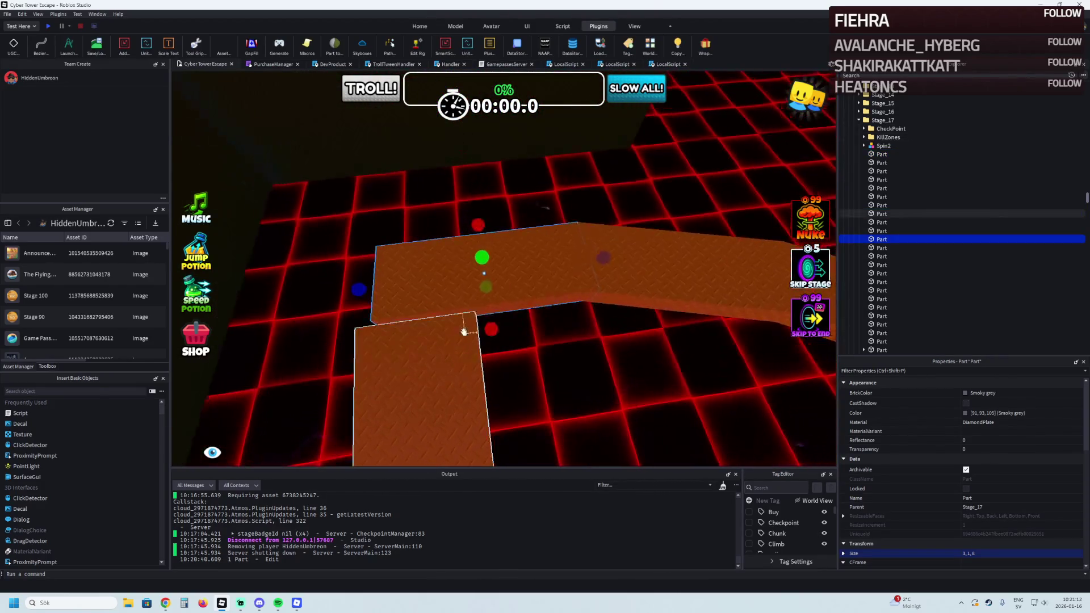